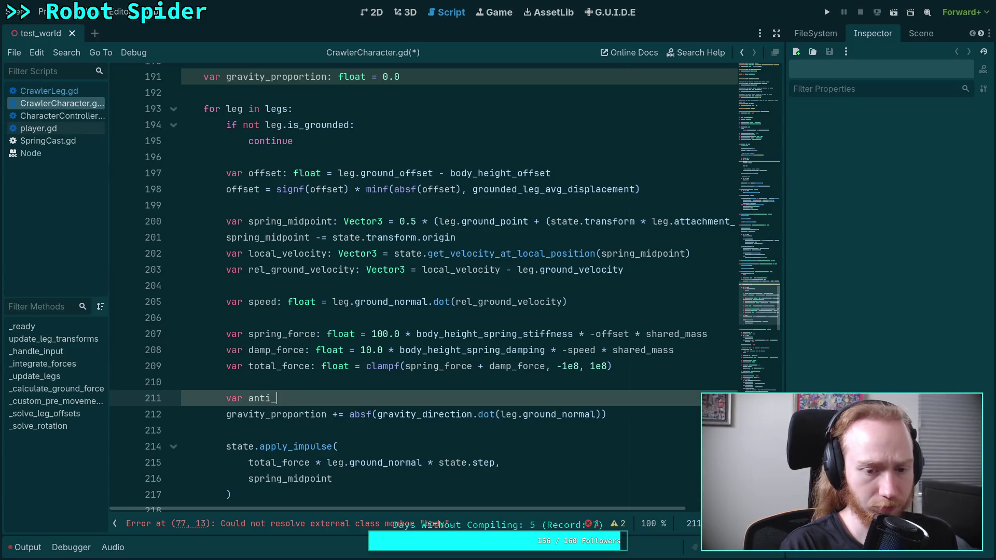
Step: Declare a float gravity_alignment holding the absf gravity-direction expression moved from line 213
type("gravity: float =")
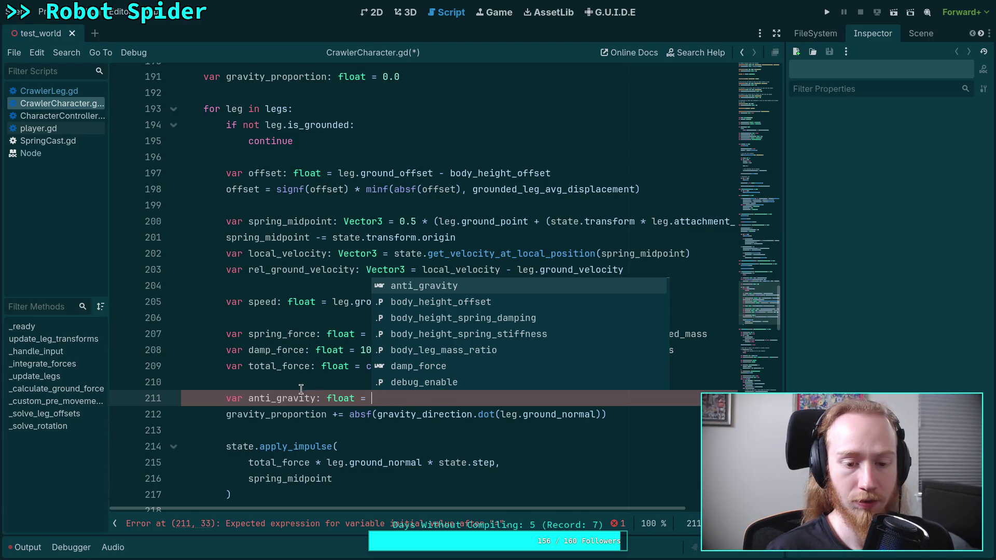
key("Escape")
key("ctrl+shift+Return")
type("var ")
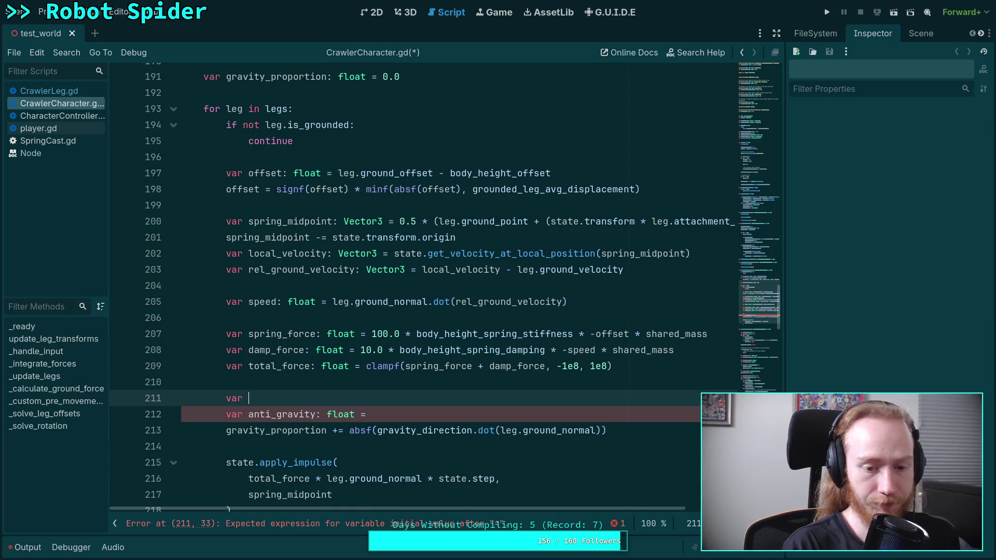
type("gravity")
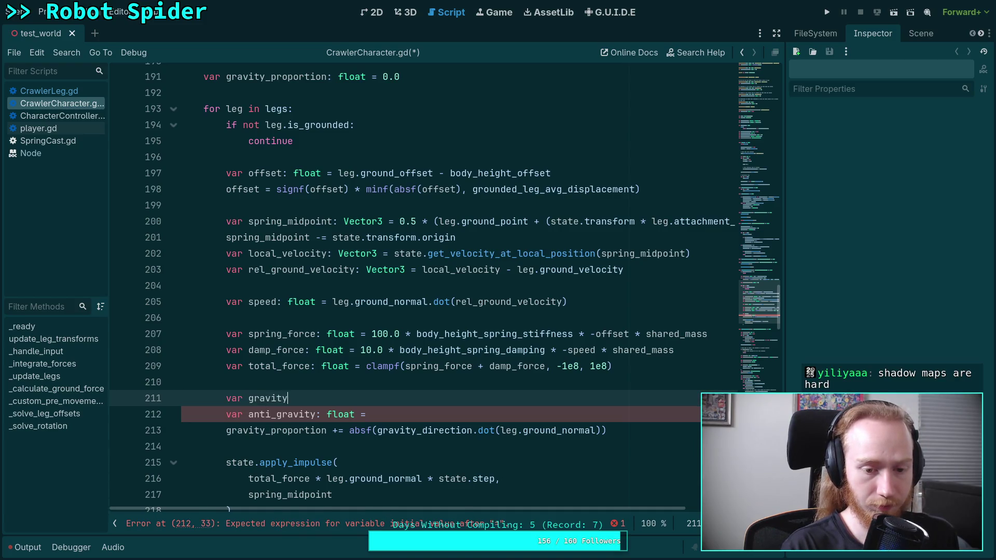
type("_")
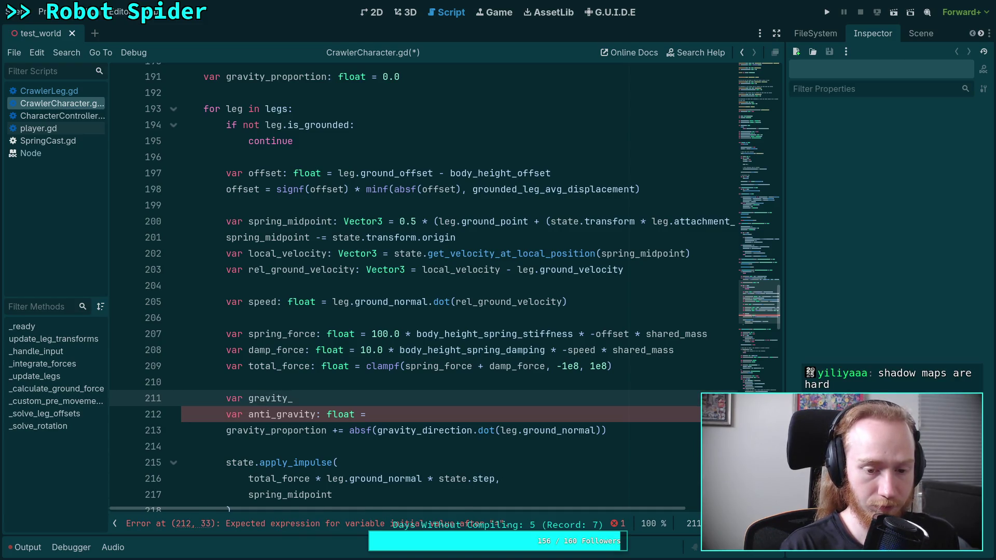
type("alignment:")
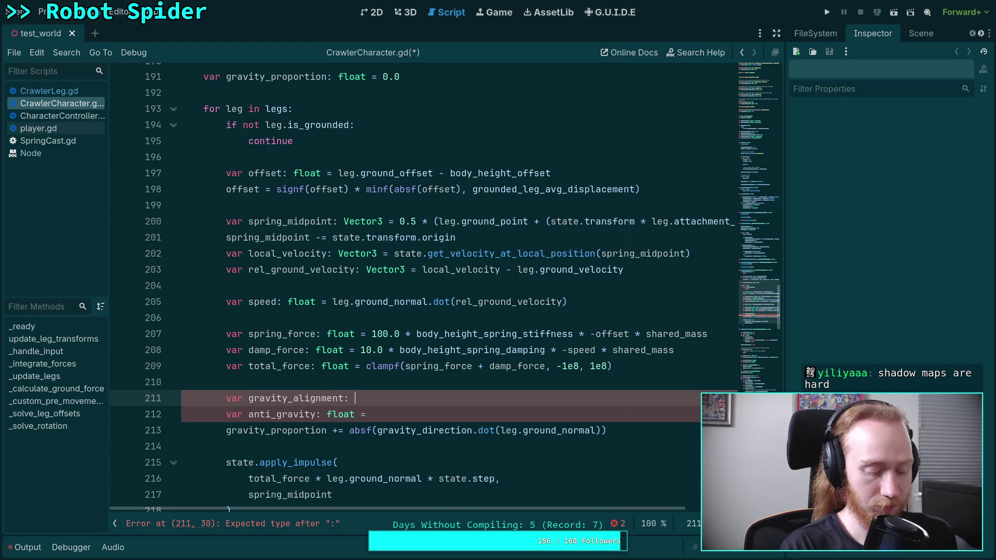
type(" float =")
left_click_drag(349, 431, 654, 430)
key("ctrl+c")
key("BackSpace")
left_click(516, 405)
key("ctrl+v")
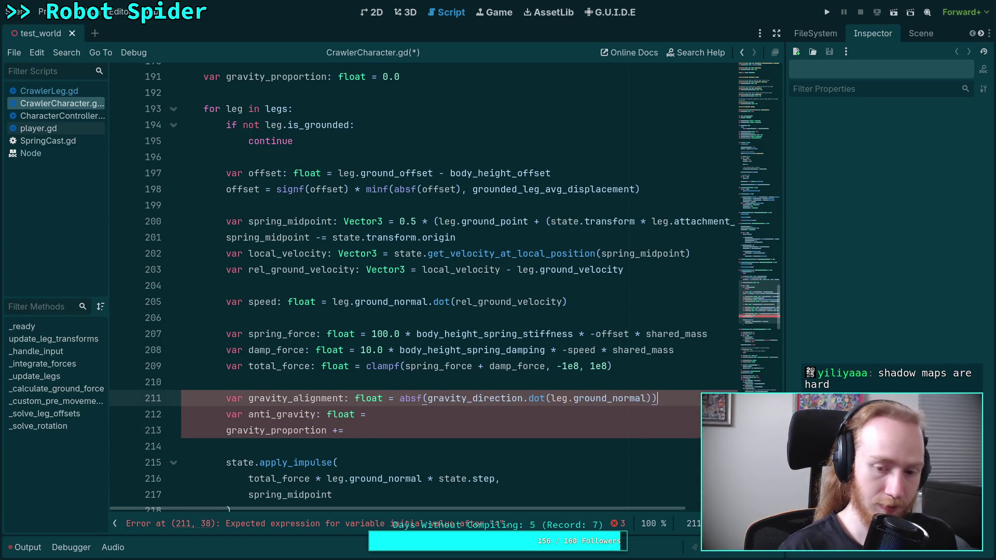
Step: Set anti_gravity to 1.0 - gravity_alignment and add gravity_alignment to gravity_proportion above it
key("Down")
type("1.0 - grav")
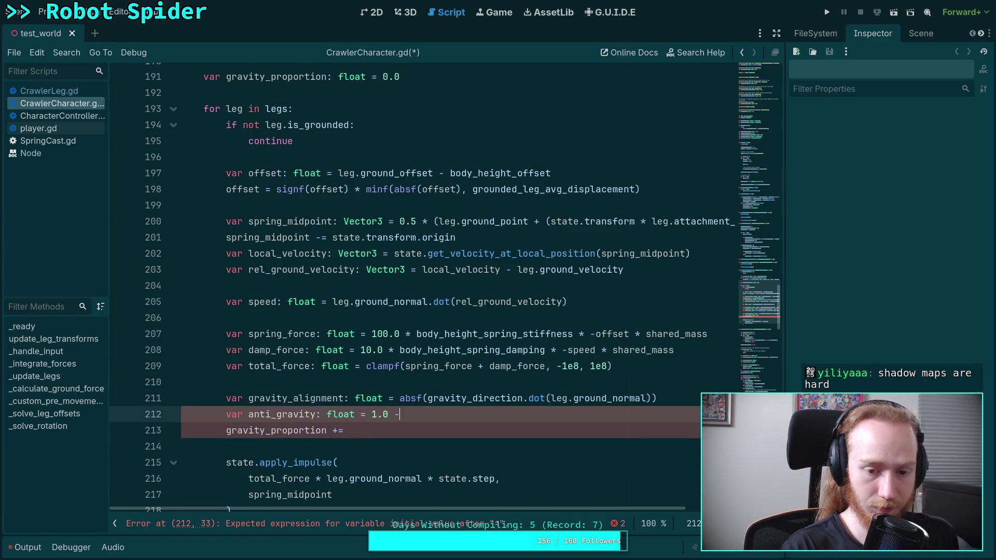
key("Return")
key("Down")
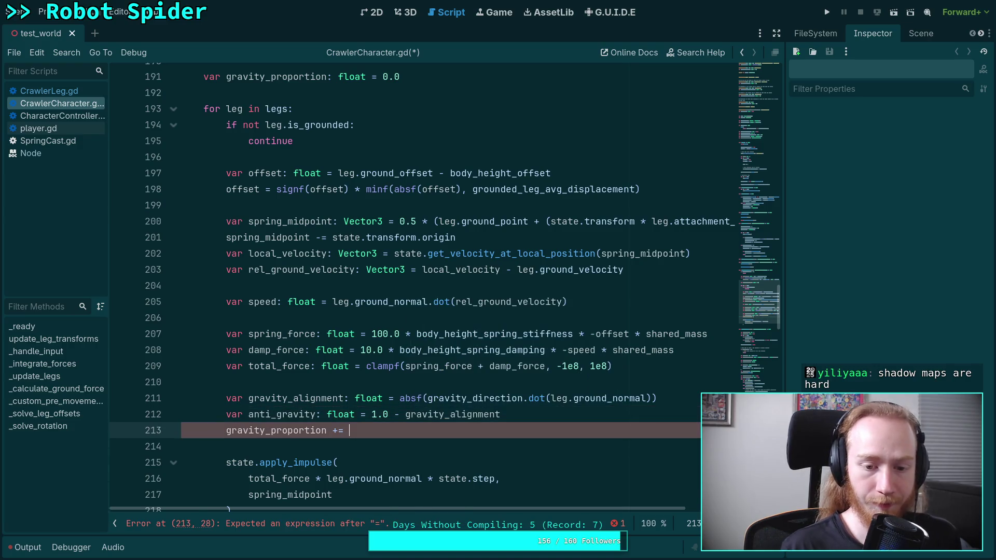
type("grav")
key("Return")
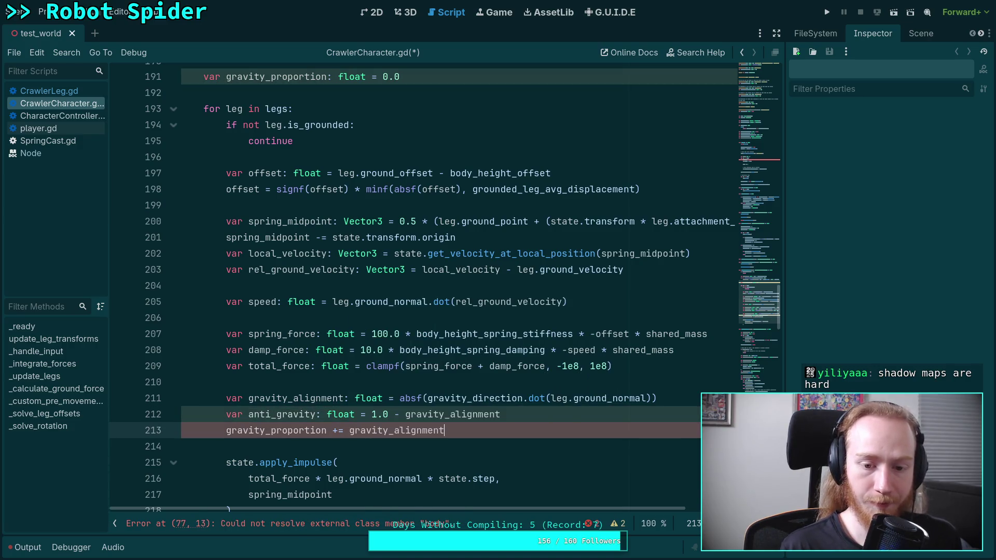
key("alt+Up")
key("Return")
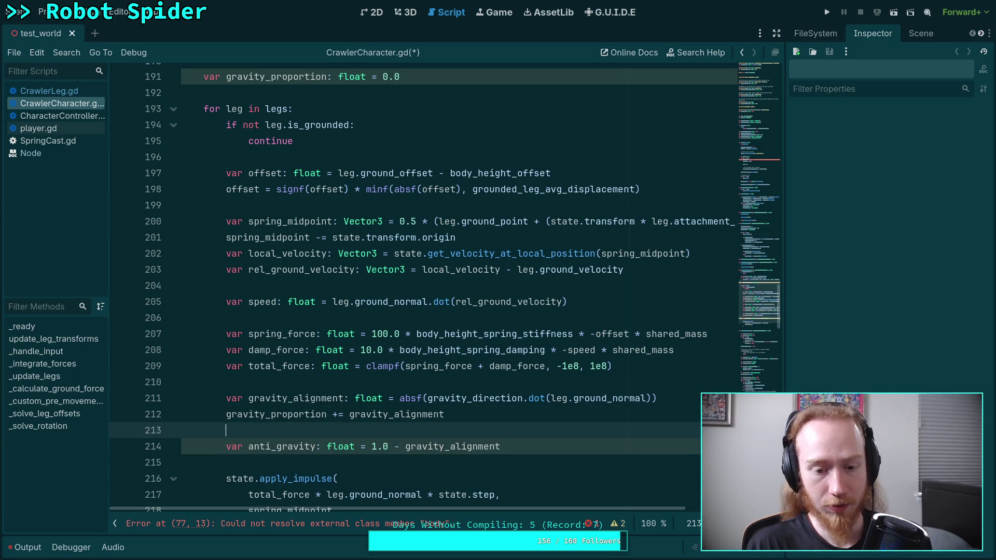
key("End")
scroll(586, 445, "down", 1)
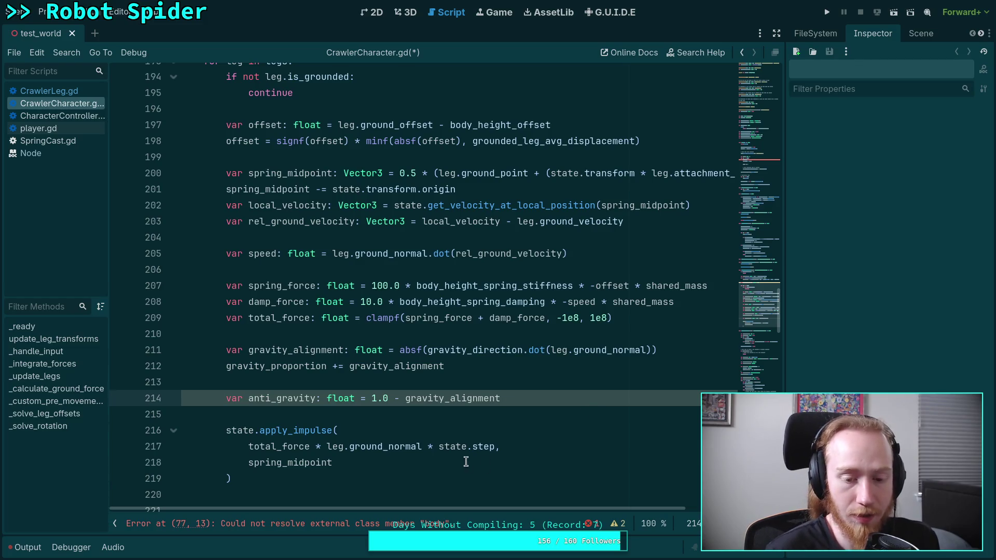
left_click_drag(246, 446, 422, 447)
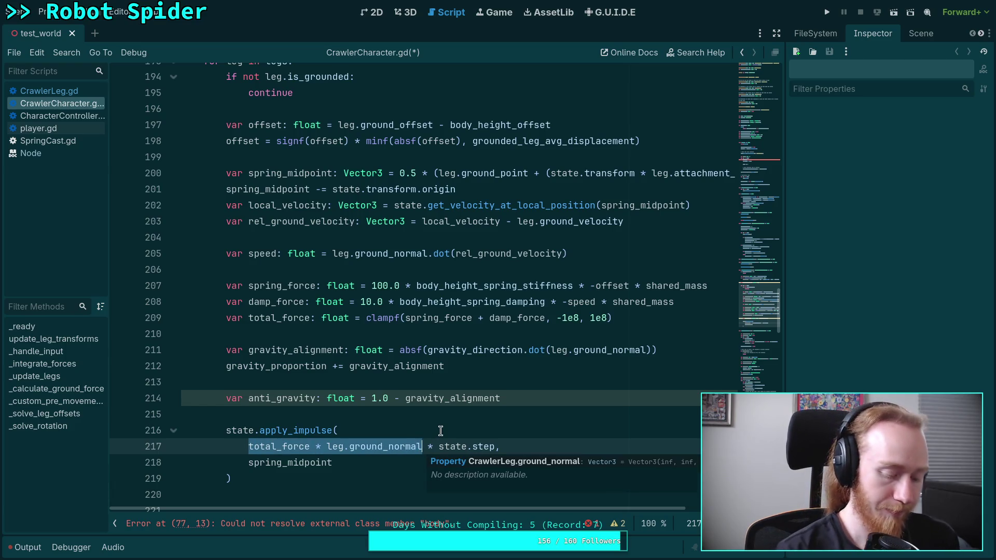
Step: Wrap total_force * leg.ground_normal on line 217 in parentheses: ( (total_force * leg.ground_normal) ) * state.step
type("(")
key("Escape")
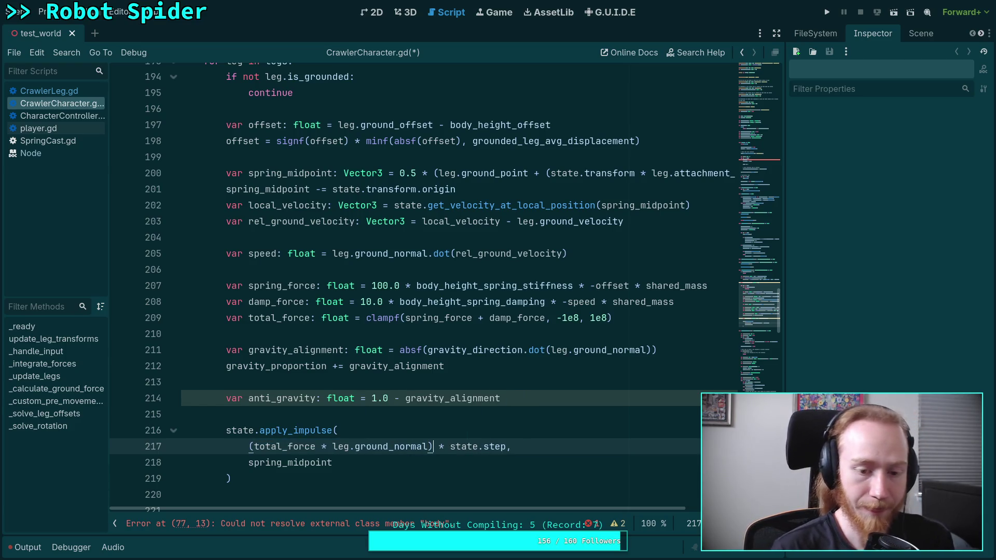
left_click(251, 447)
left_click_drag(251, 447, 508, 447)
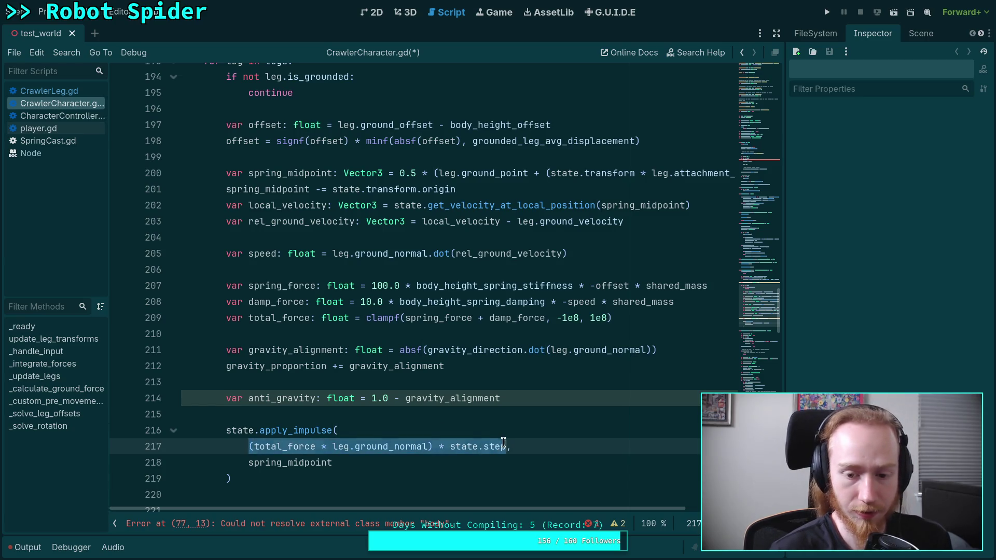
type("(")
left_click(254, 446)
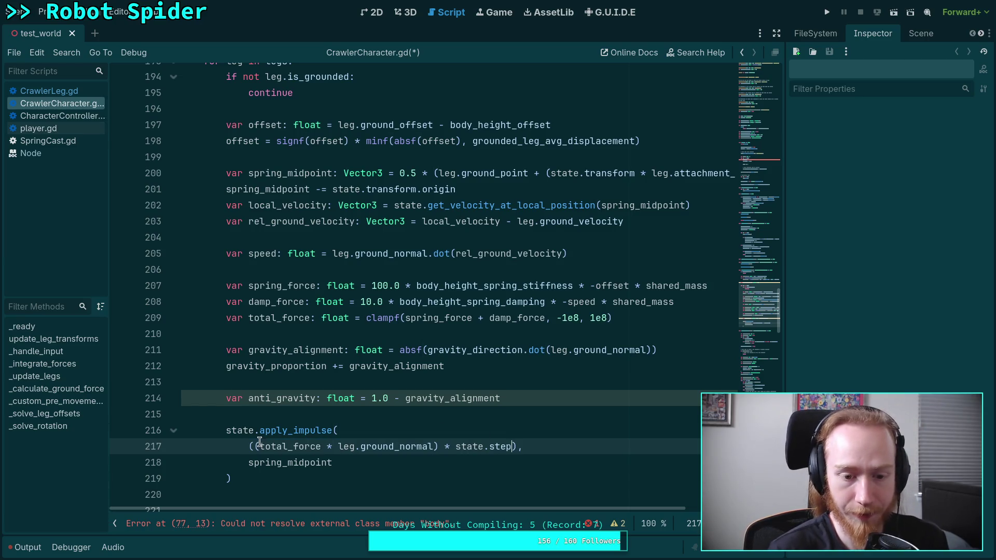
left_click(520, 447)
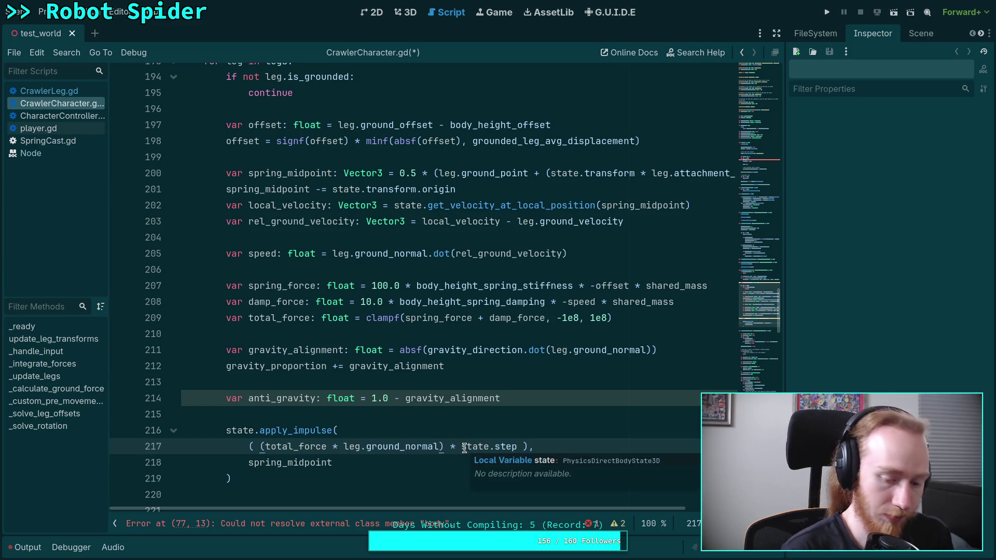
left_click(450, 447)
type(")")
left_click(540, 446)
key("BackSpace")
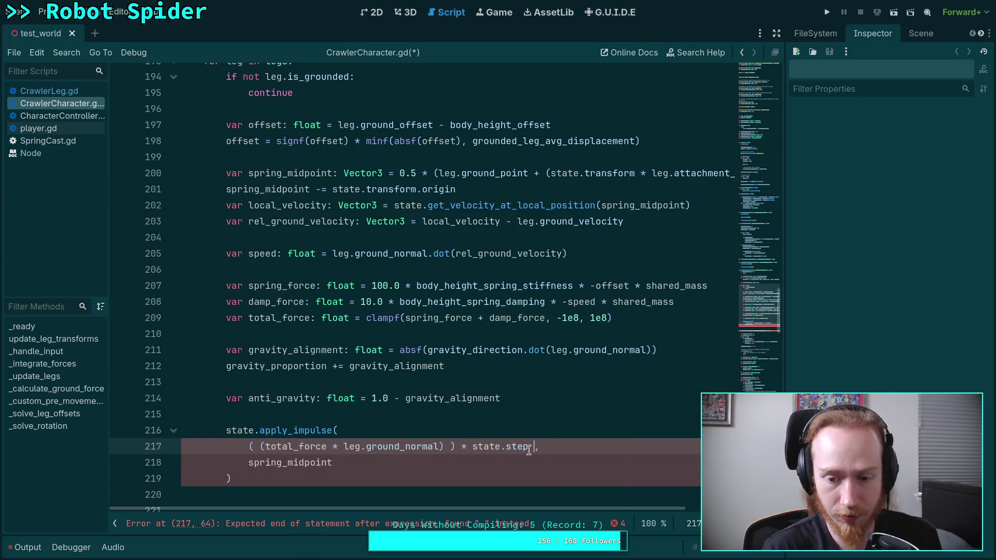
key("BackSpace")
Step: Start a '+' term before the comma on line 217, then return to the anti_gravity line
left_click(444, 448)
type("+ 1")
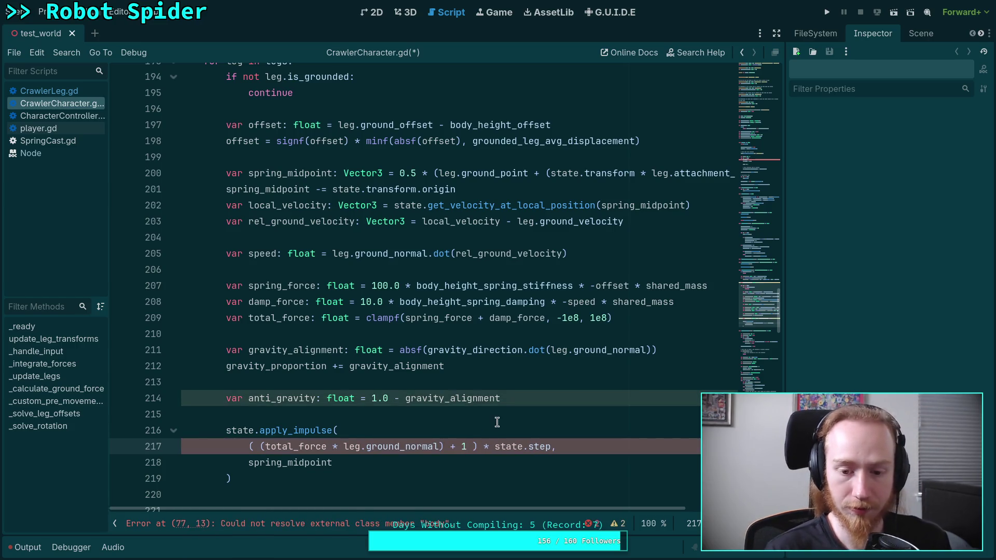
key("BackSpace")
key("BackSpace")
key("BackSpace")
key("BackSpace")
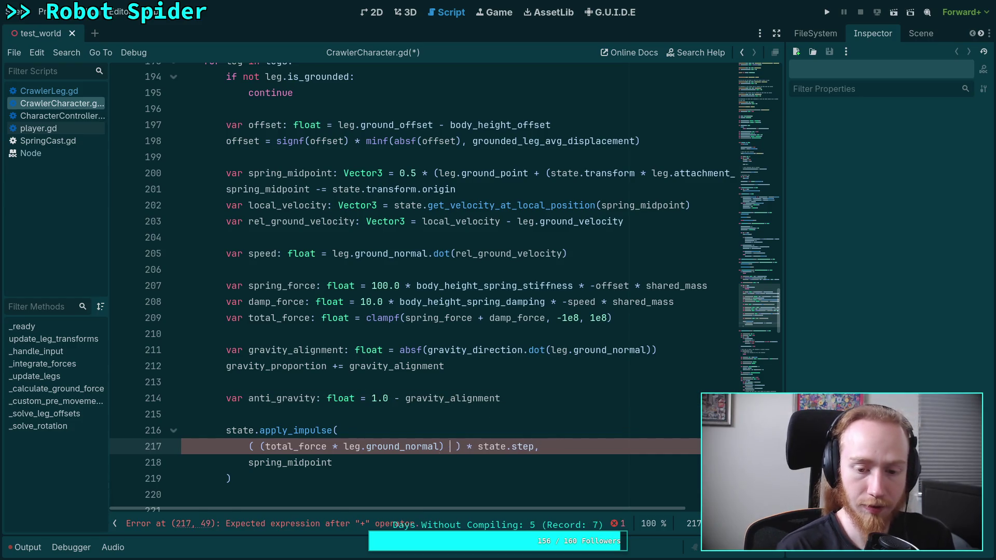
scroll(500, 368, "down", 1)
left_click(525, 349)
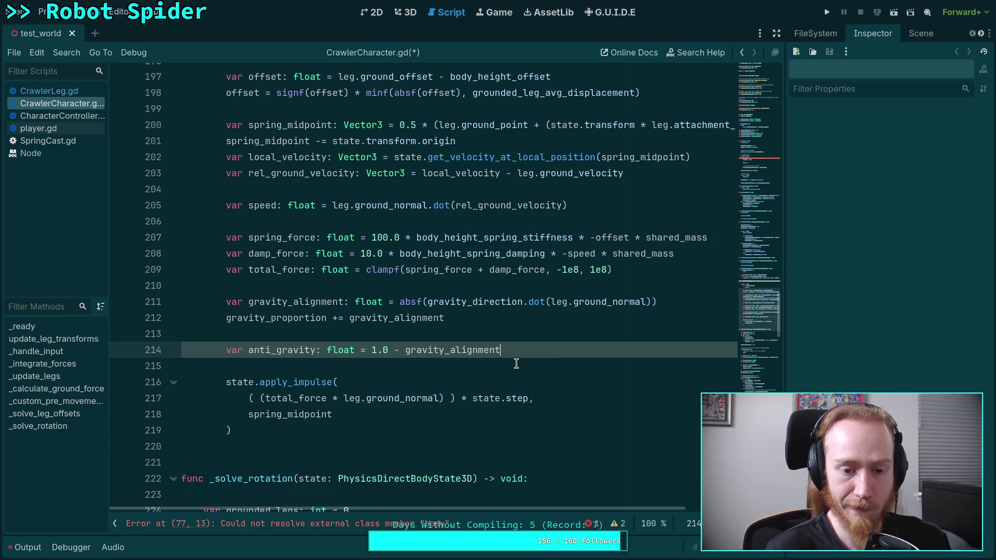
scroll(459, 345, "up", 4)
scroll(435, 300, "up", 4)
left_click(747, 354)
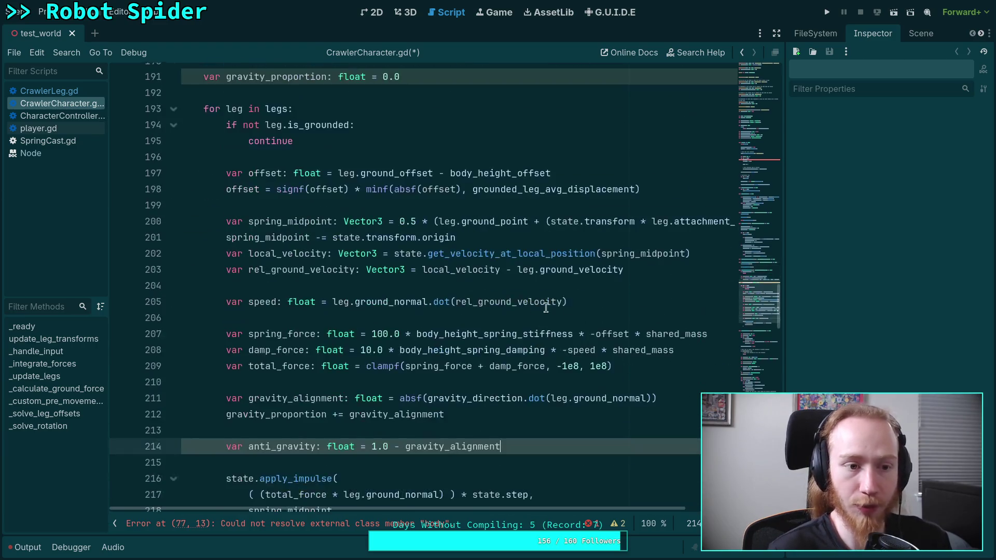
mouse_move(747, 354)
left_mouse_down()
mouse_move(768, 129)
mouse_move(766, 431)
mouse_move(779, 348)
mouse_move(779, 426)
mouse_move(782, 330)
left_mouse_up()
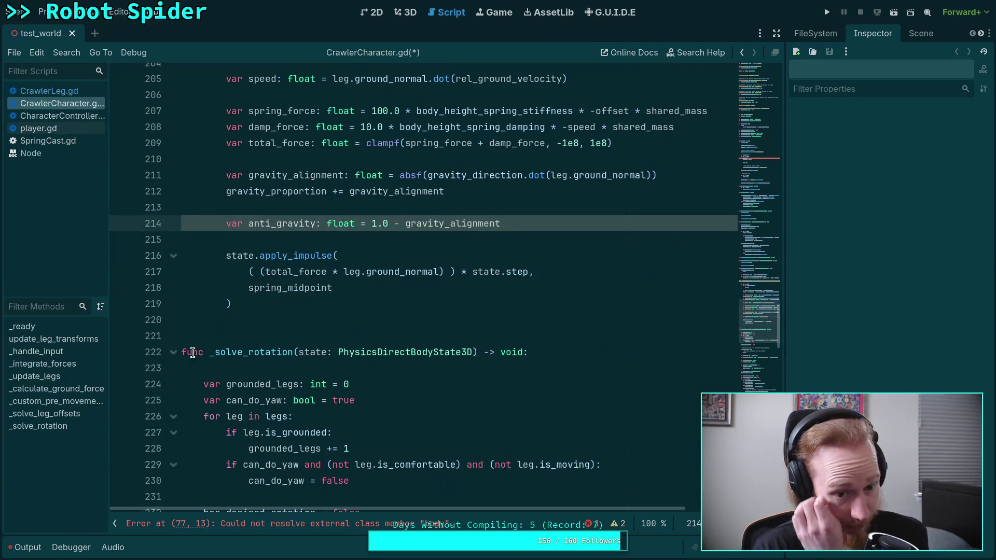
Step: Fold the _solve_rotation function at line 222 and scroll back over the leg loop
left_click(173, 352)
scroll(521, 331, "up", 2)
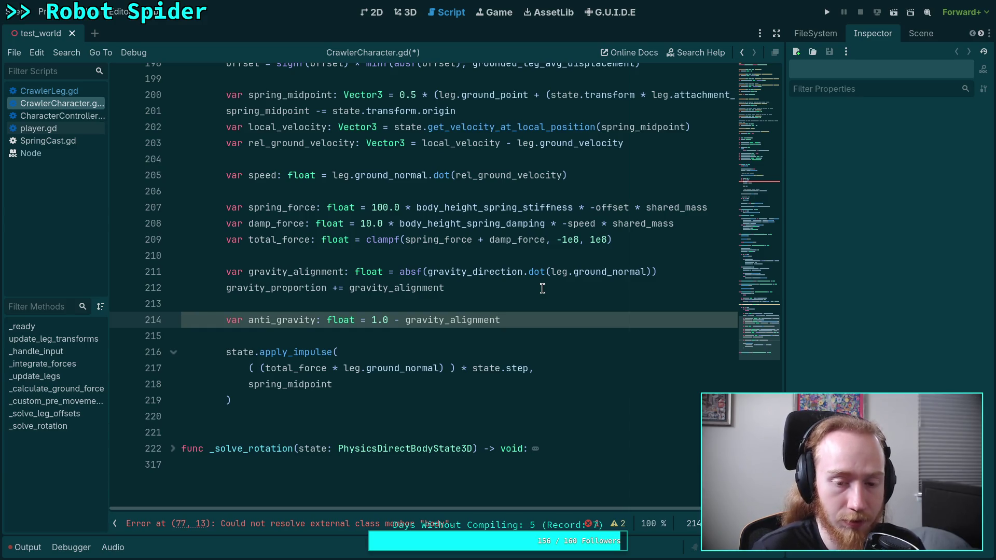
scroll(543, 288, "up", 4)
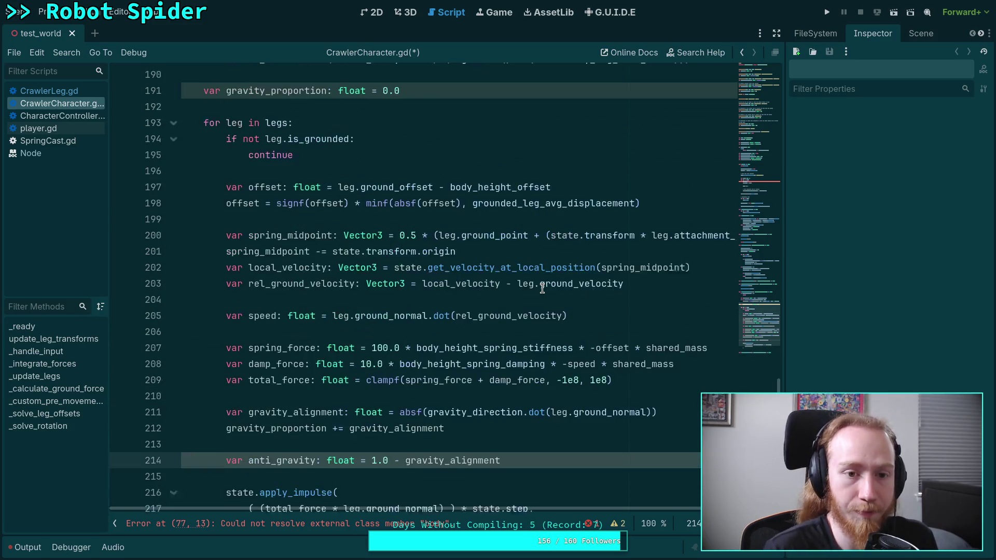
scroll(467, 283, "down", 2)
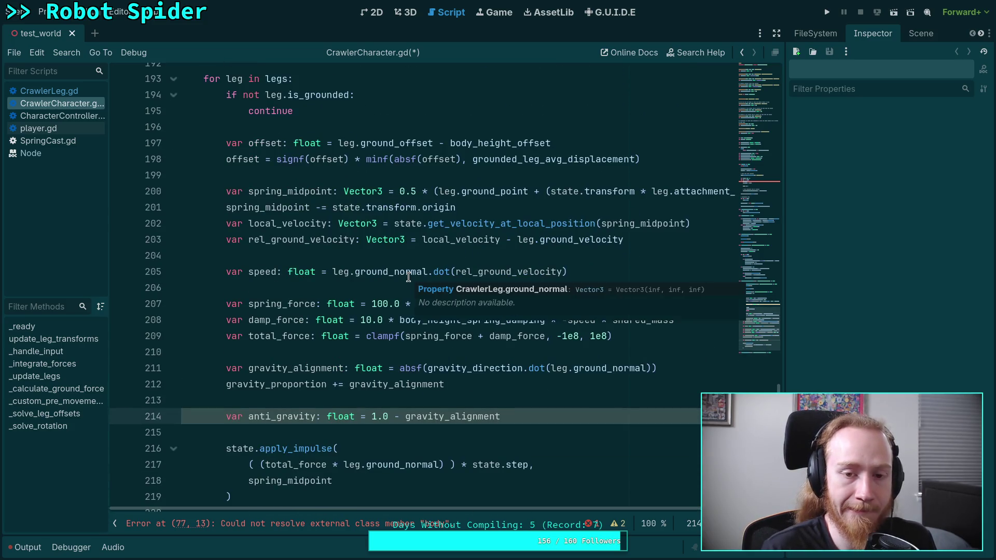
scroll(456, 348, "down", 1)
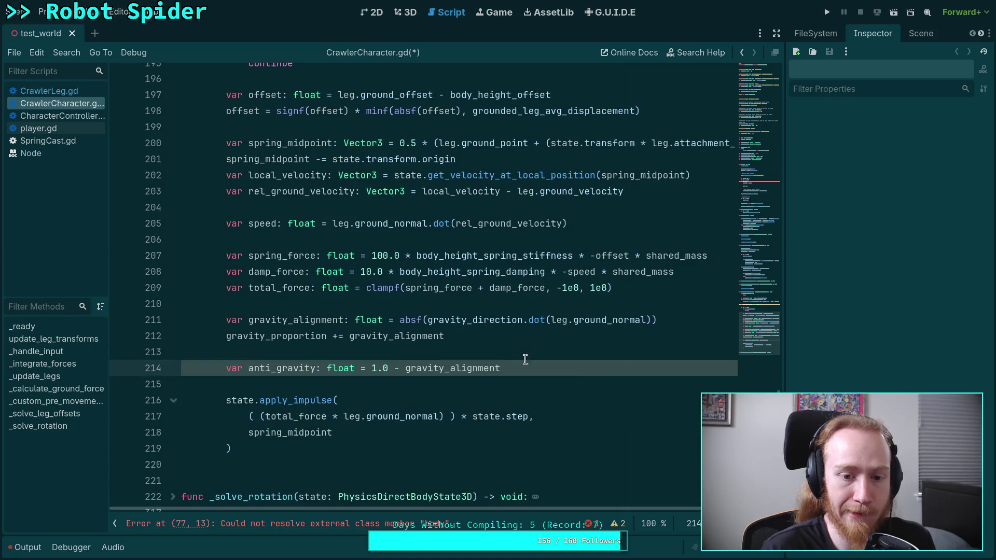
Step: Add gravity_corrections[leg.index] = (1.0 / body_leg_mass_ratio) - anti_gravity after the anti_gravity line
key("Return")
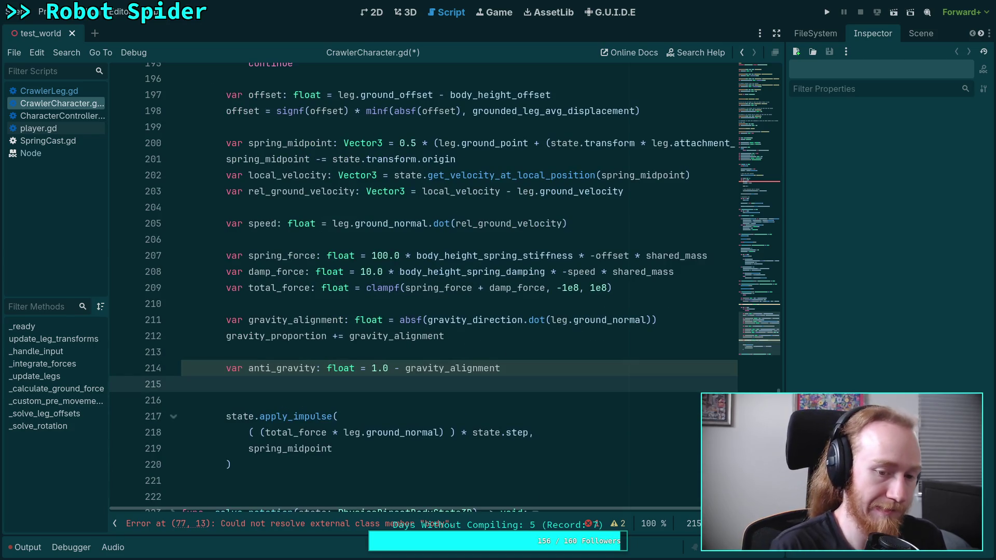
type("gravit")
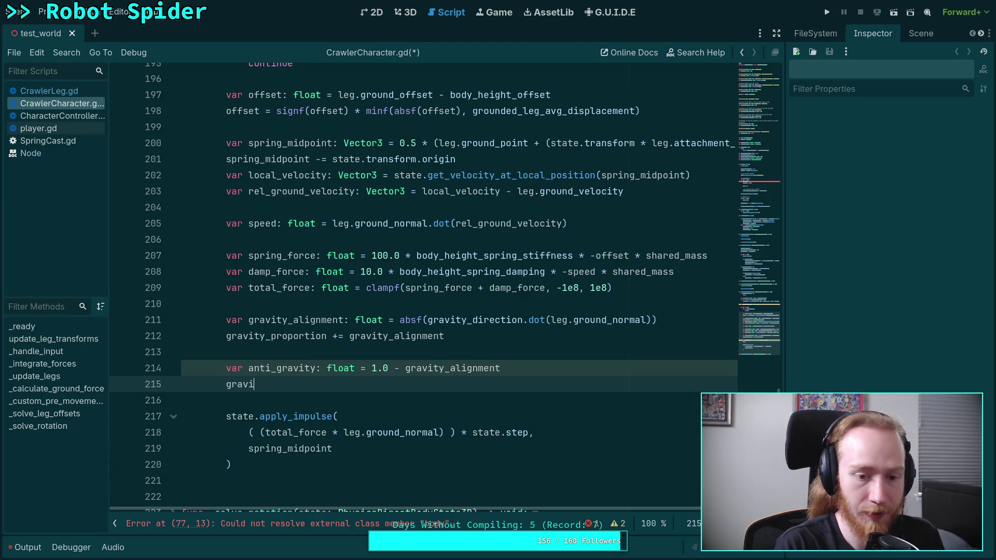
key("Return")
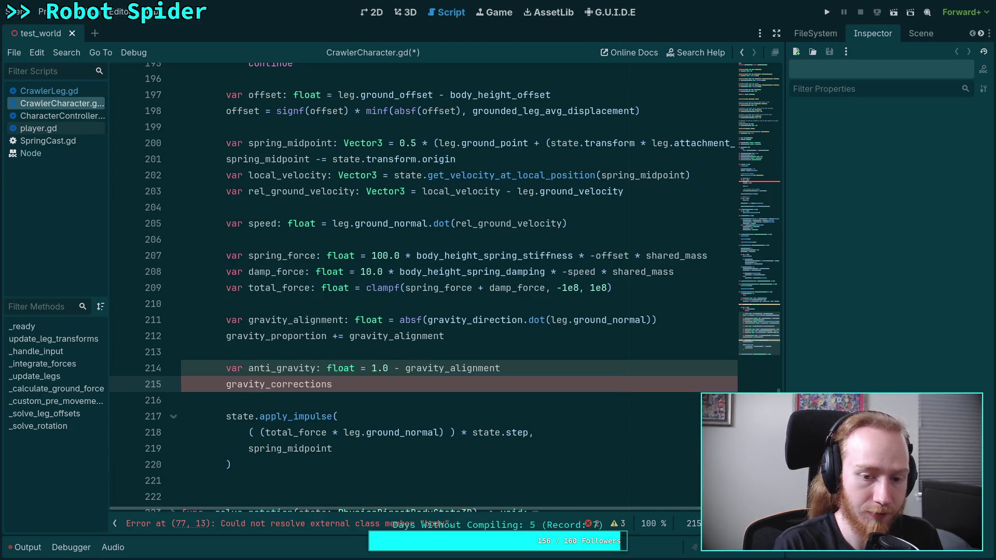
type("[leg.index] = ")
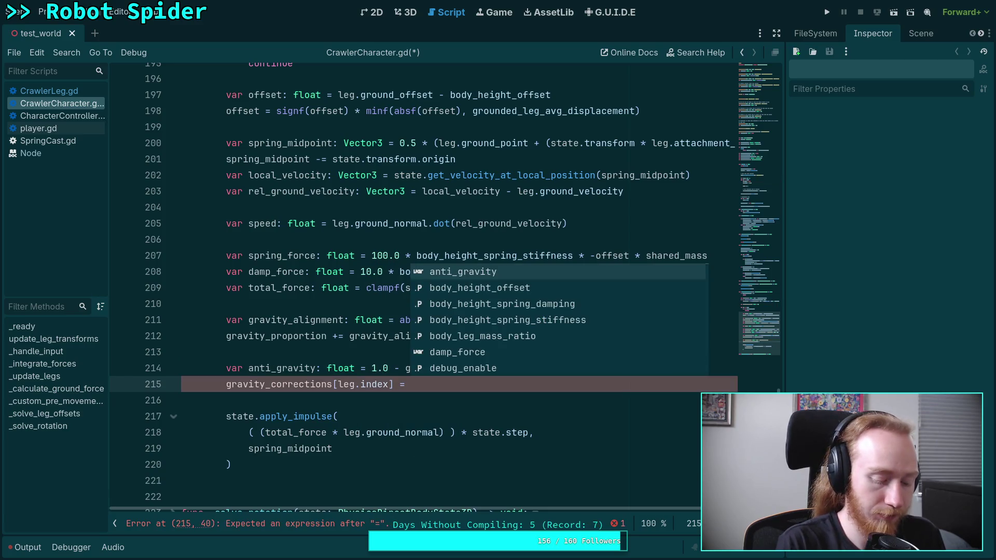
type("(1.0 / body_leg_")
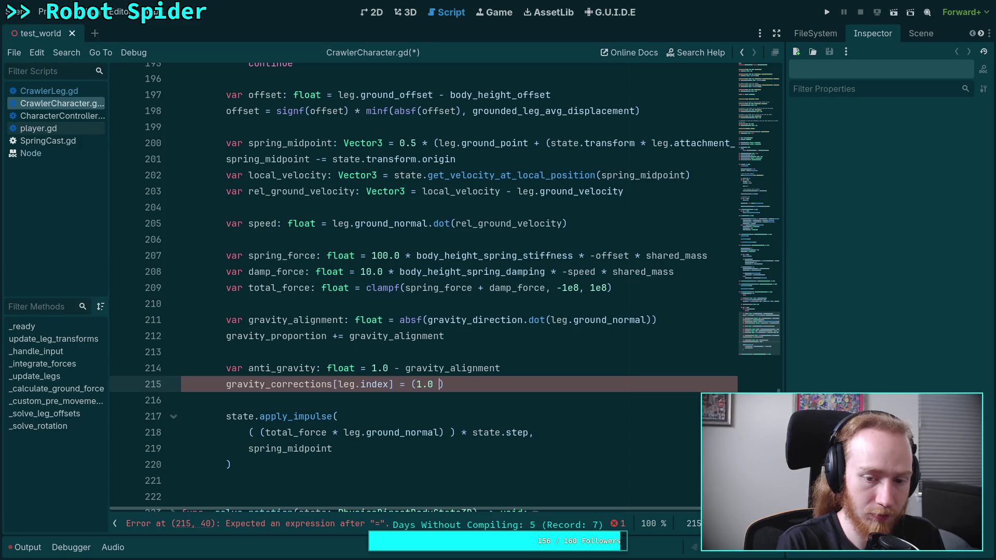
type("mass")
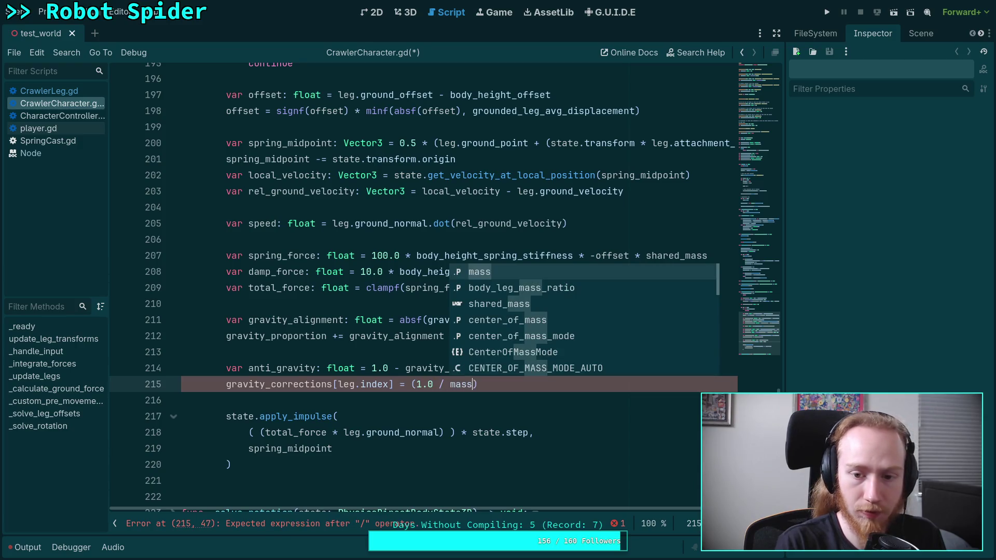
key("Down")
key("Return")
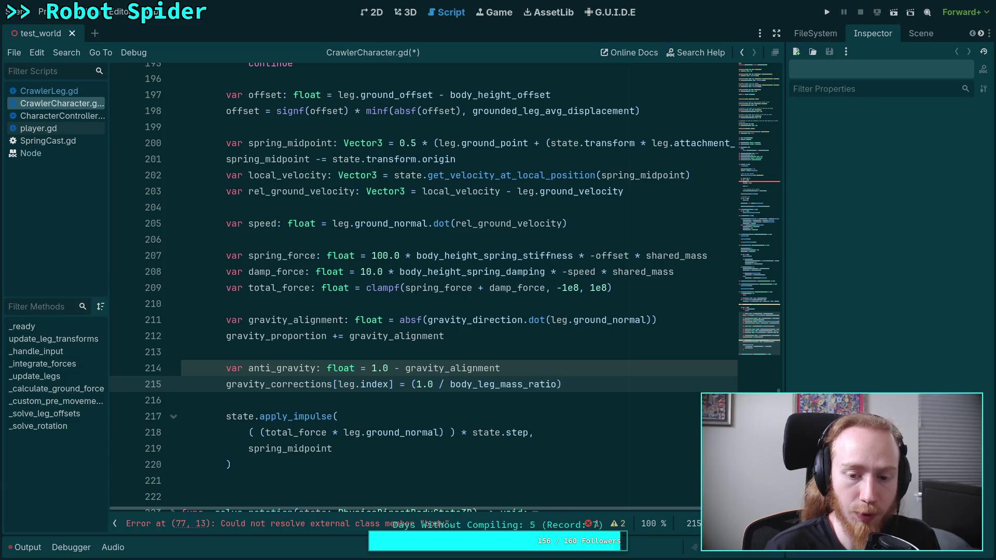
key("End")
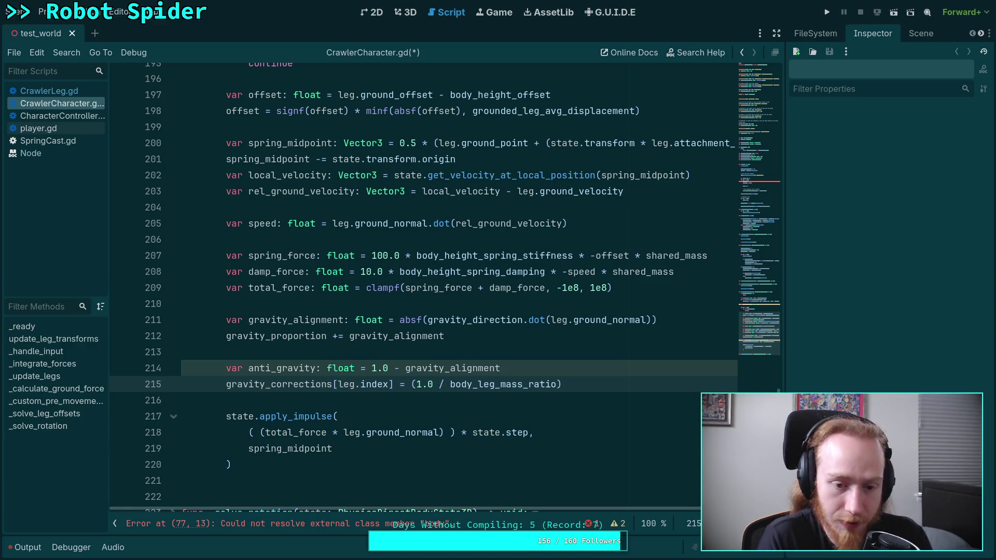
type(" - an")
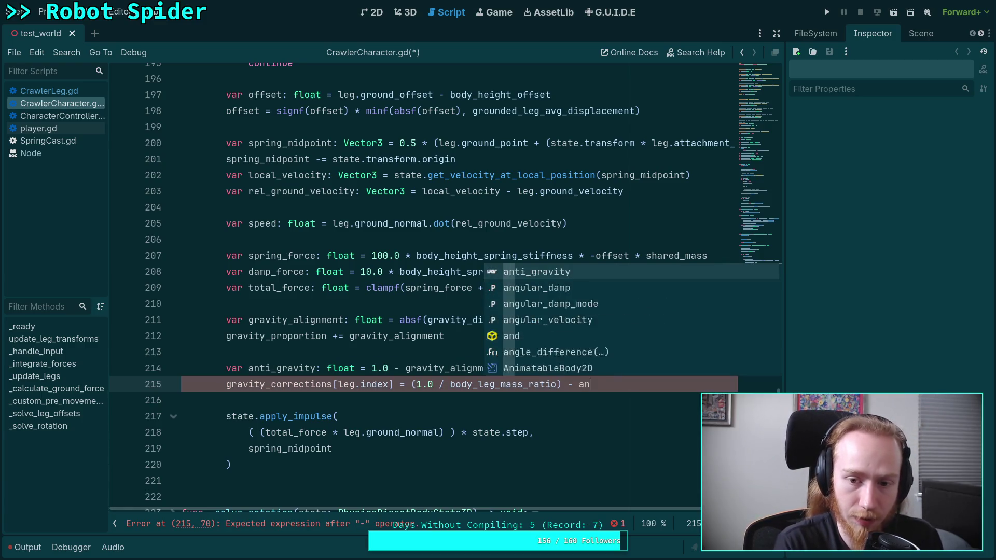
key("Return")
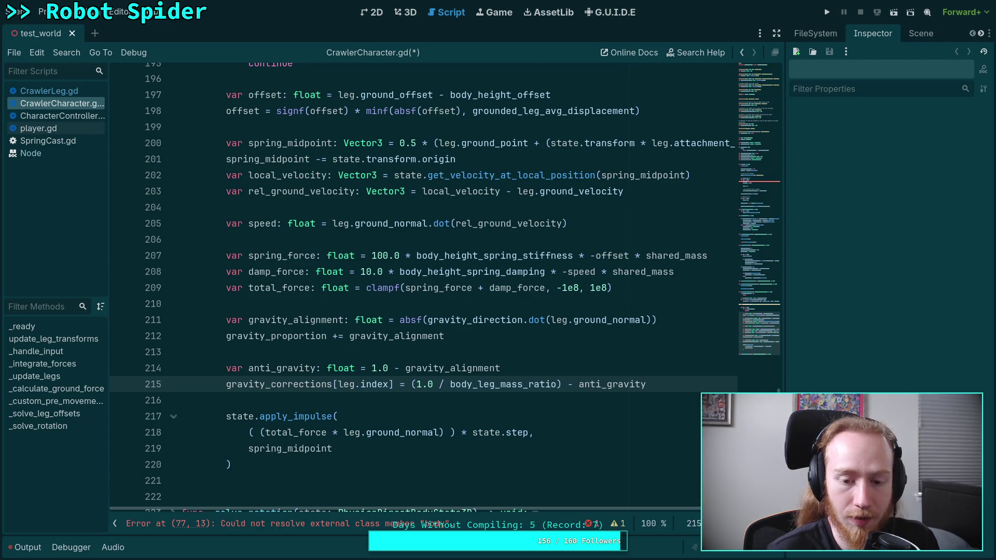
Step: Add + (state.total_gravity) to the ground-force term in the line 218 impulse
key("Down")
key("Down")
key("Down")
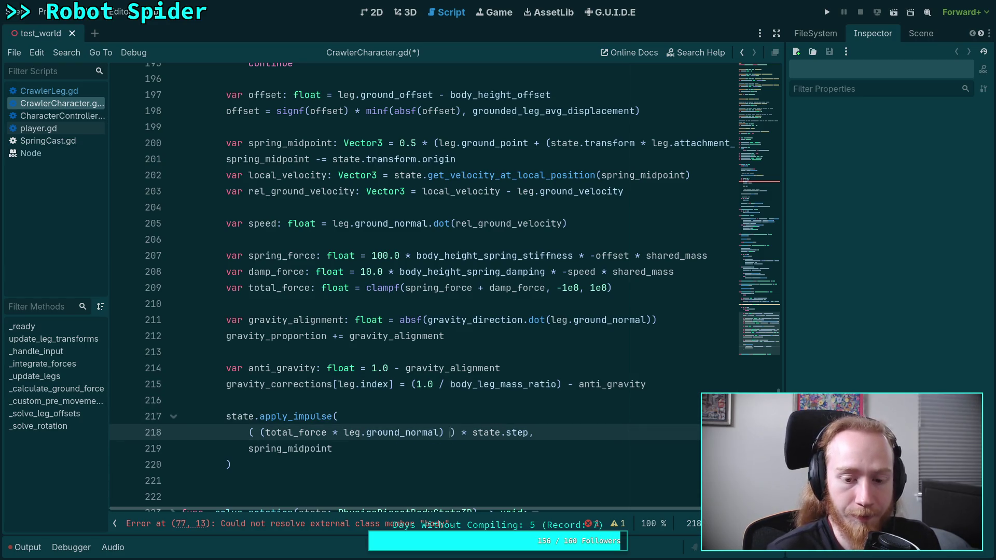
type("+")
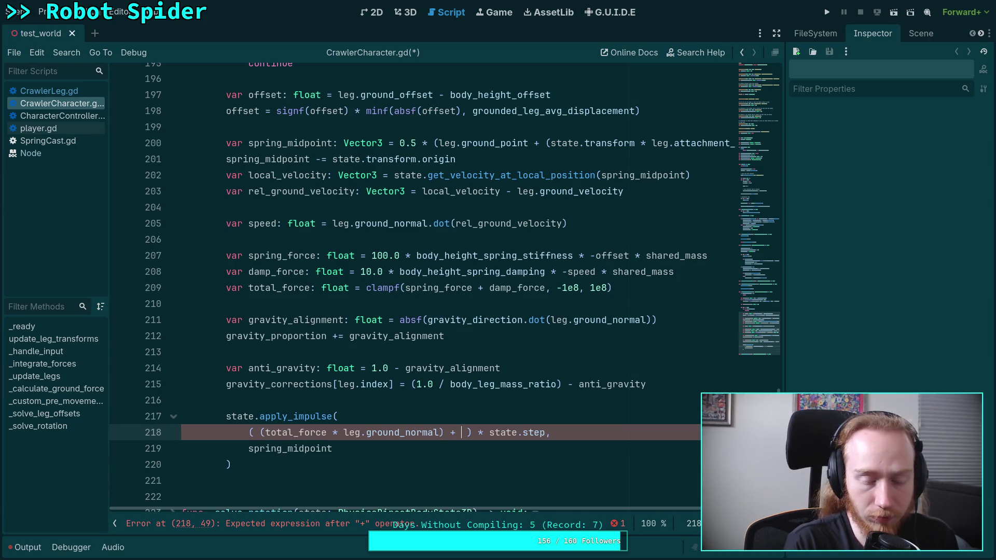
type("(")
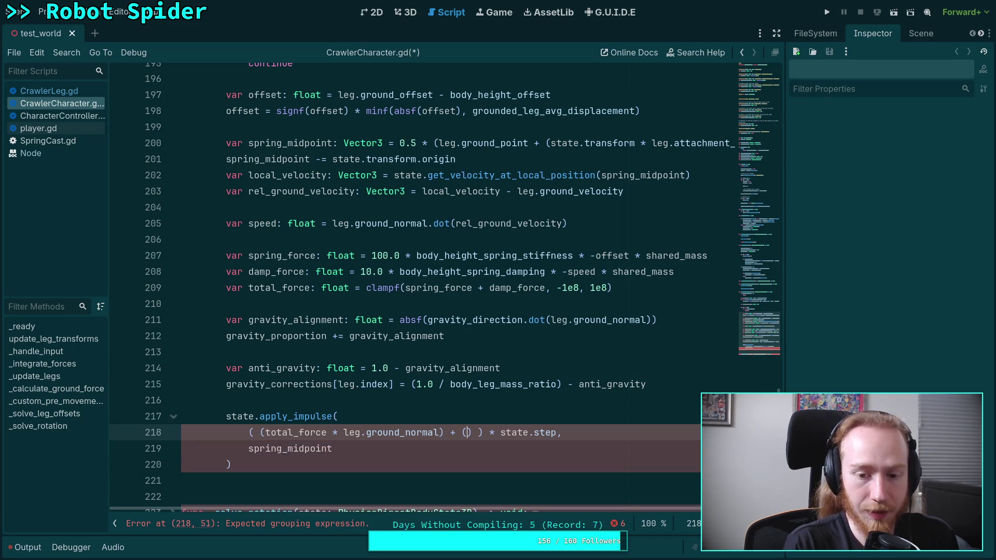
type("state")
type(".tot")
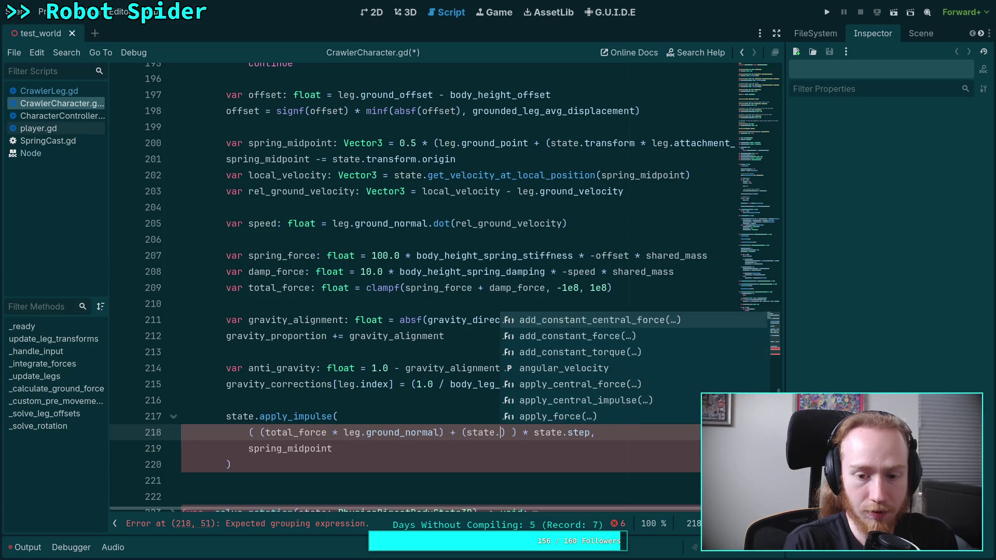
key("Down")
key("Return")
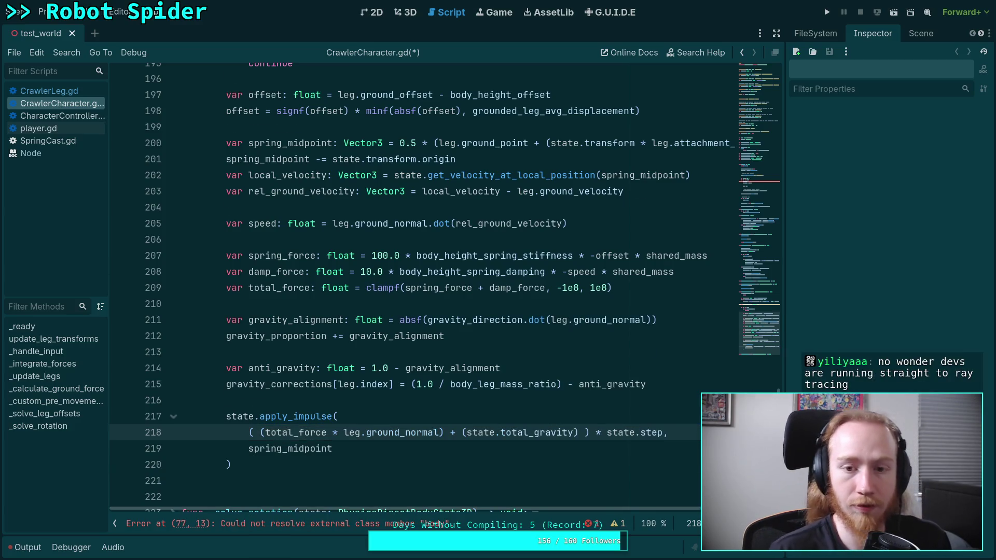
key("Page_Up")
scroll(470, 310, "up", 8)
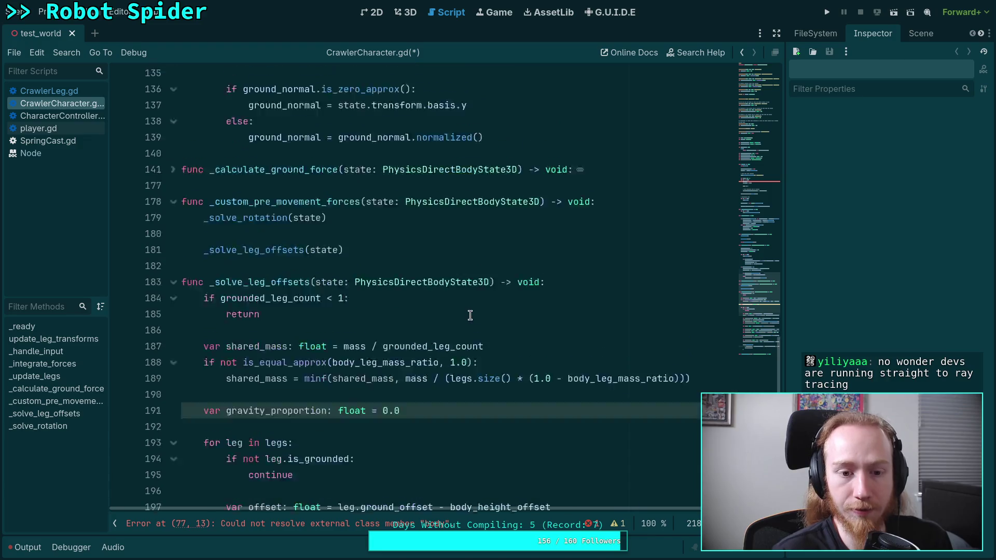
Step: Scroll through the script and leave _calculate_ground_force folded after toggling its fold arrow
scroll(384, 291, "up", 9)
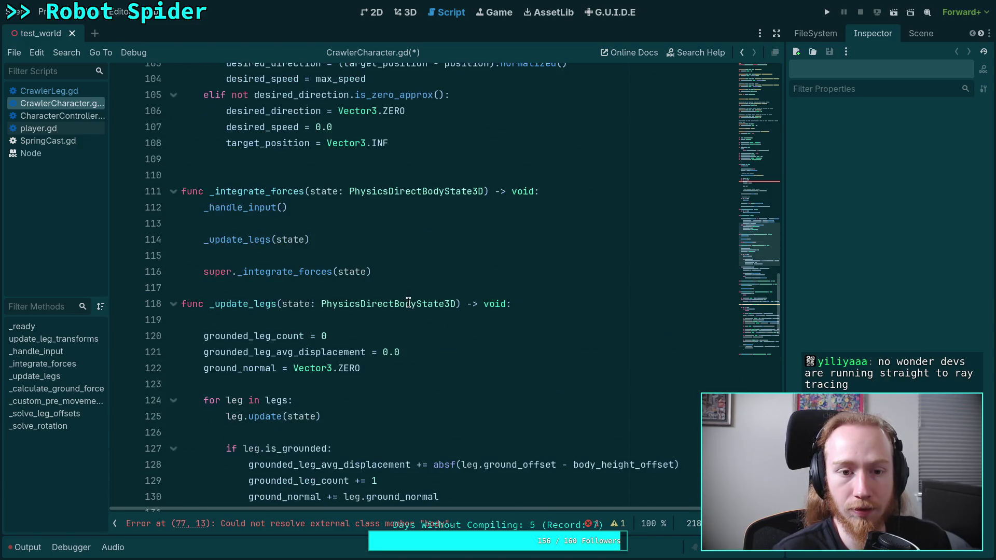
scroll(363, 282, "down", 8)
scroll(364, 282, "down", 4)
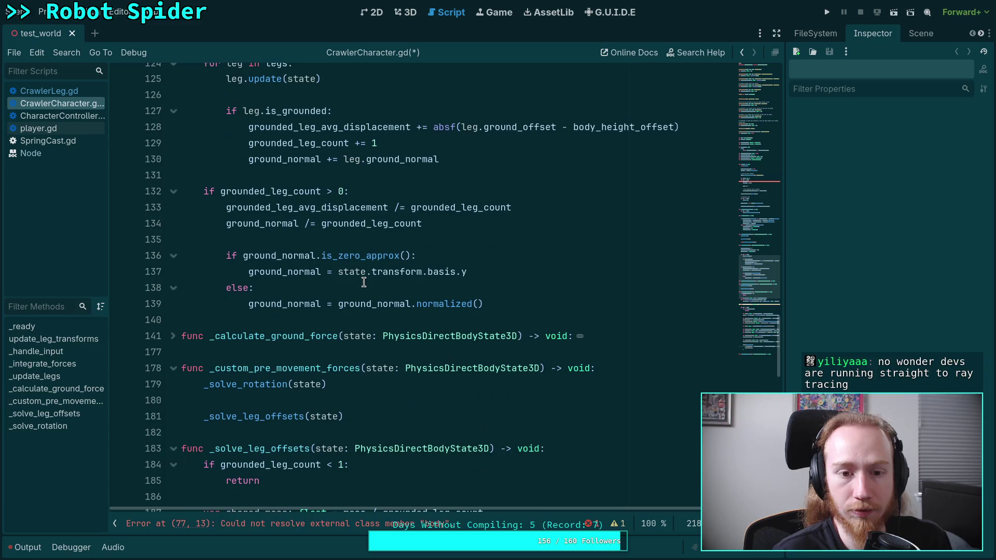
scroll(363, 282, "up", 3)
scroll(364, 282, "down", 6)
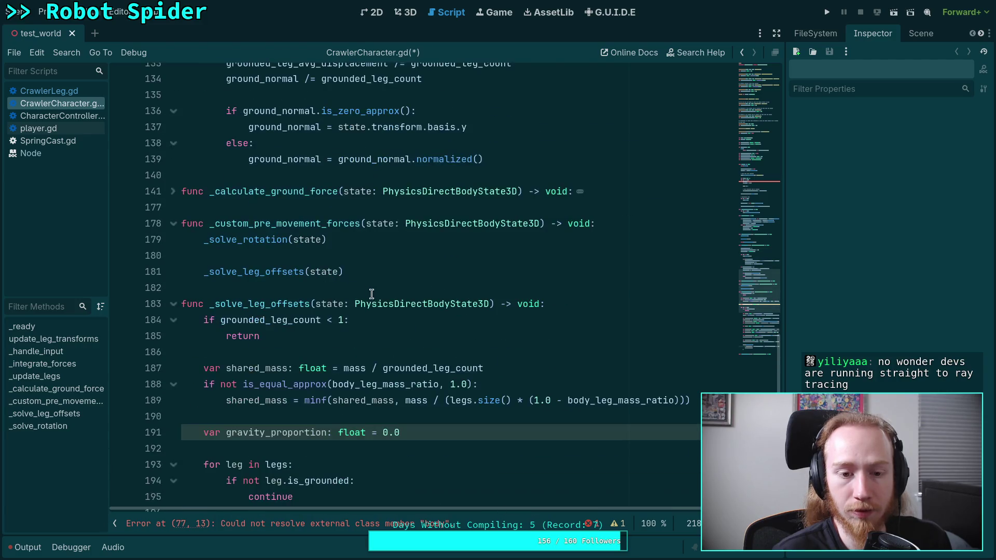
left_click(179, 195)
left_click(179, 195)
left_click(179, 194)
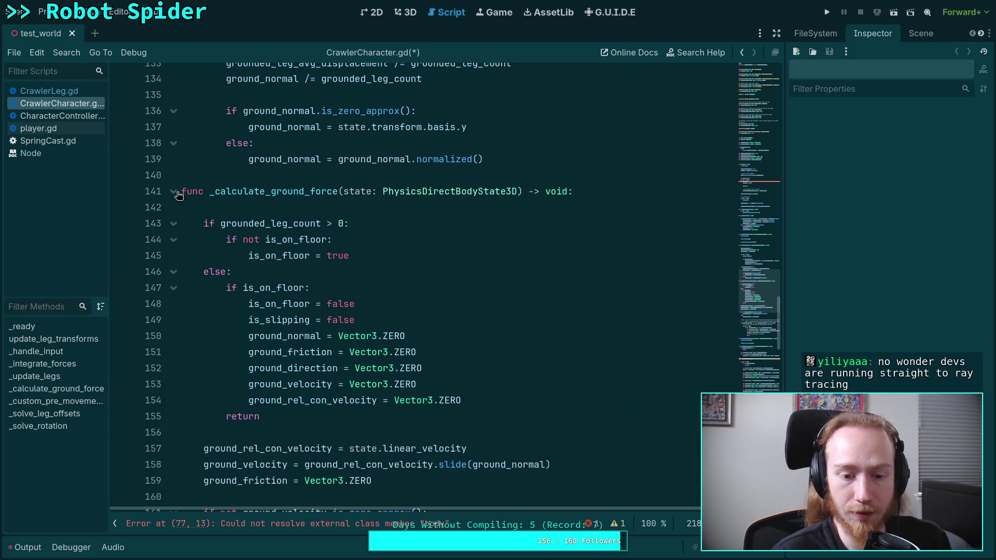
scroll(179, 196, "down", 5)
scroll(174, 216, "up", 6)
left_click(174, 239)
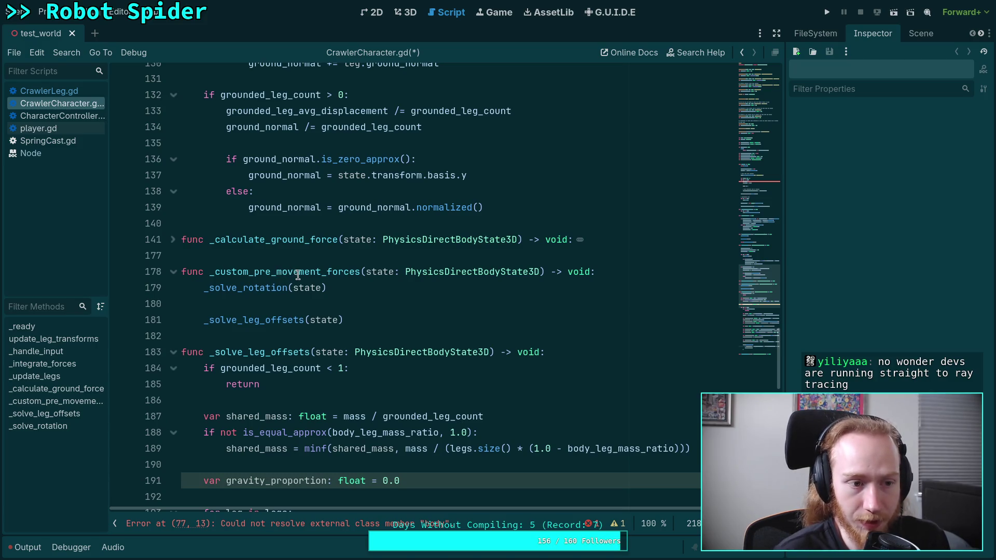
Step: Hide the script and method lists and place the caret on blank line 196
scroll(329, 369, "down", 3)
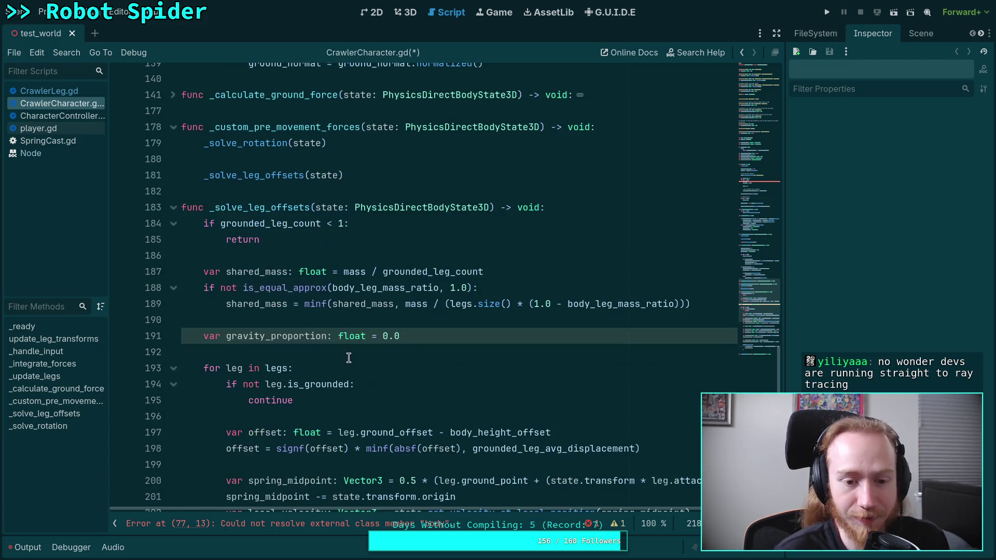
scroll(408, 342, "down", 3)
scroll(407, 342, "down", 3)
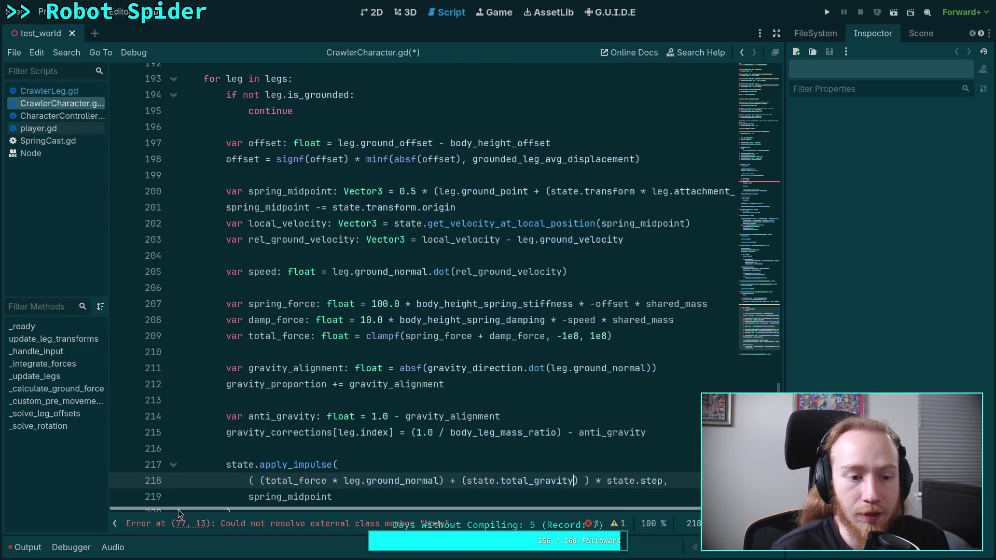
left_click(115, 524)
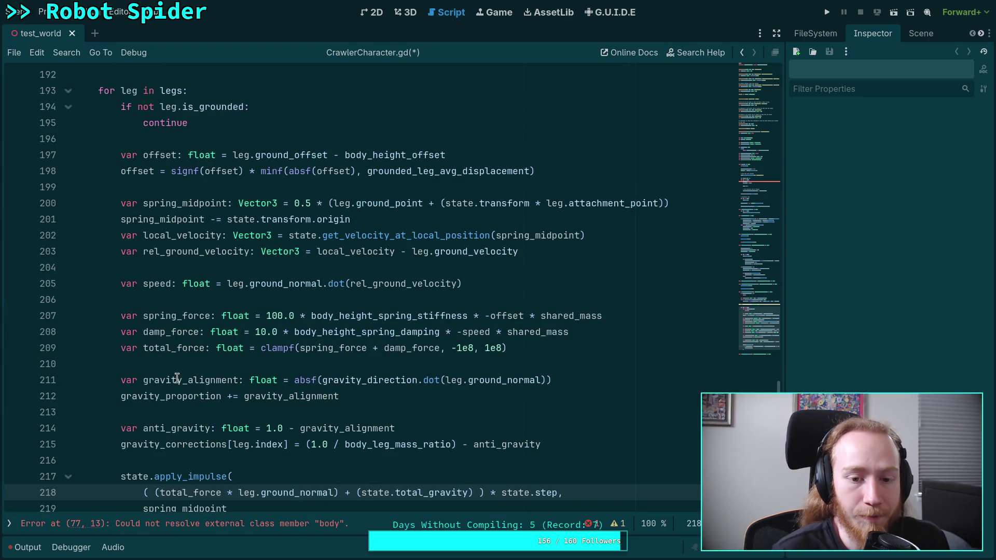
key("ctrl+z")
scroll(177, 378, "up", 20)
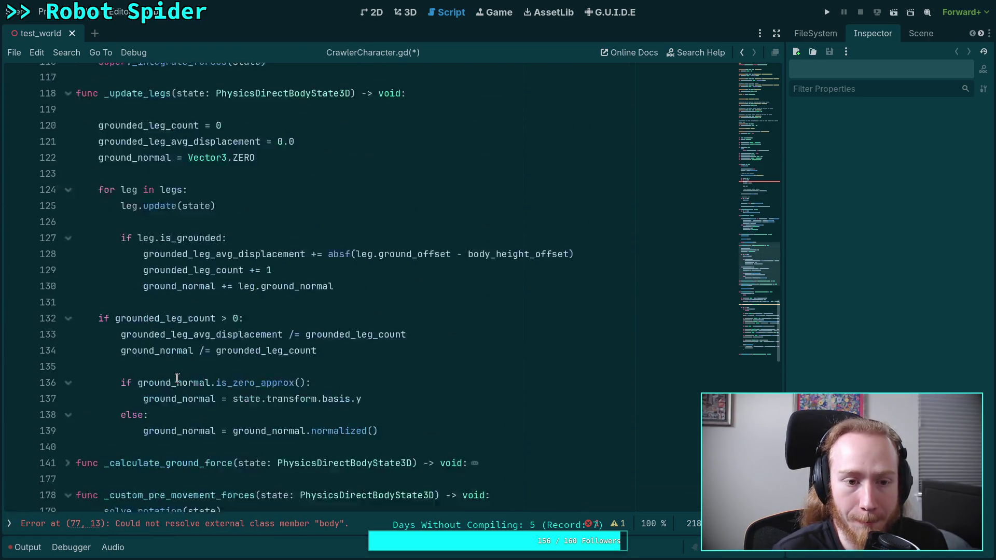
scroll(177, 379, "up", 20)
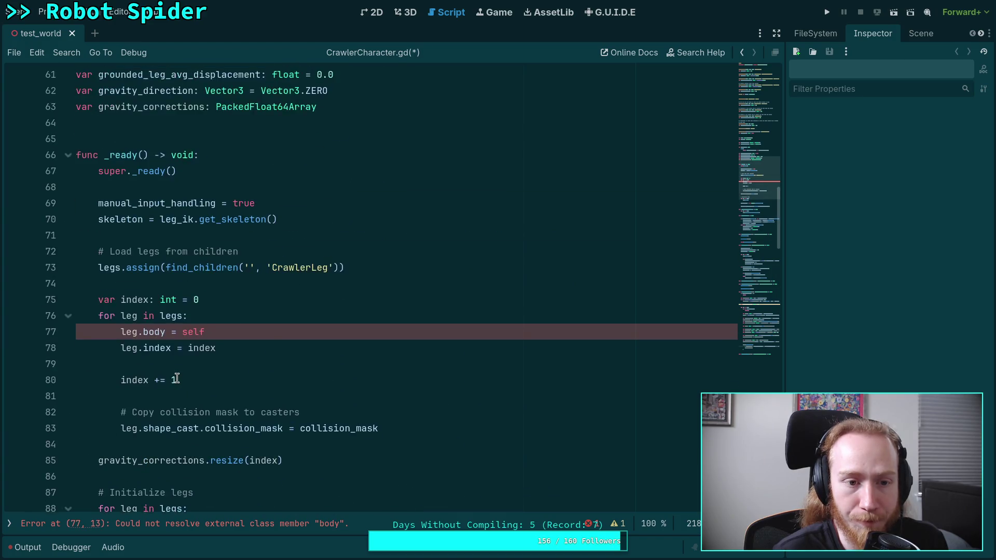
scroll(177, 378, "down", 20)
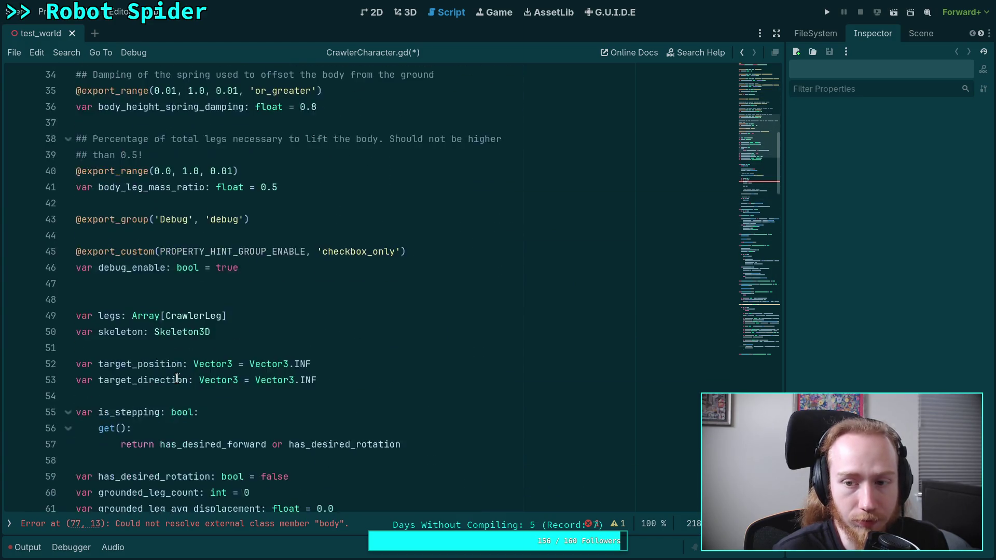
scroll(177, 379, "down", 20)
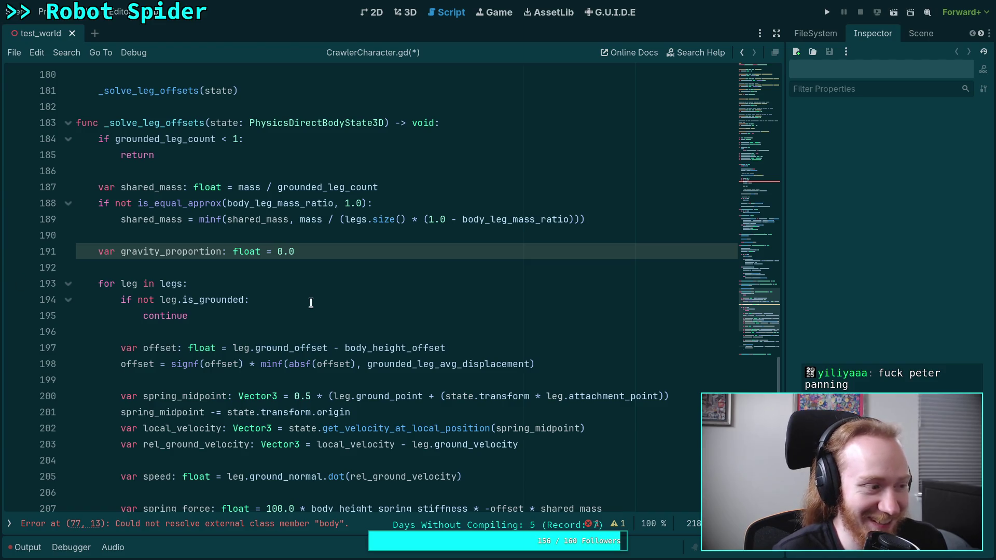
left_click(232, 330)
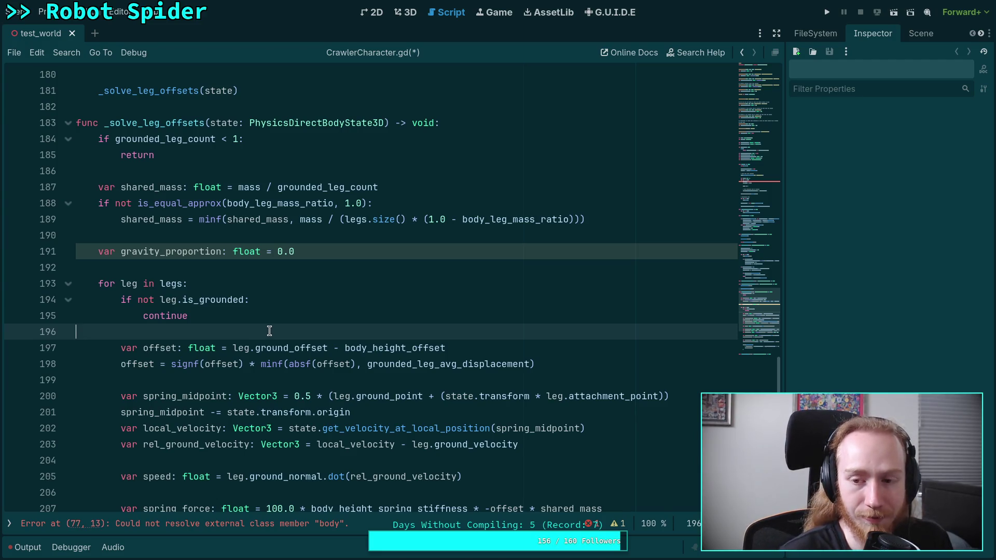
scroll(733, 269, "up", 20)
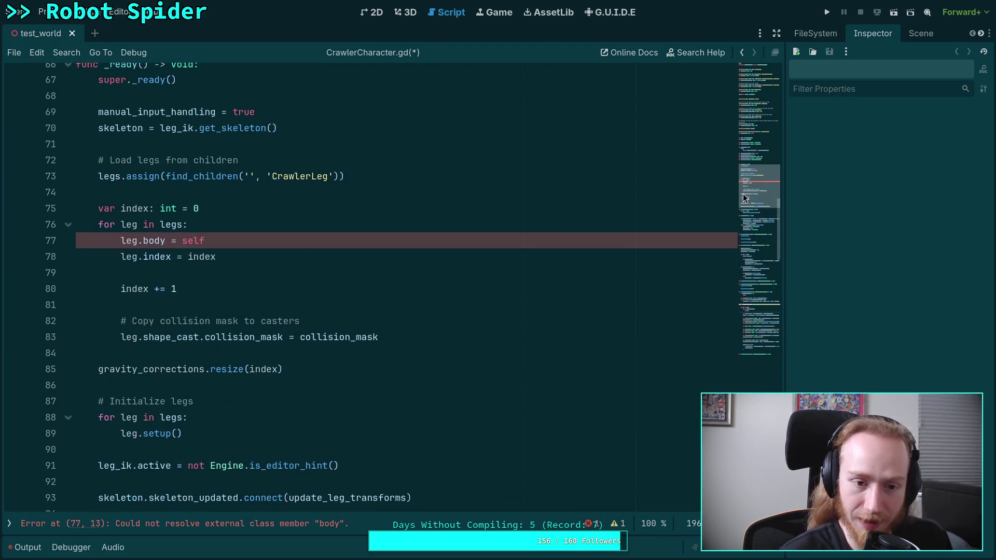
Step: Keep the script list hidden and scroll to the spring-force and gravity_corrections lines
scroll(747, 322, "down", 20)
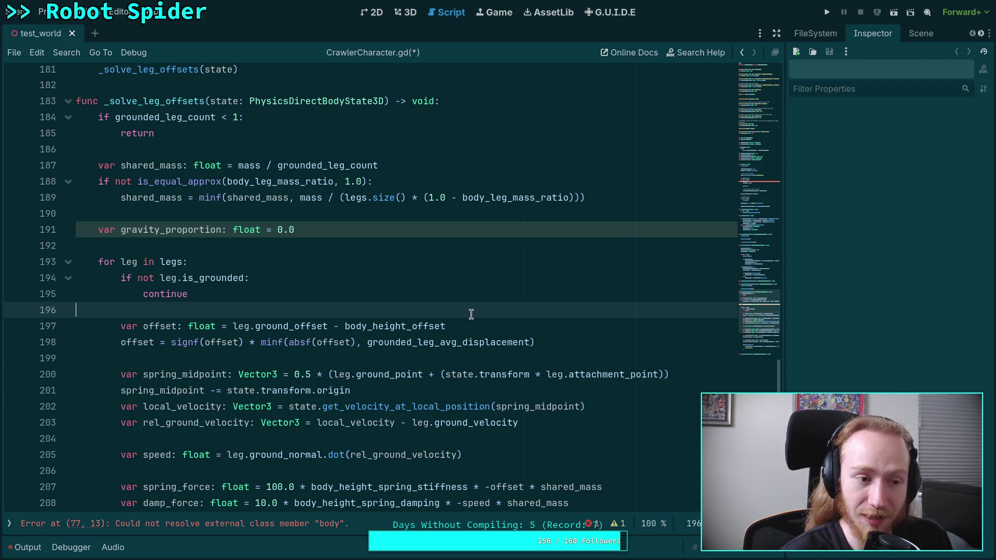
left_click(8, 524)
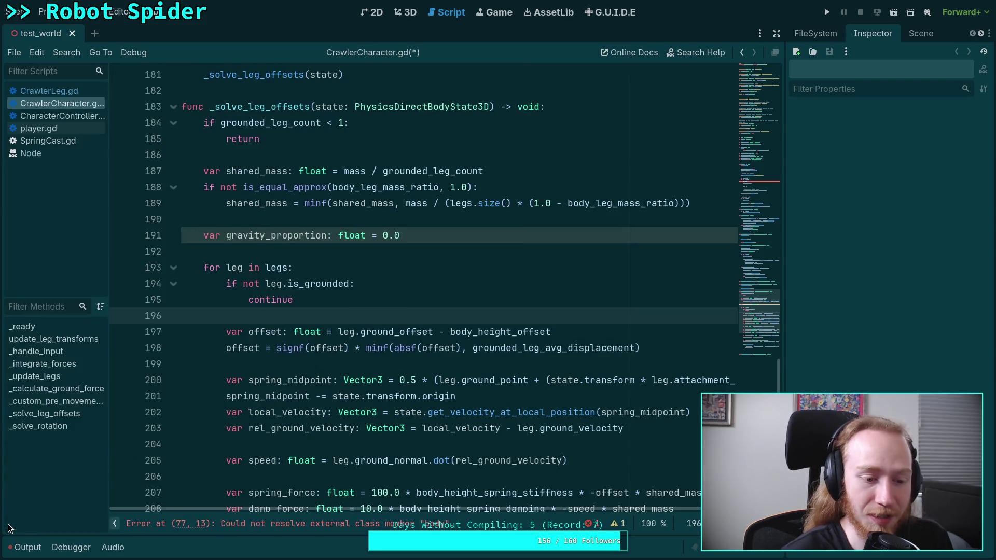
left_click(115, 526)
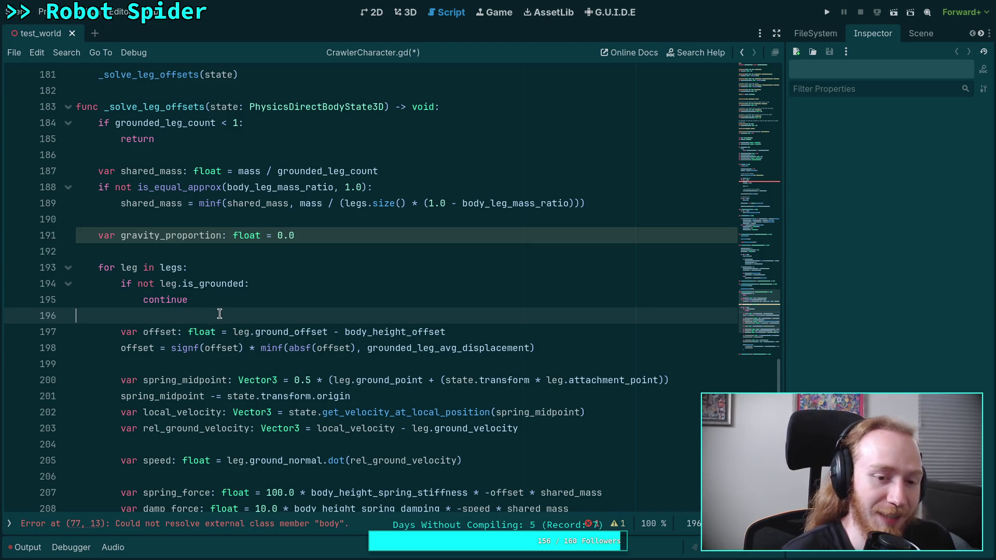
mouse_move(203, 325)
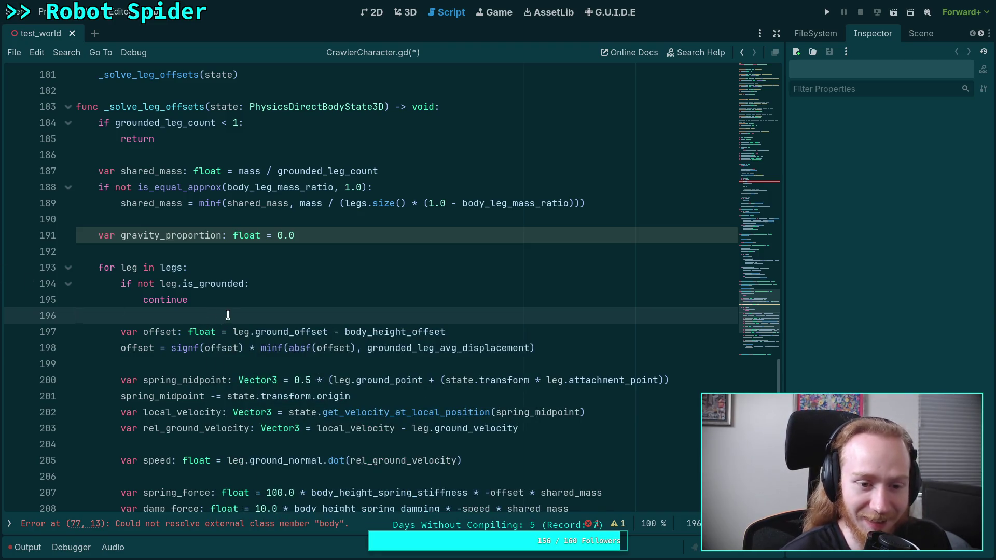
scroll(694, 332, "down", 2)
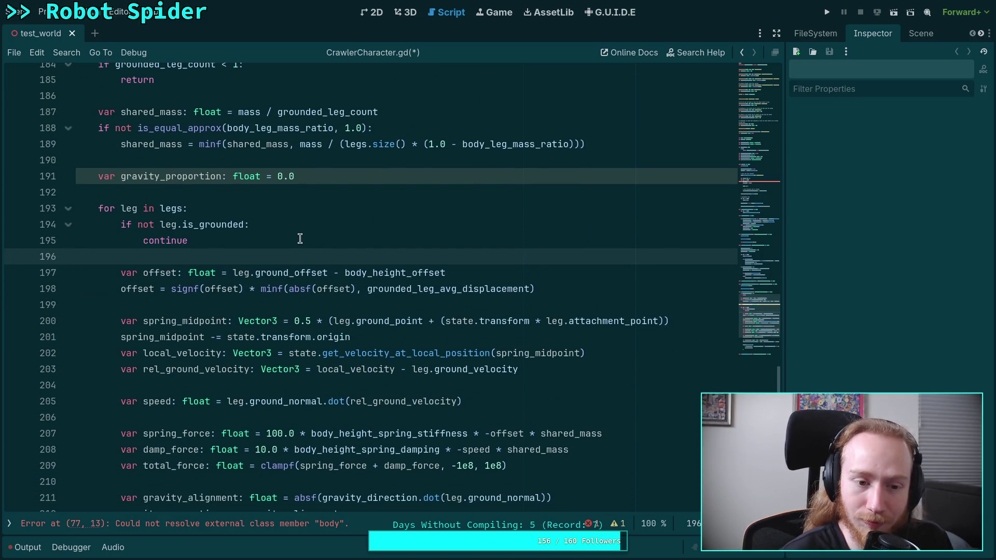
scroll(300, 220, "up", 1)
scroll(300, 220, "down", 5)
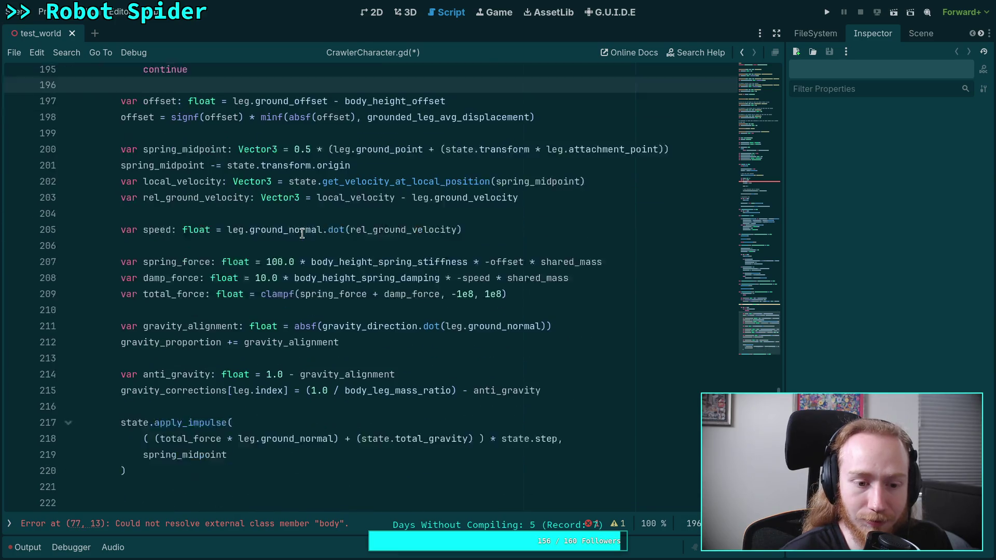
mouse_move(542, 369)
left_mouse_down()
mouse_move(285, 370)
mouse_move(306, 370)
left_mouse_up()
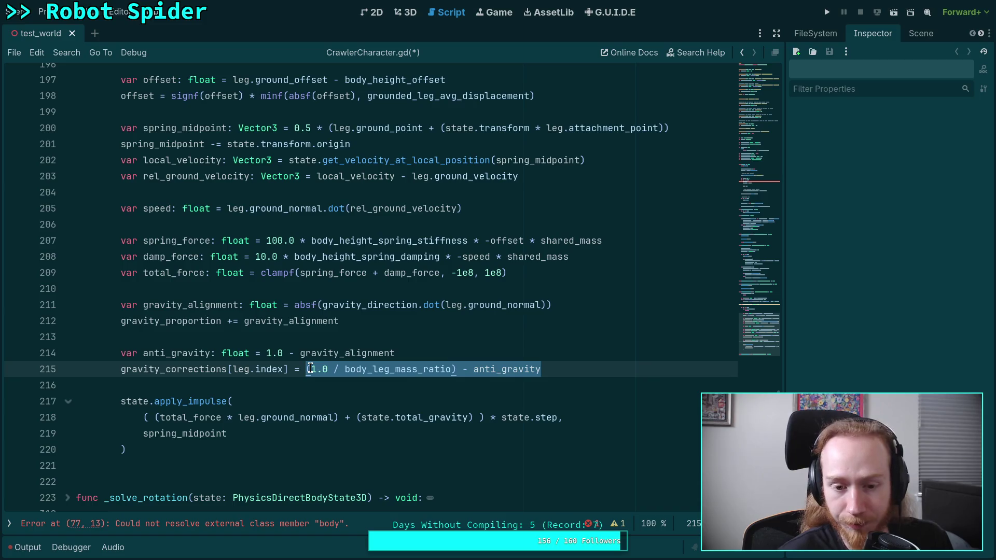
mouse_move(346, 371)
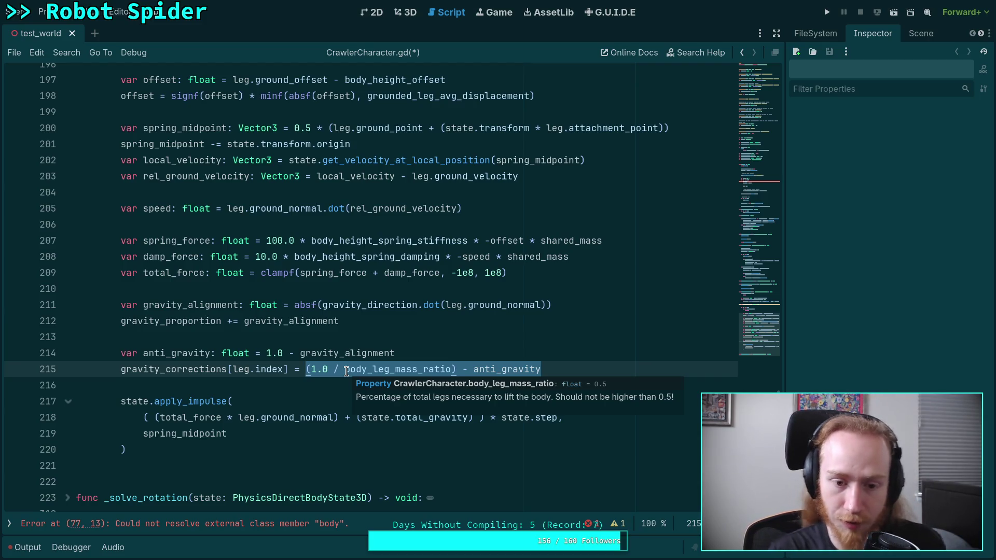
left_click_drag(306, 370, 455, 372)
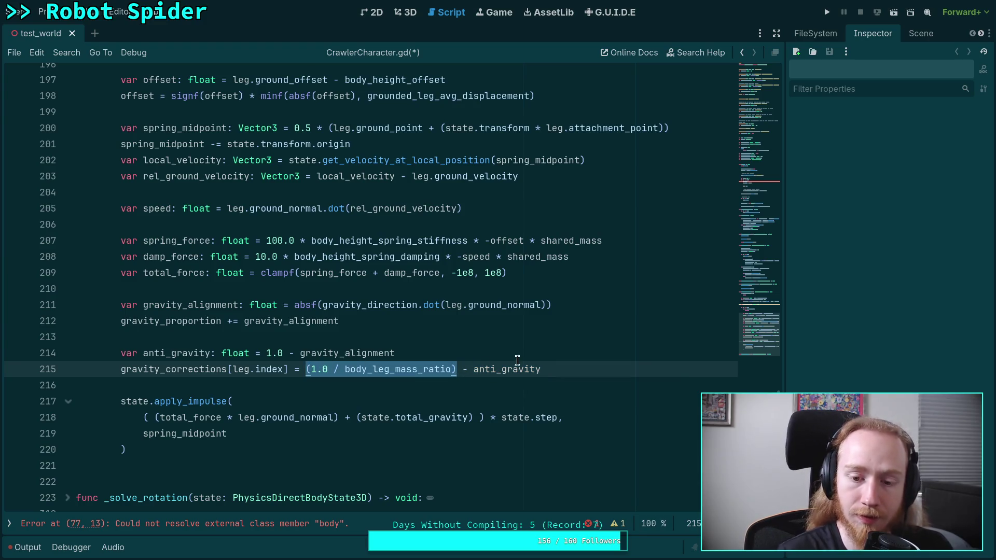
left_click_drag(266, 354, 395, 353)
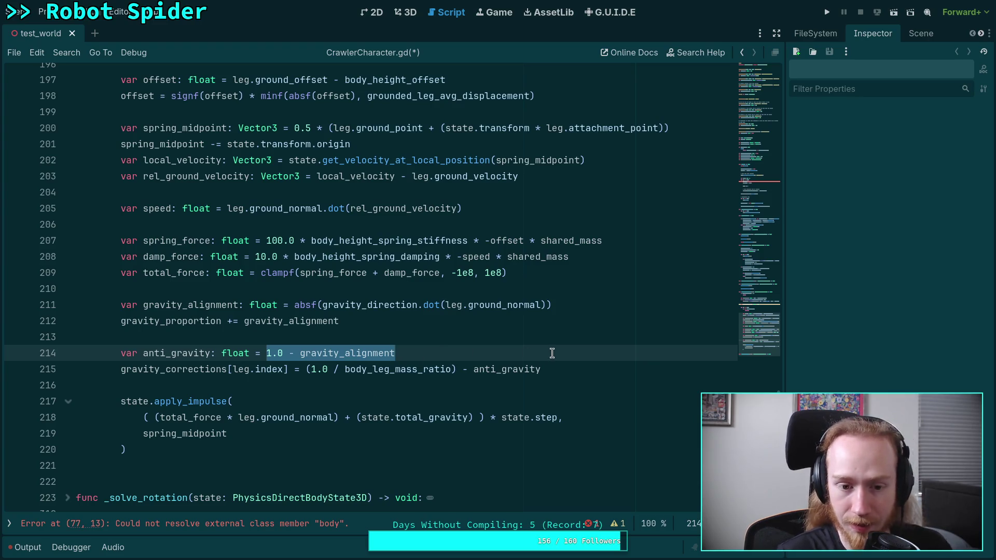
left_click(327, 358)
double_click(328, 357)
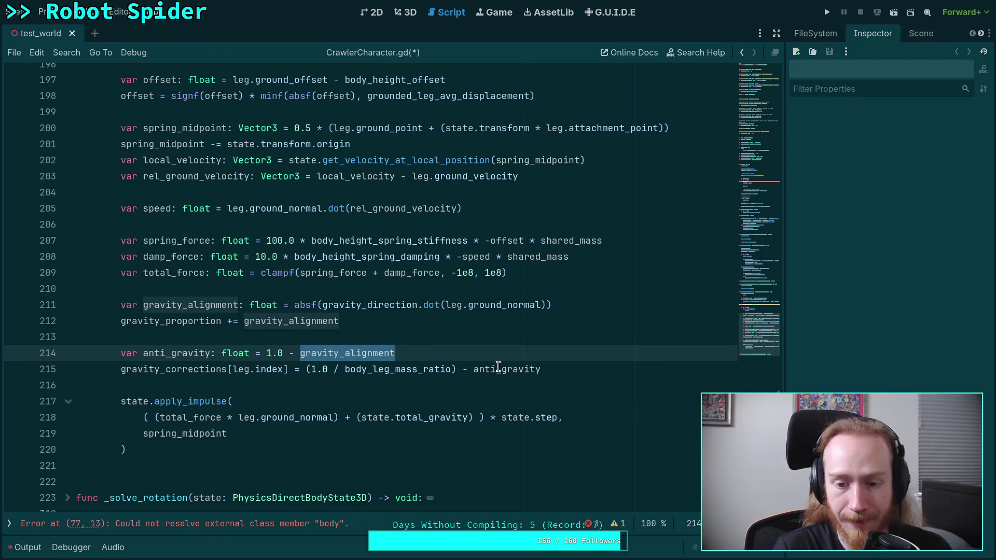
left_click(569, 368)
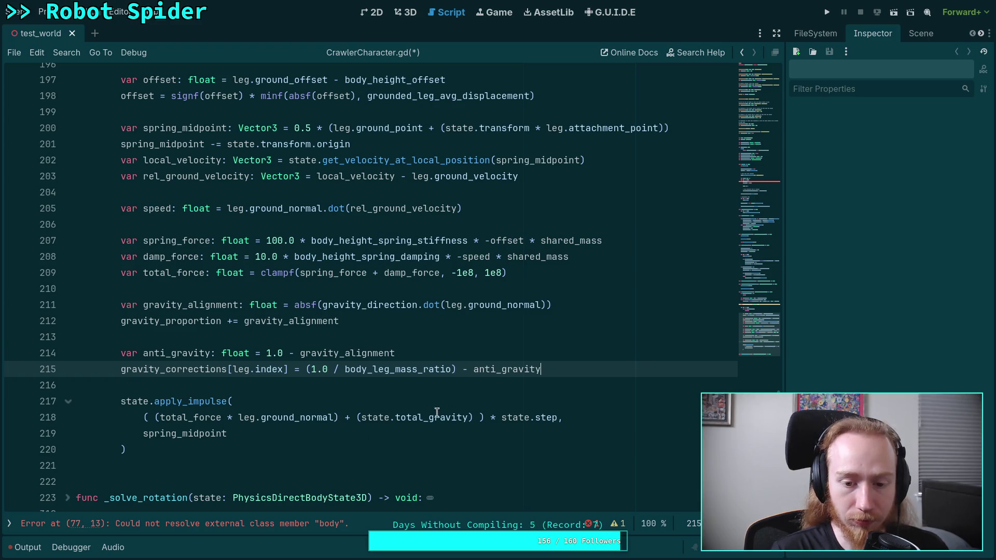
left_click(468, 418)
scroll(466, 421, "up", 20)
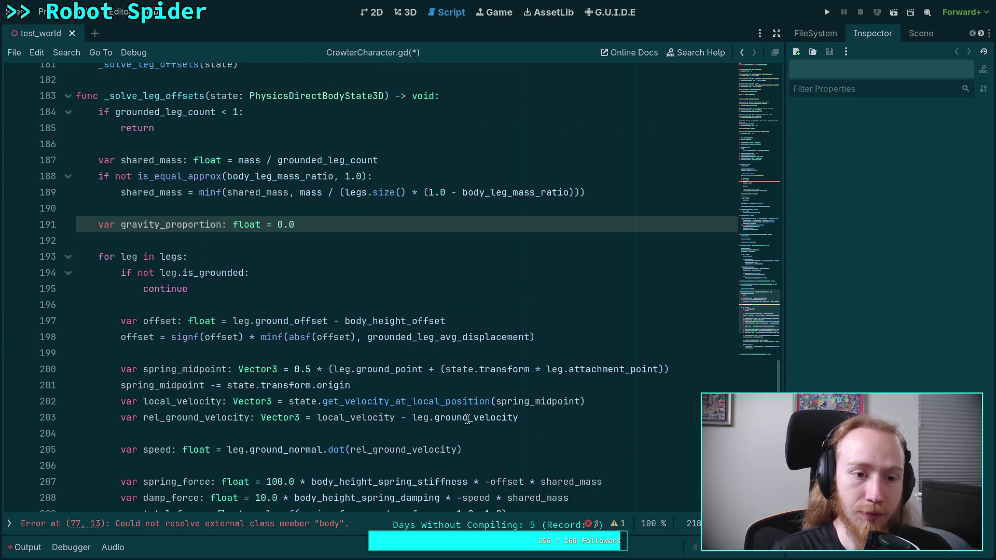
Step: Fold the _update_legs function
scroll(364, 386, "up", 10)
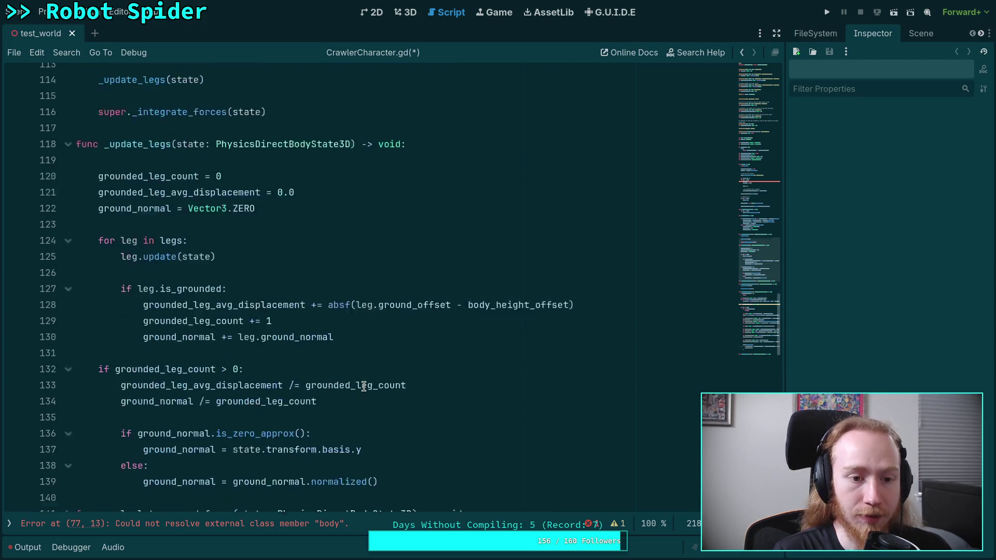
scroll(249, 382, "down", 8)
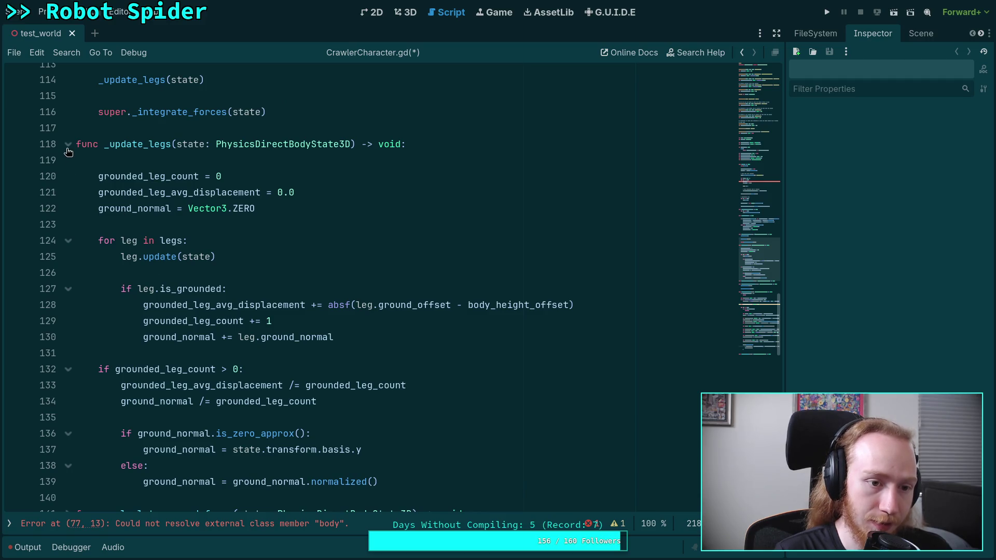
left_click(68, 147)
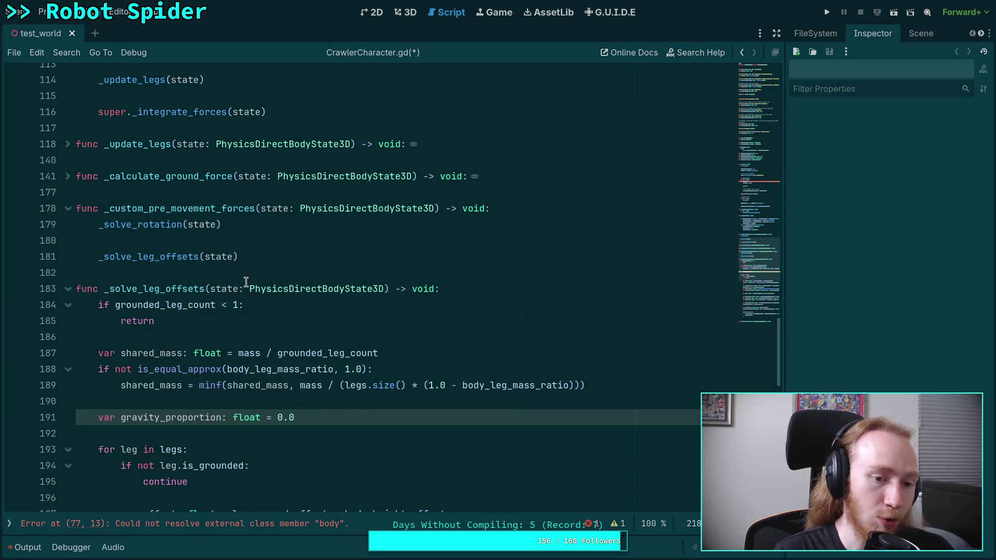
Step: Delete the gravity_direction member declaration at line 62 and return to _solve_leg_offsets
scroll(298, 275, "down", 2)
scroll(300, 273, "up", 1)
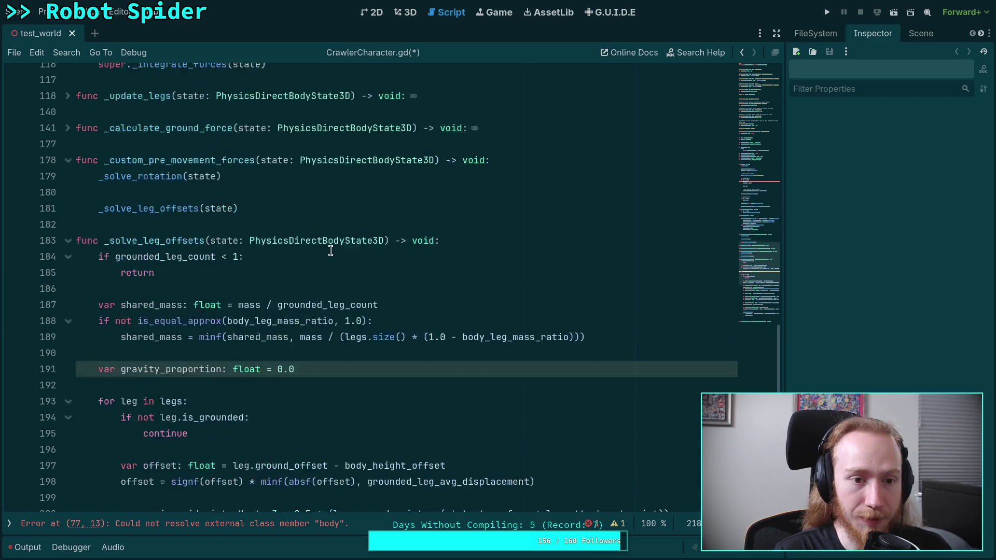
scroll(306, 270, "down", 2)
left_click_drag(765, 274, 758, 149)
left_click(392, 363)
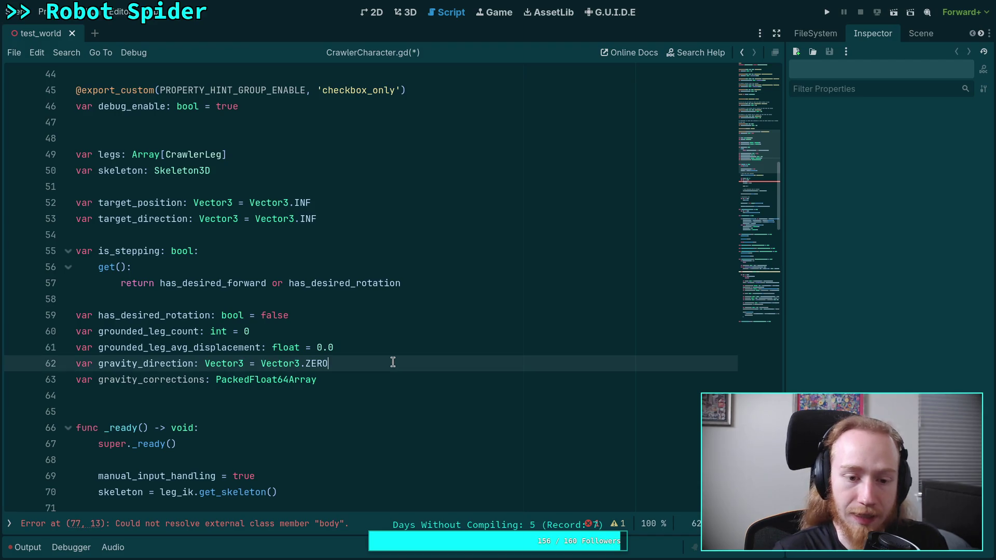
key("ctrl+x")
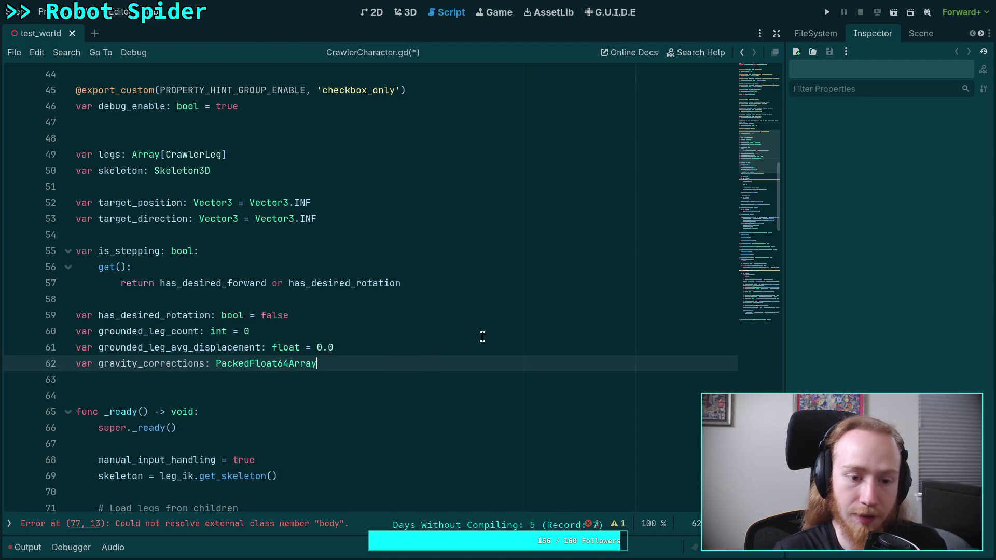
mouse_move(760, 221)
left_mouse_down()
mouse_move(761, 289)
mouse_move(766, 271)
left_mouse_up()
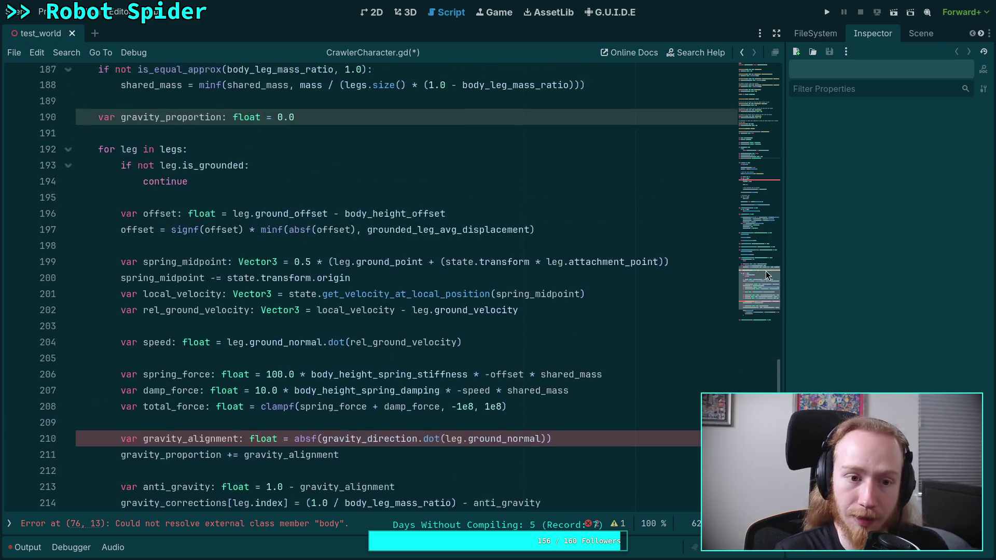
scroll(458, 222, "up", 15)
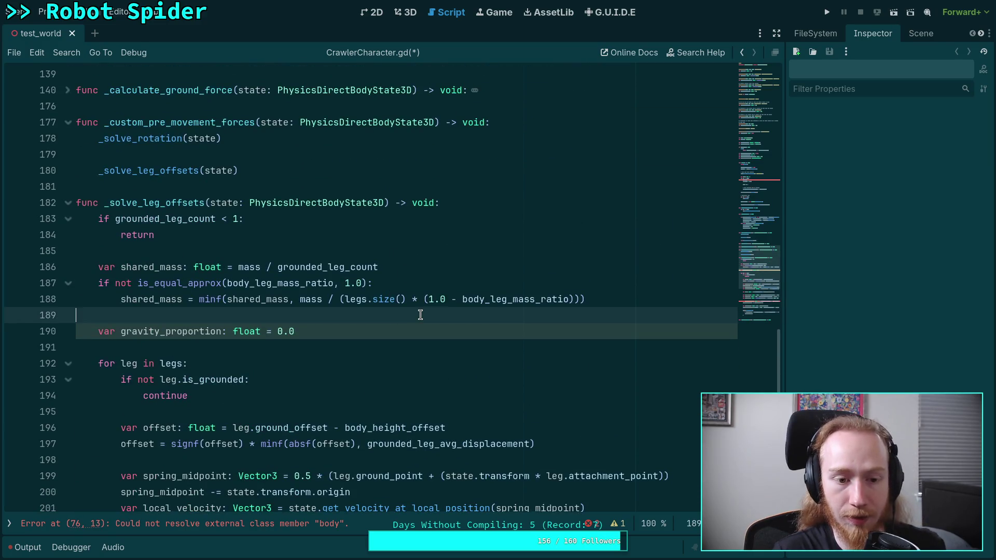
Step: Add a var total_gravity: Vector3 declaration taken from state after the early return
left_click(412, 316)
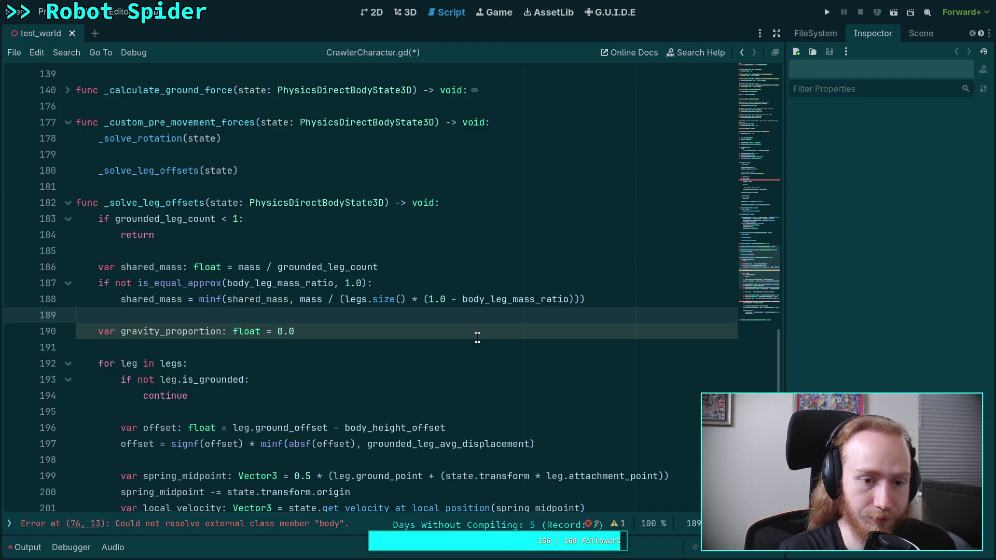
key("Up")
key("Up")
key("Up")
key("Return")
key("Return")
key("Up")
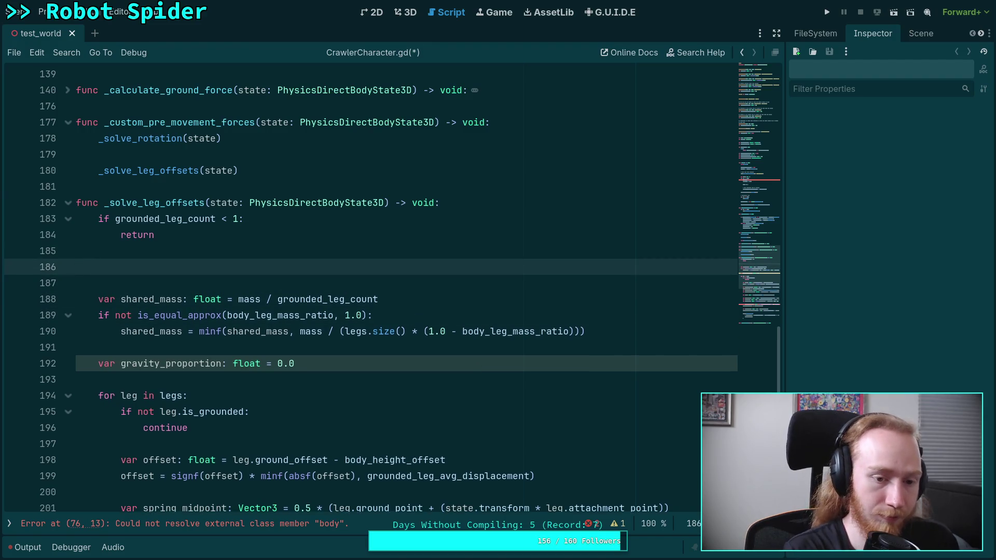
type("var gravity_vector")
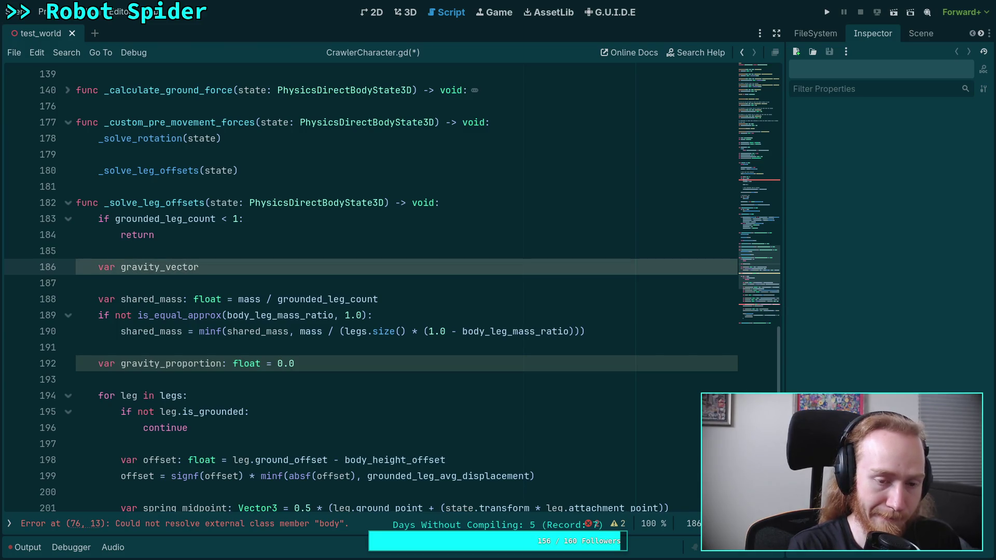
key("BackSpace")
key("BackSpace")
key("BackSpace")
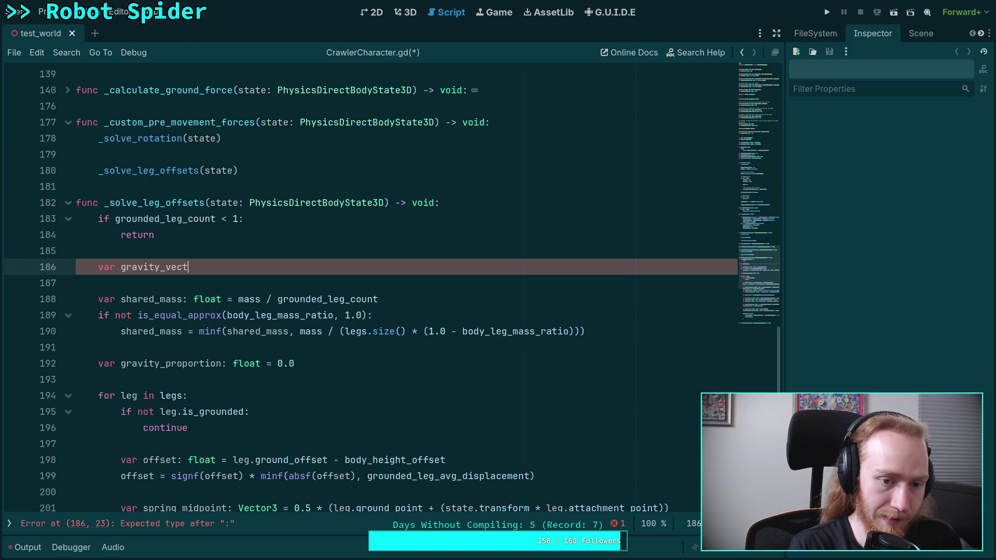
key("BackSpace")
key("BackSpace")
key("BackSpace")
type("to")
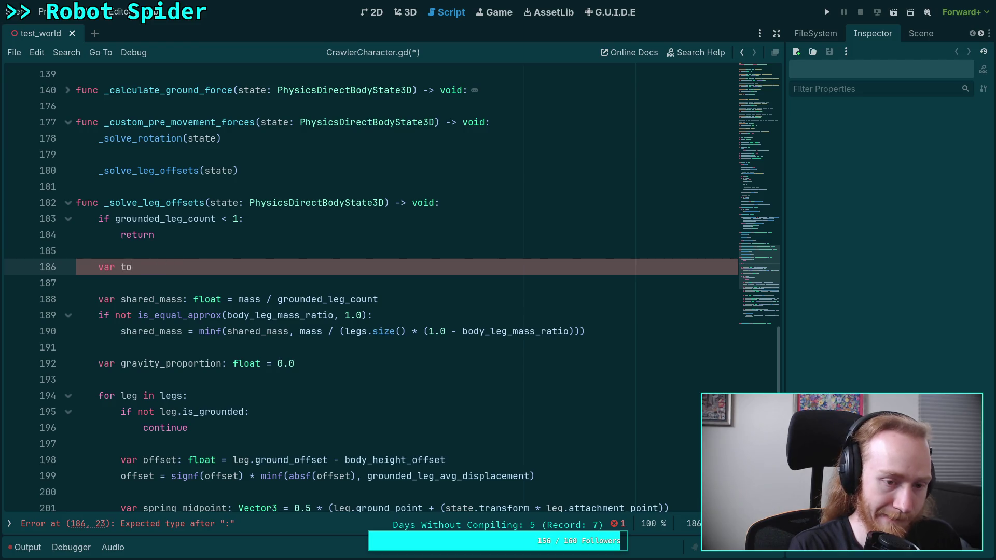
type("tal_gravity: ")
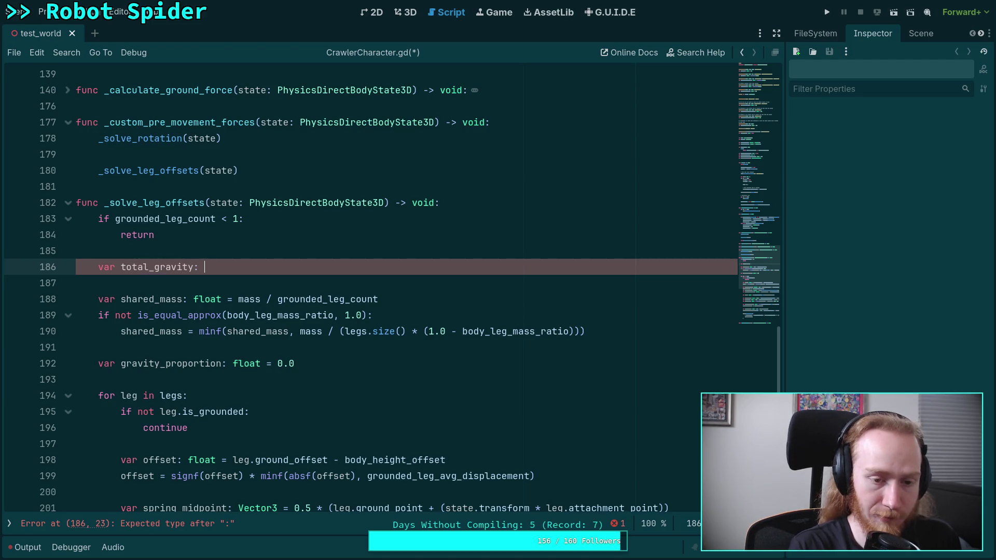
type("Vector3 = state.")
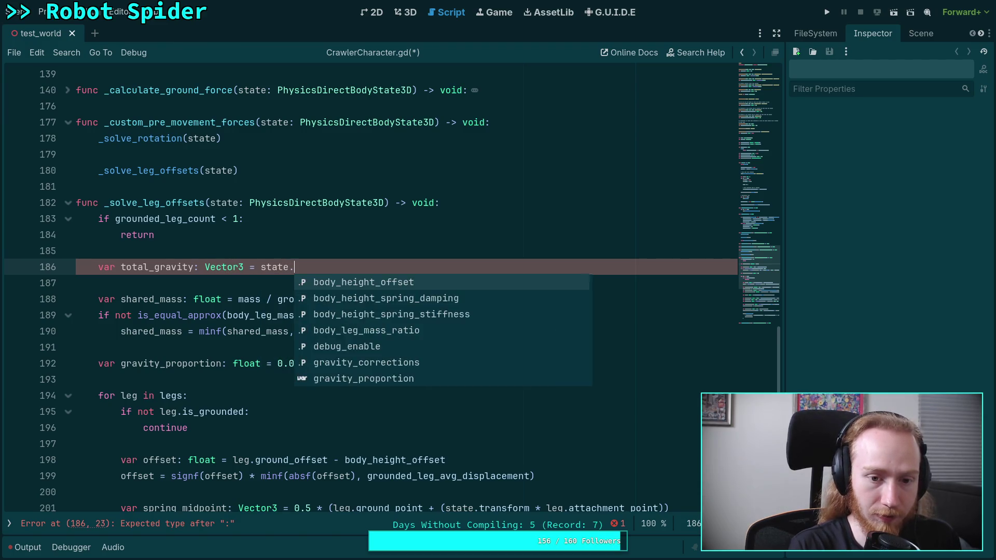
type("total_angular_damp")
key("BackSpace")
key("BackSpace")
key("BackSpace")
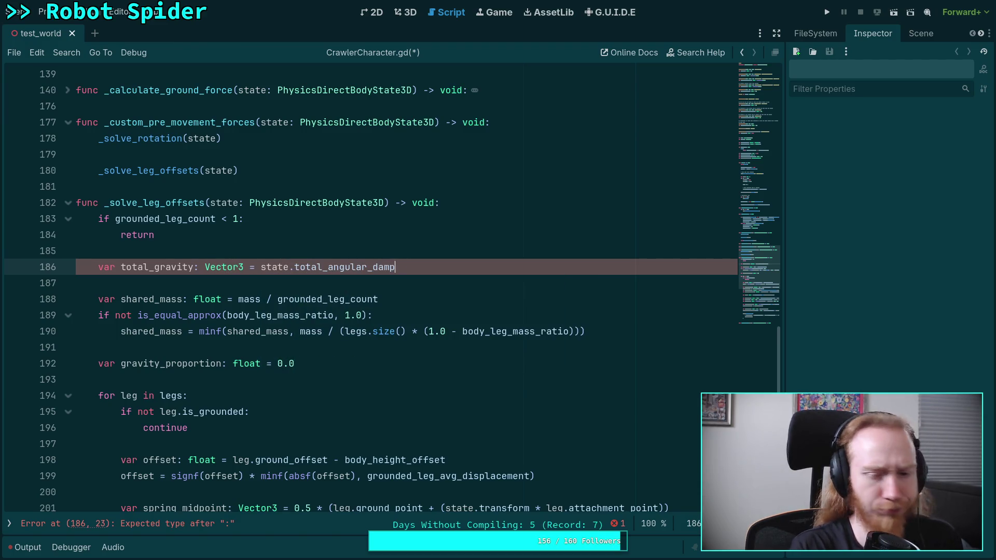
type("gr")
key("Return")
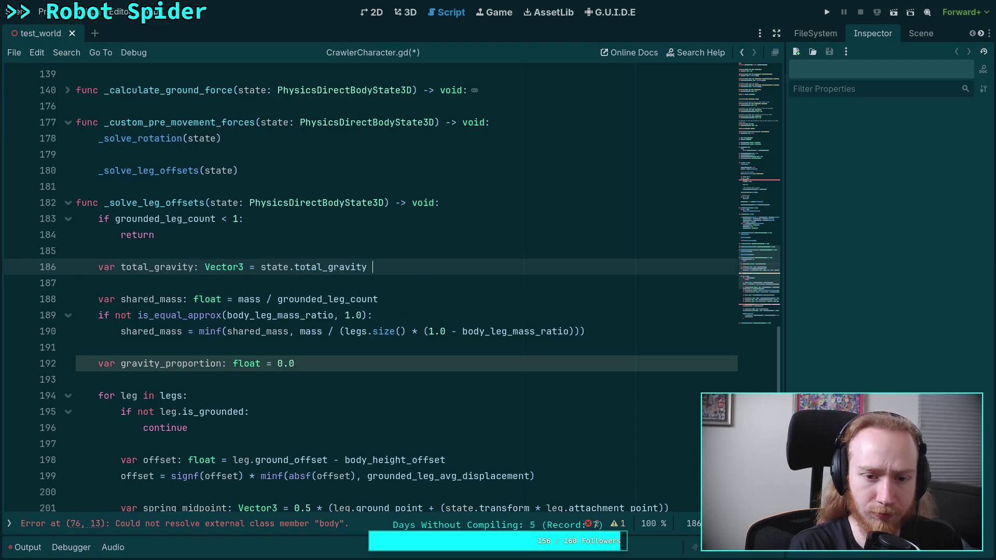
type("* desi")
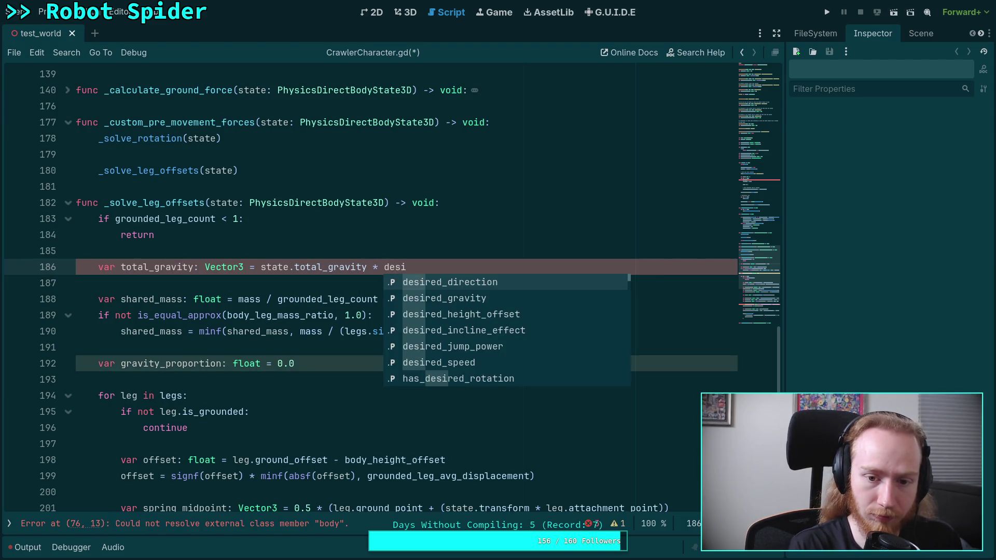
key("Return")
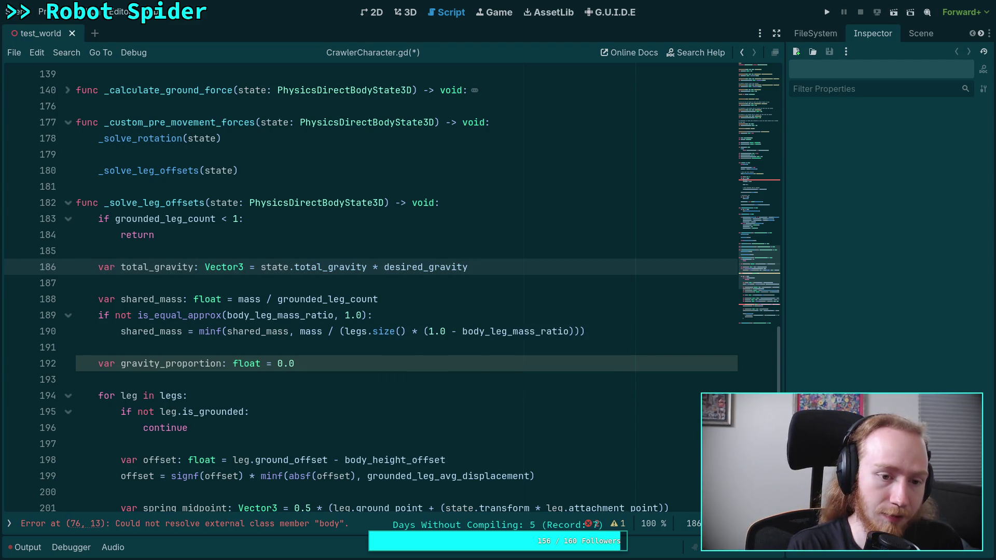
Step: Declare gravity_direction as total_gravity.normalized() on the line below
key("Return")
type("var ")
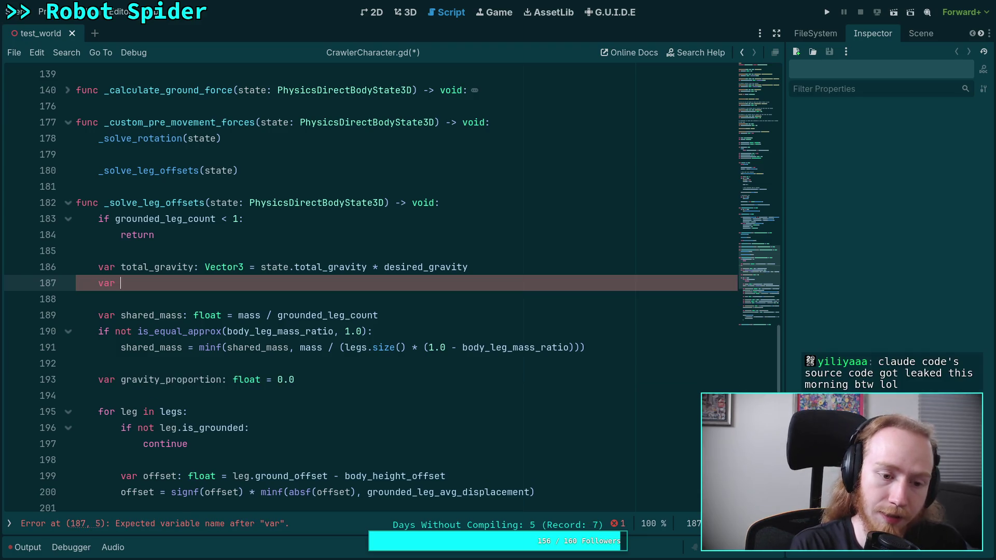
type("gravity-")
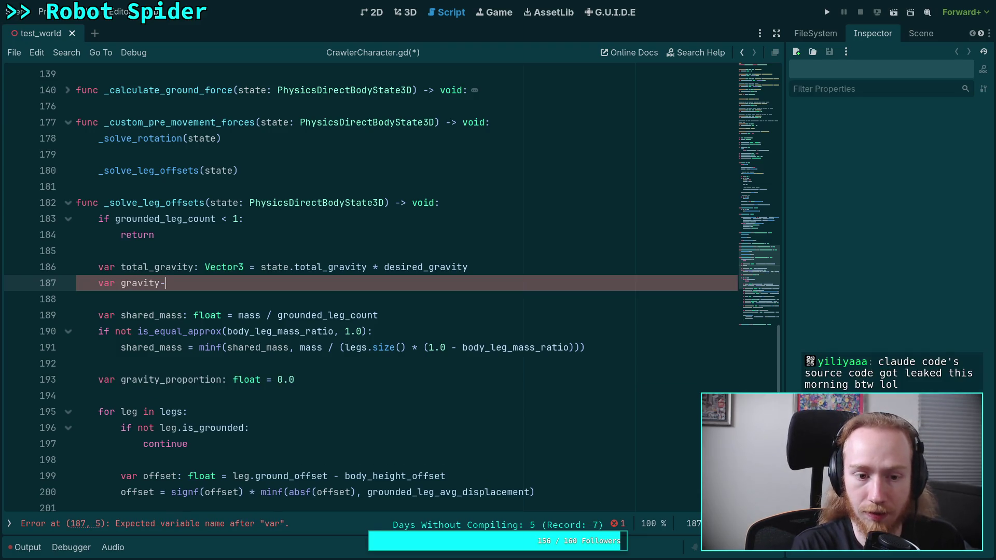
key("BackSpace")
type("_direc")
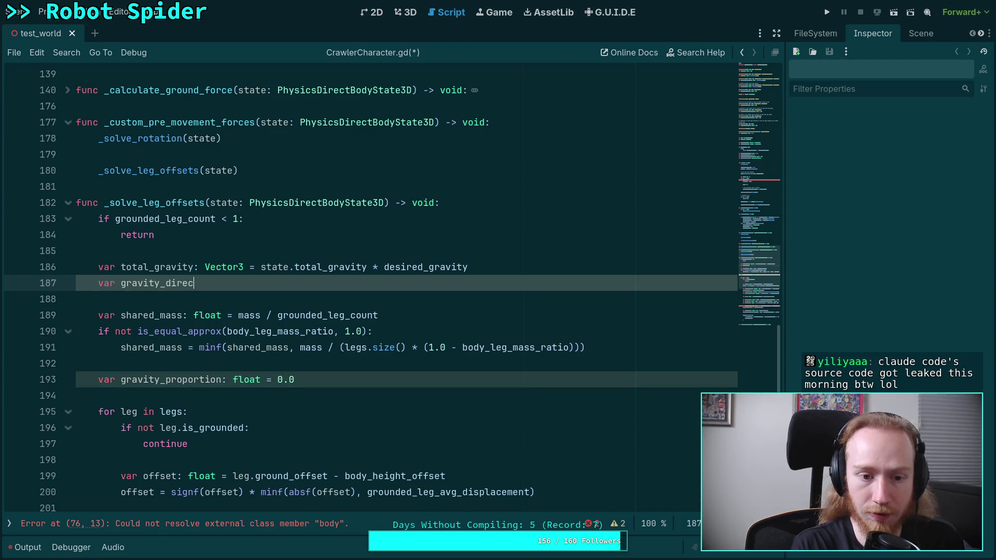
type("tion")
type(": Vector3")
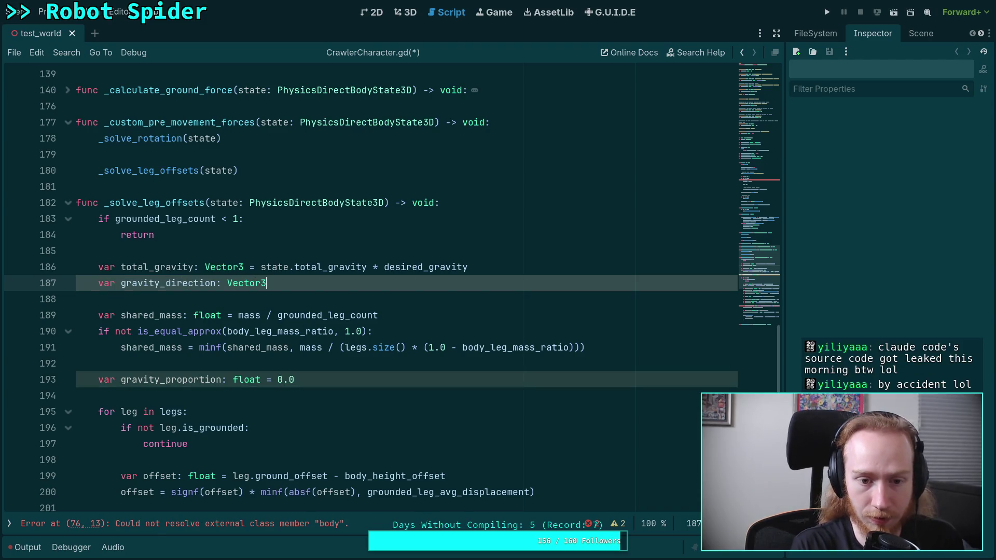
type(" = state")
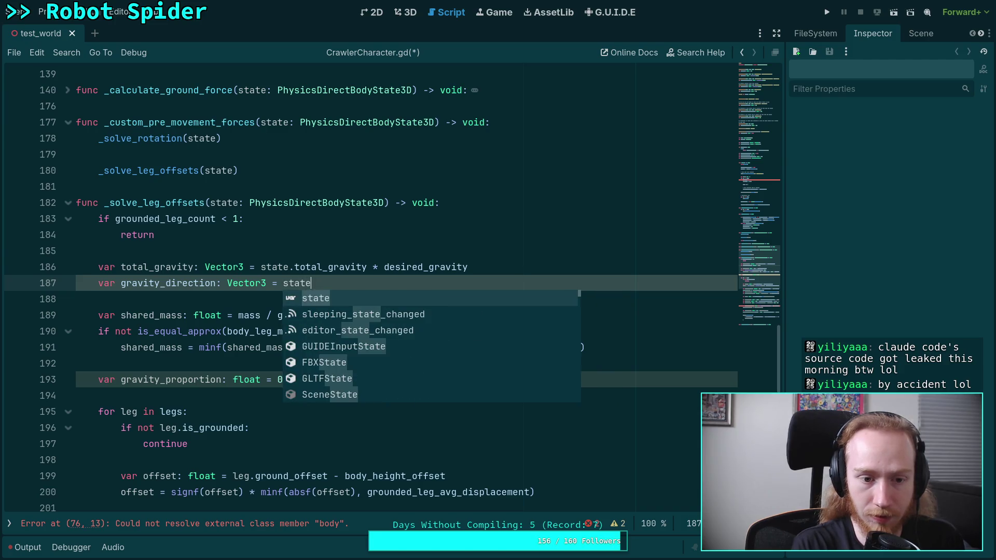
key("BackSpace")
key("BackSpace")
key("BackSpace")
type("to")
key("Return")
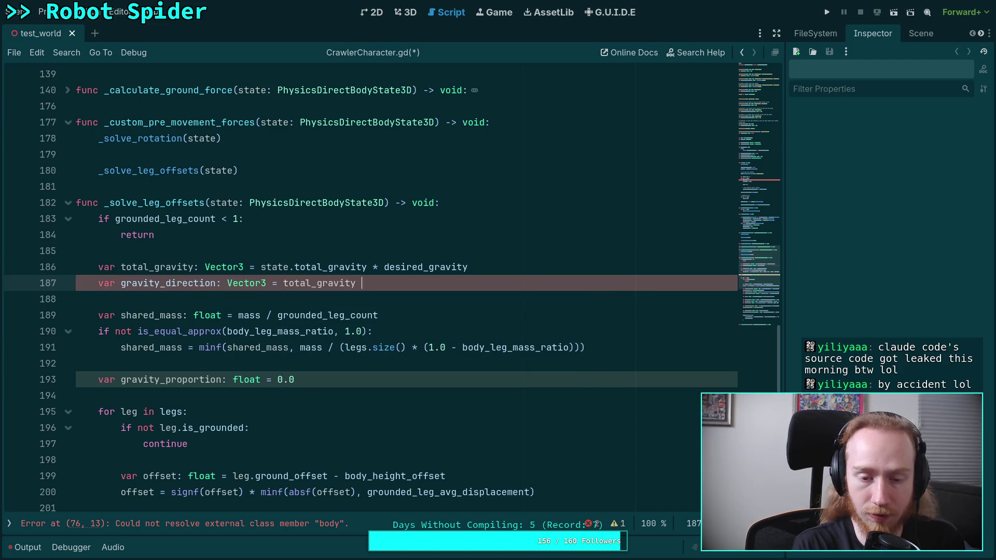
type("norm")
key("Return")
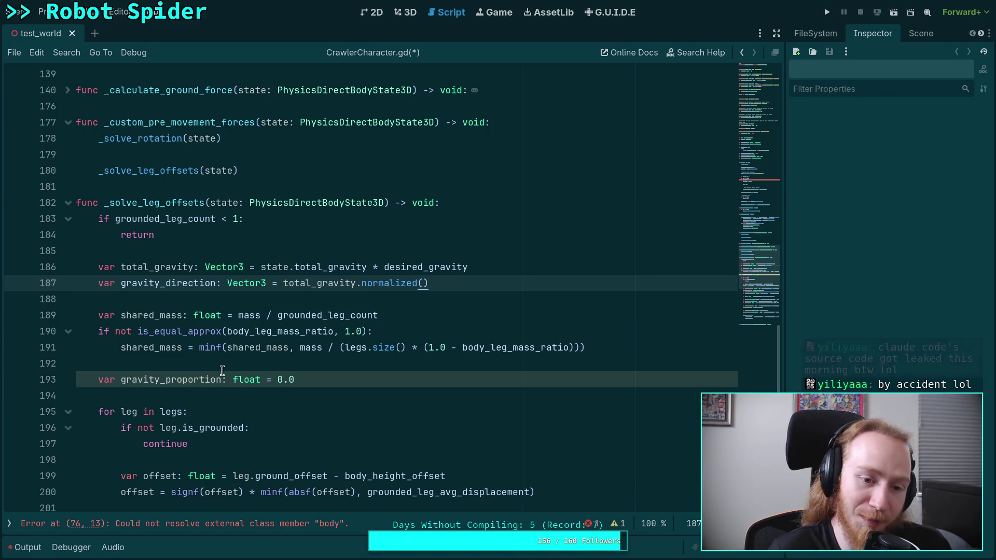
left_click(374, 374)
scroll(374, 373, "down", 3)
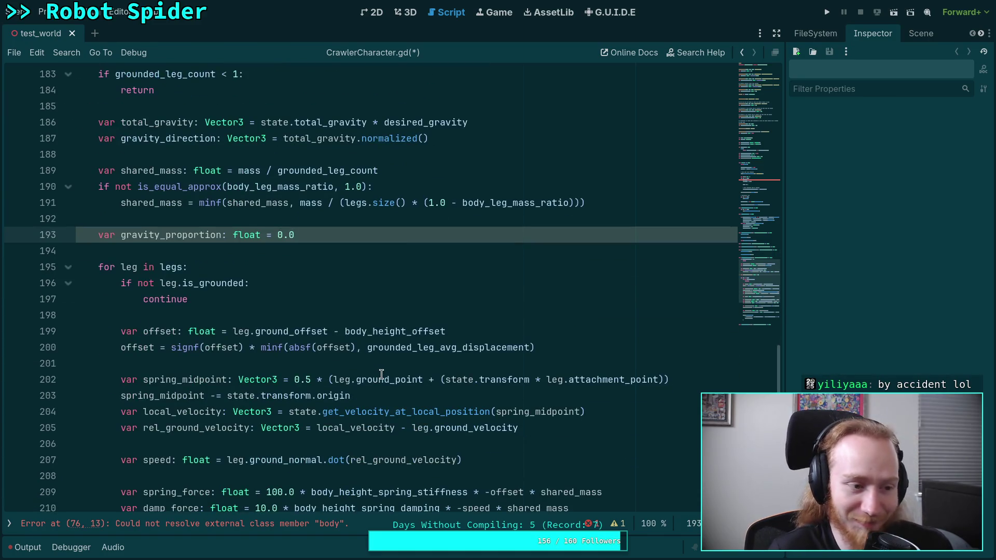
scroll(385, 375, "down", 1)
scroll(385, 374, "down", 1)
left_click(225, 268)
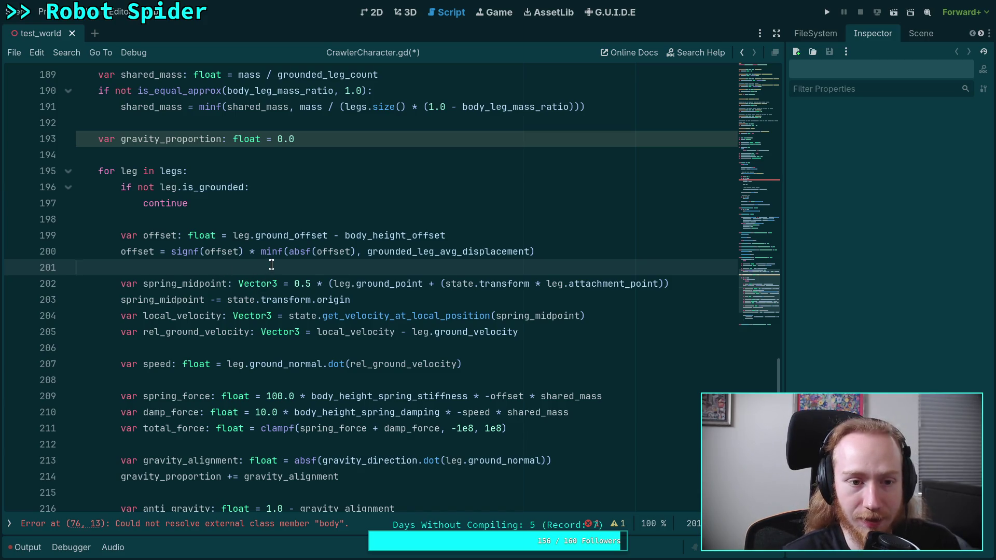
scroll(272, 264, "up", 5)
scroll(279, 267, "down", 6)
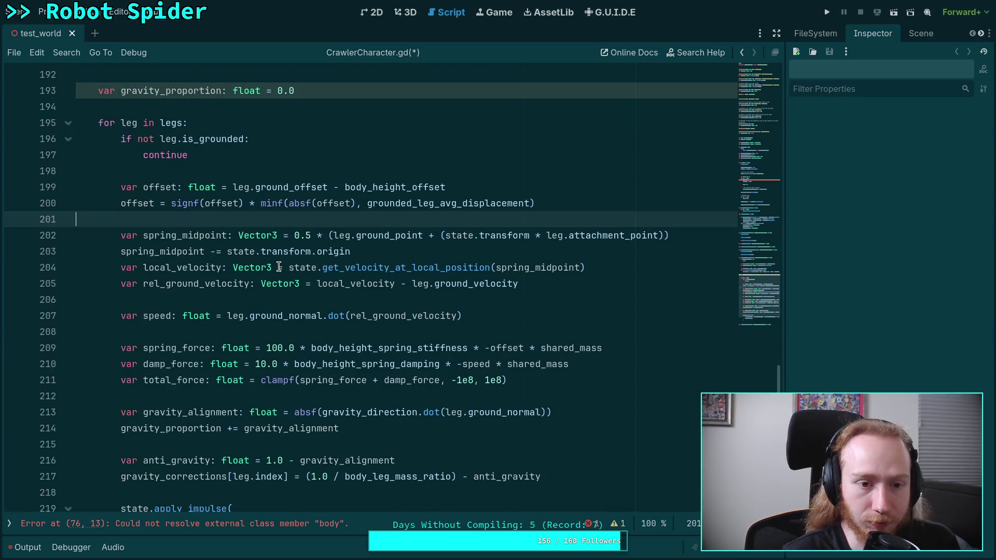
mouse_move(287, 264)
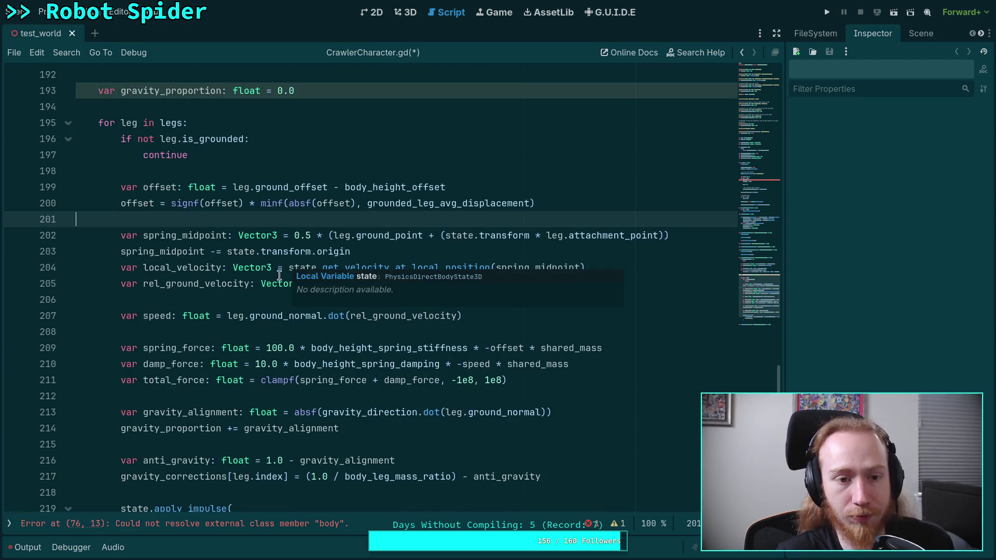
left_click(246, 328)
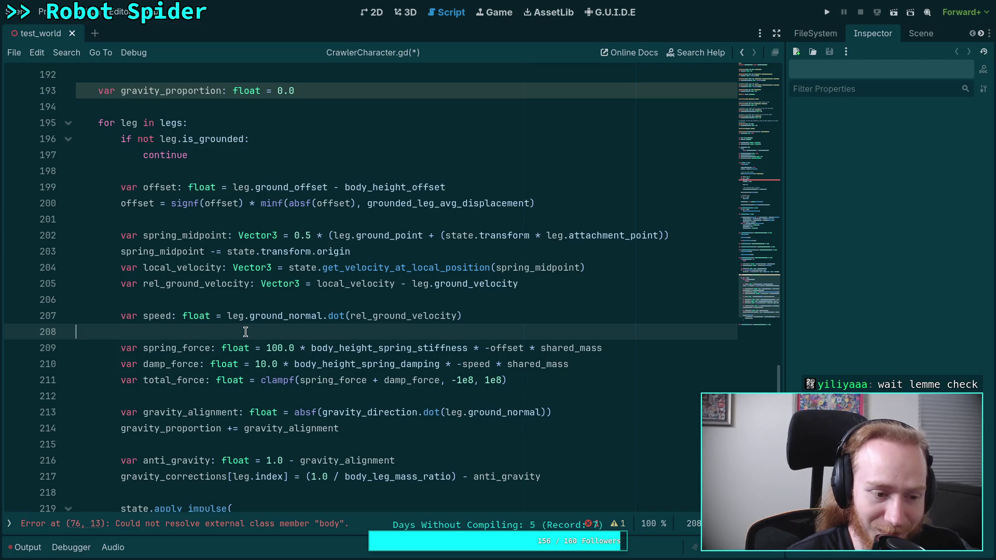
scroll(253, 330, "down", 3)
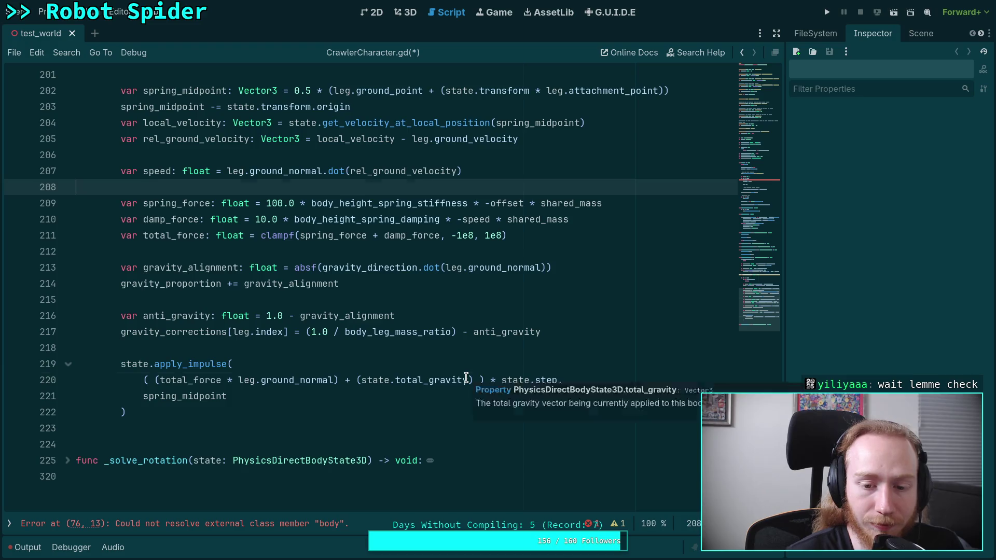
left_click_drag(469, 380, 362, 380)
key("Page_Up")
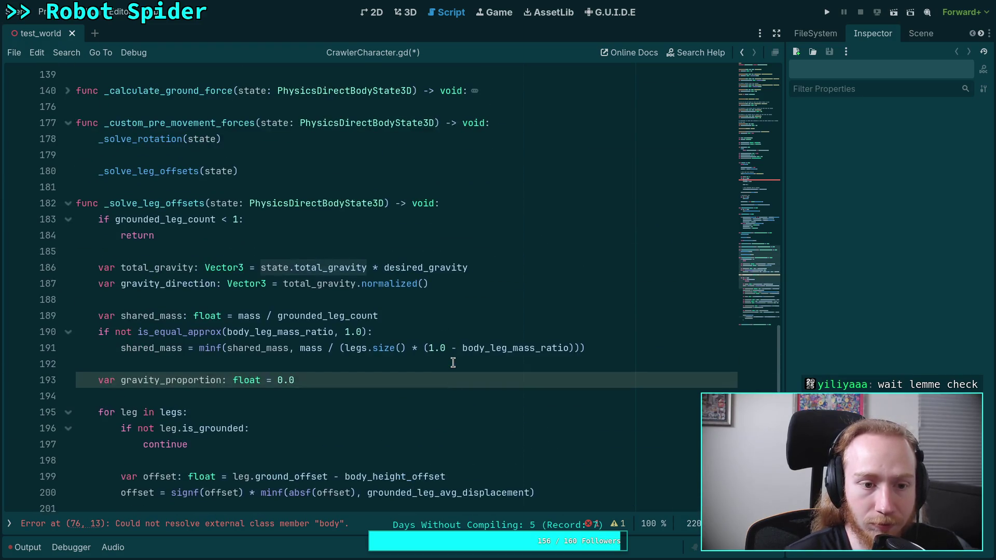
scroll(453, 363, "down", 2)
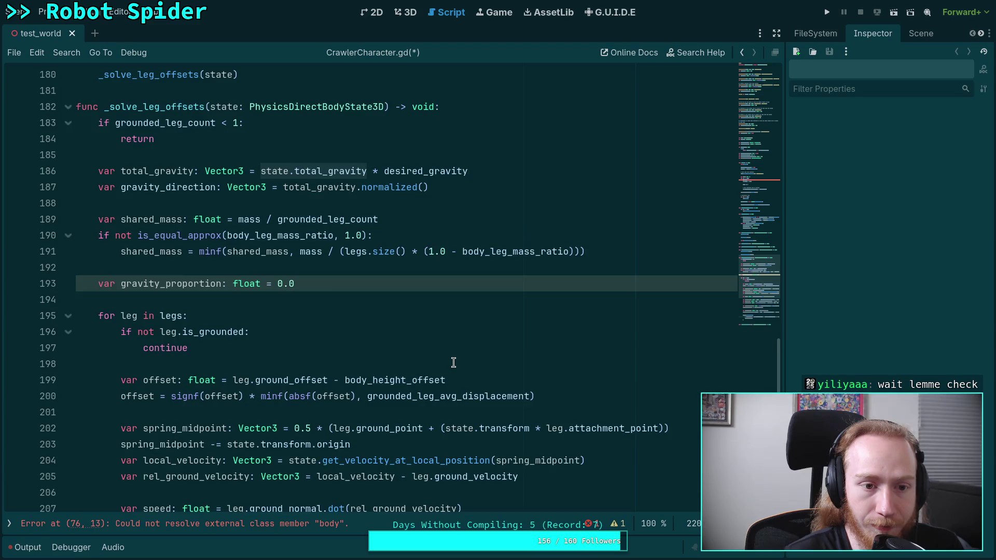
key("Page_Down")
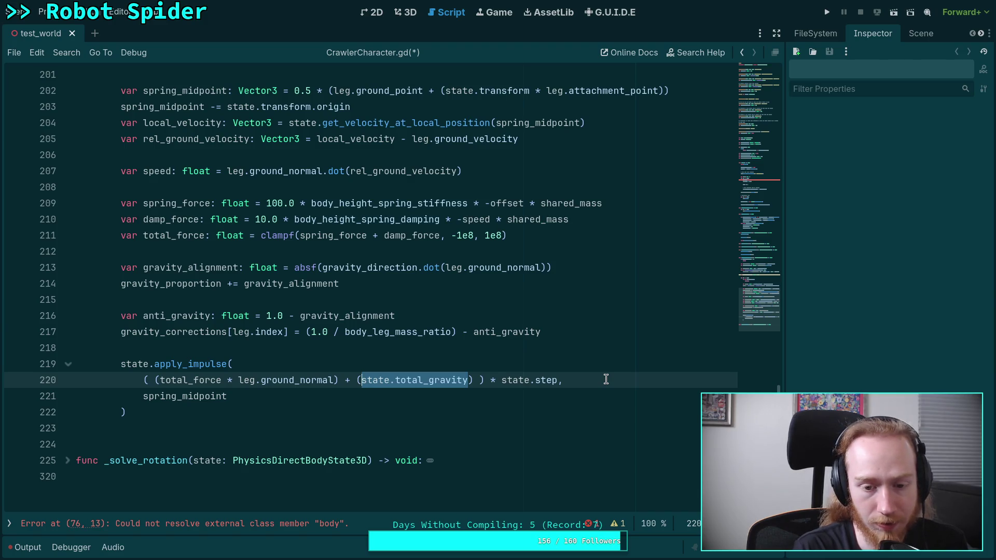
Step: Replace state.total_gravity in the line 220 impulse with total_gravity * anti_gravity * shared_mass
type("t")
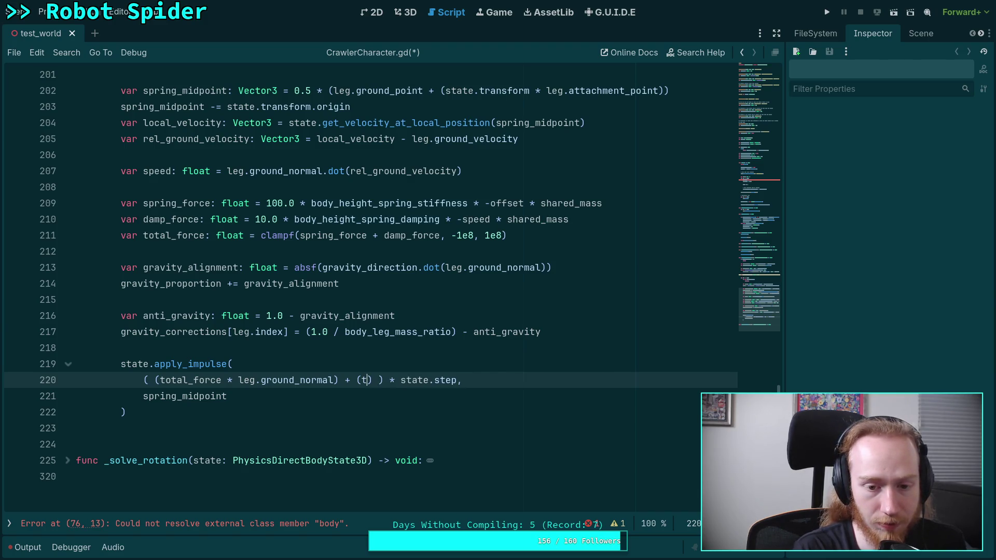
key("Down")
key("Down")
key("Down")
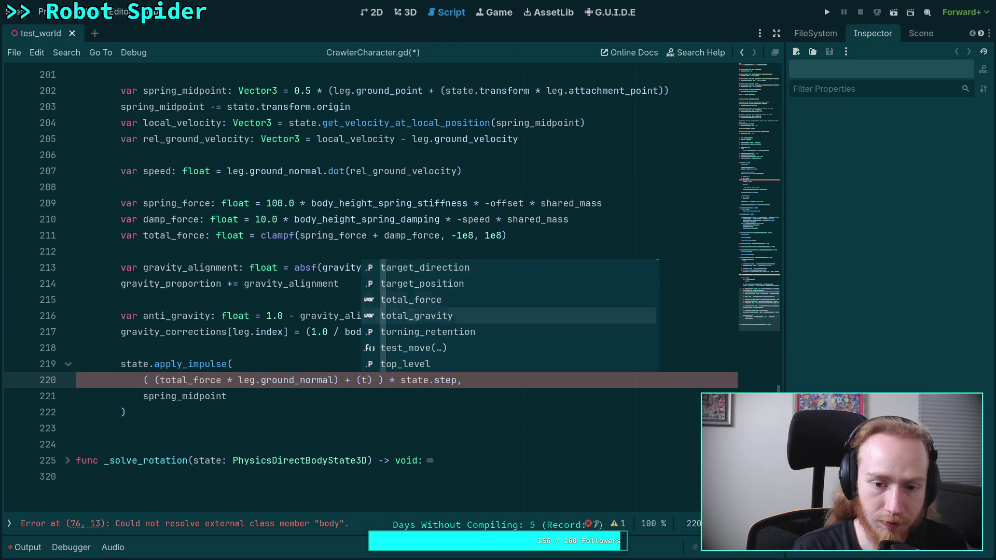
key("Return")
type("* ")
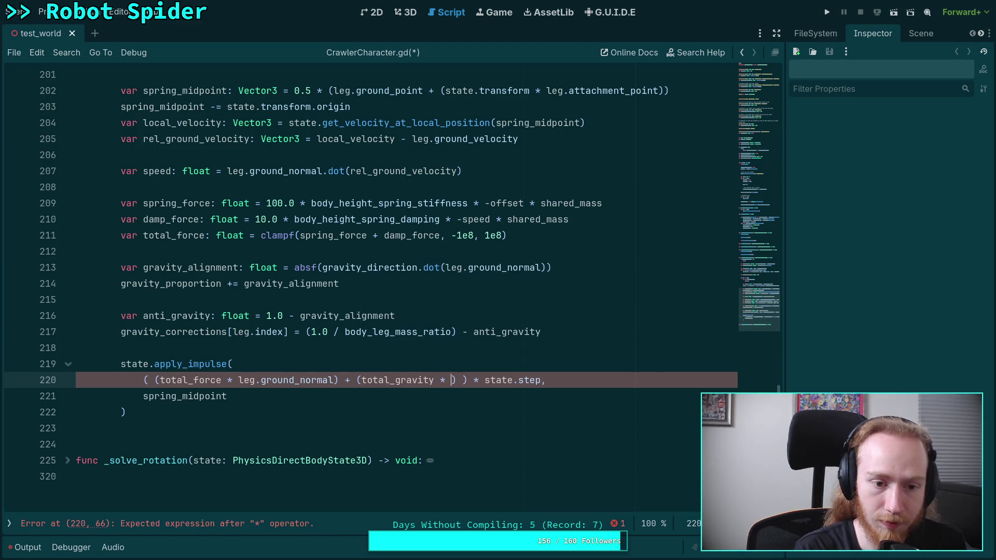
type("anti")
key("Return")
type("* ")
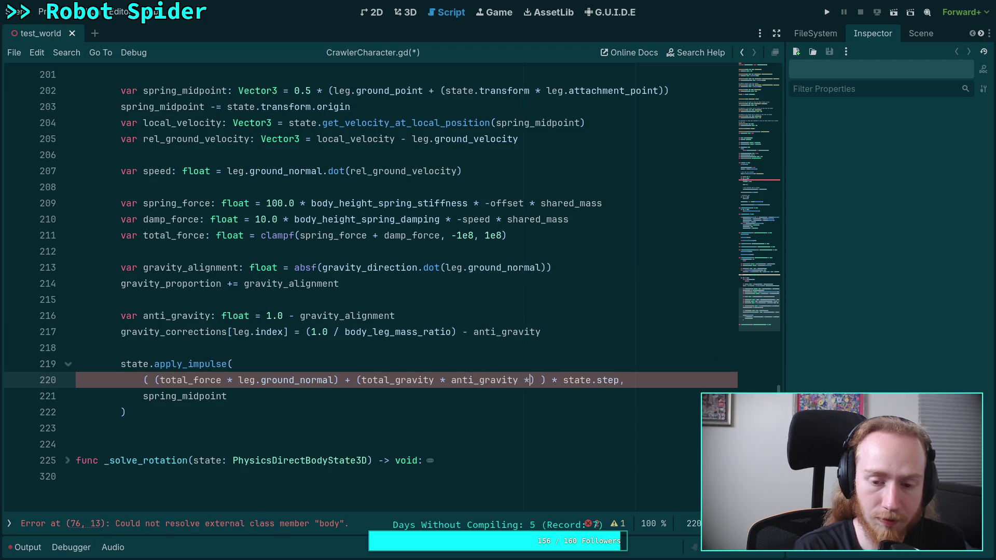
type("sha")
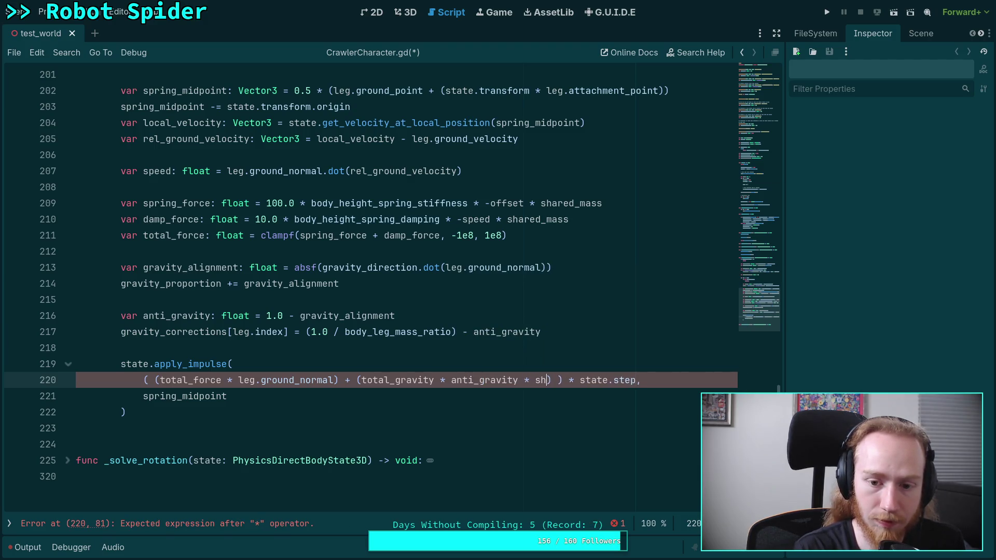
key("Return")
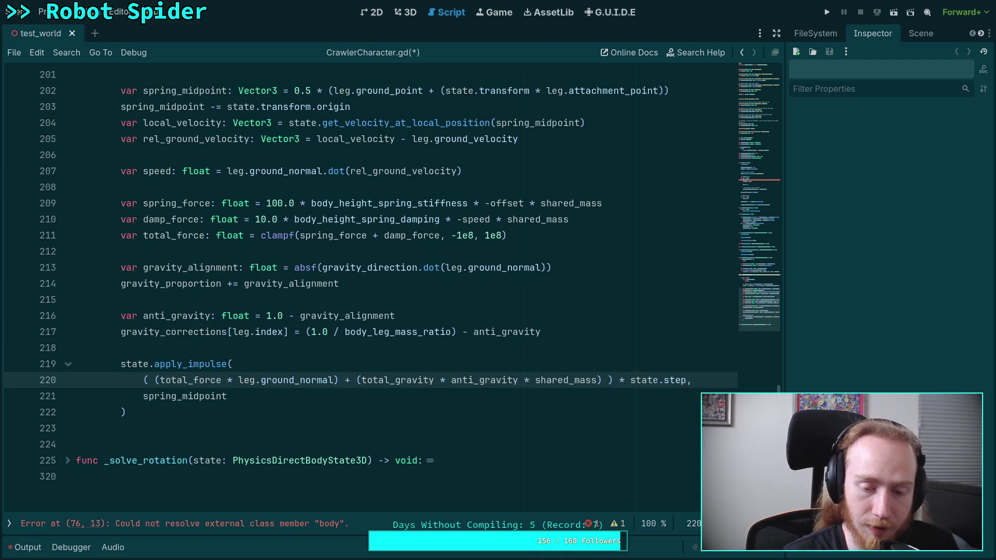
Step: Select and inspect the new gravity term, then move to line 222's closing parenthesis
left_click_drag(598, 384, 362, 388)
left_click_drag(121, 364, 605, 361)
left_click(539, 383)
key("shift+End")
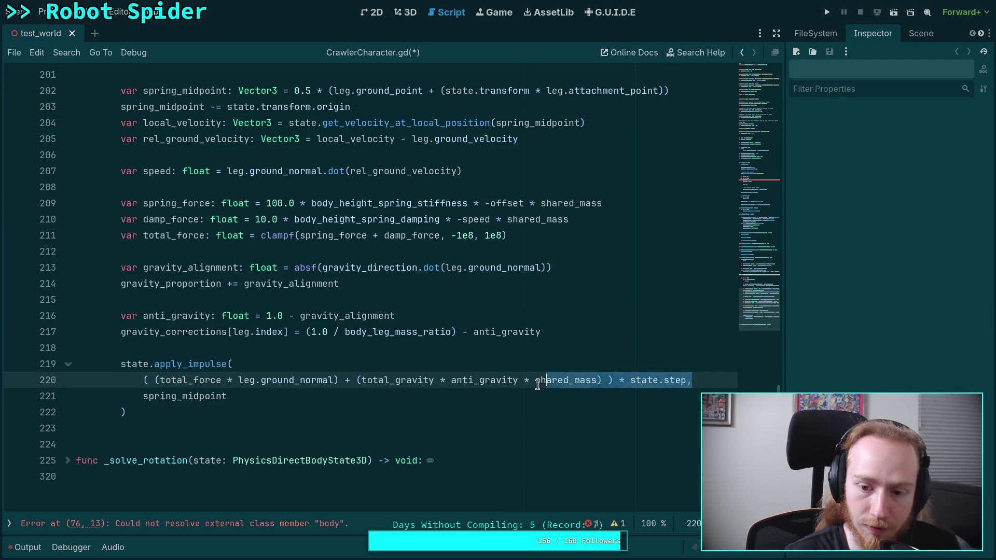
key("End")
key("shift+Down")
left_click(390, 386)
left_click(329, 413)
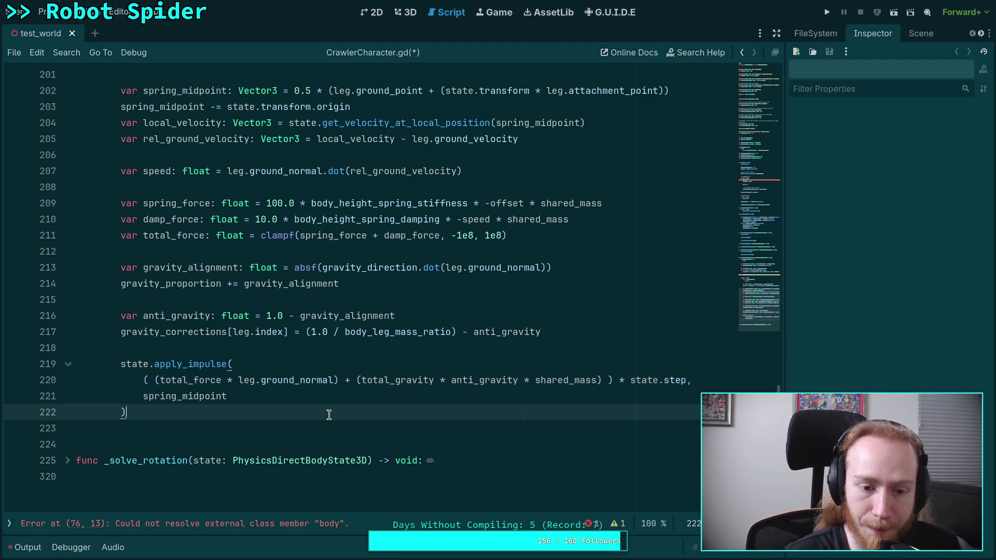
double_click(405, 380)
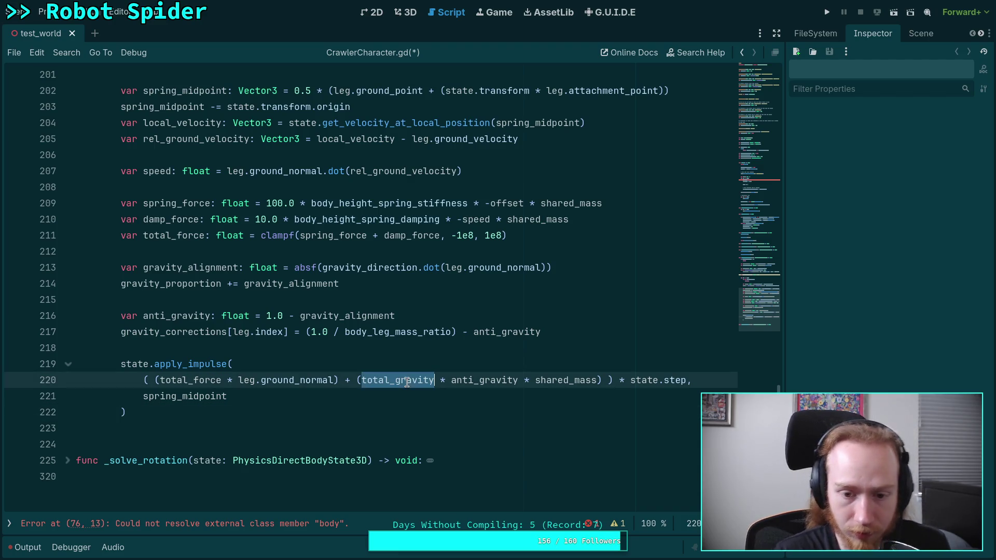
double_click(503, 380)
double_click(555, 380)
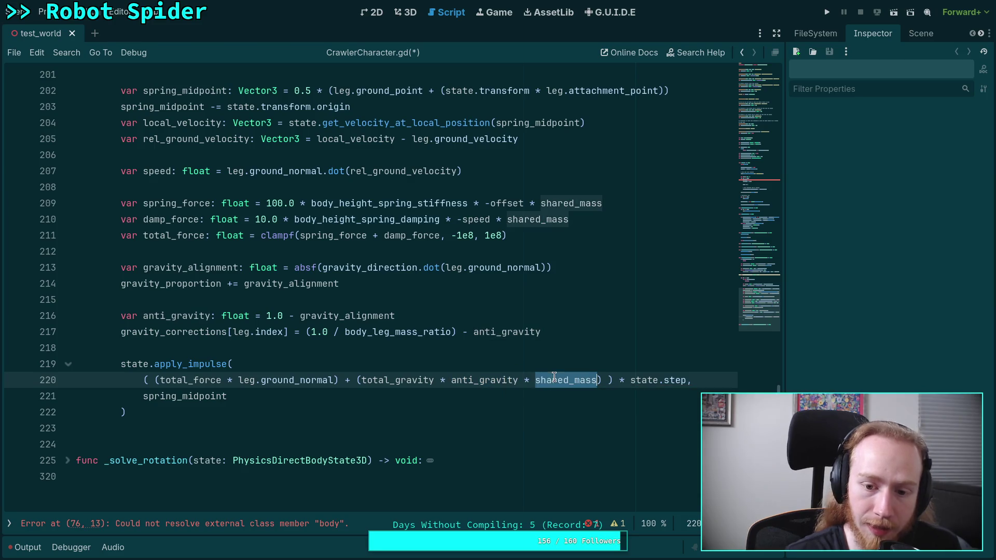
double_click(176, 316)
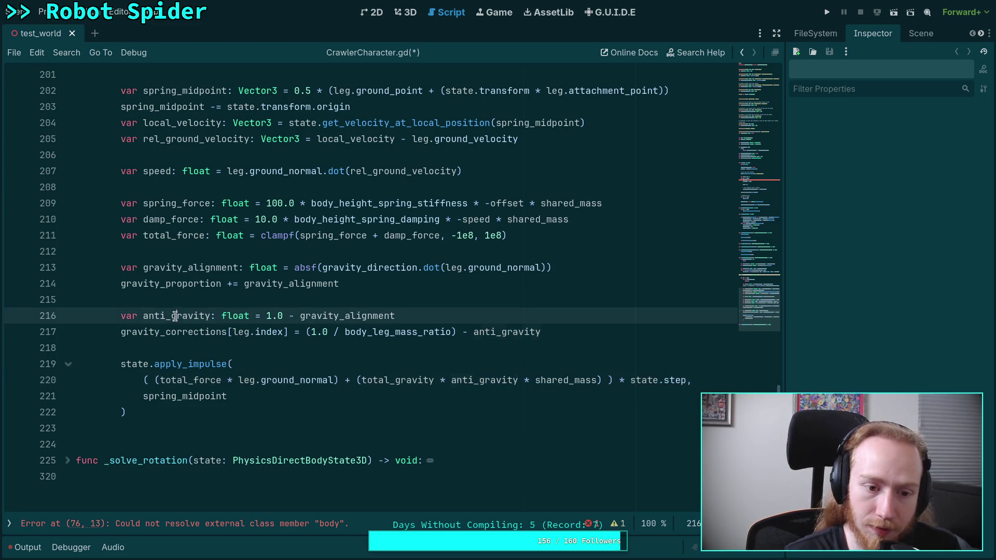
double_click(329, 315)
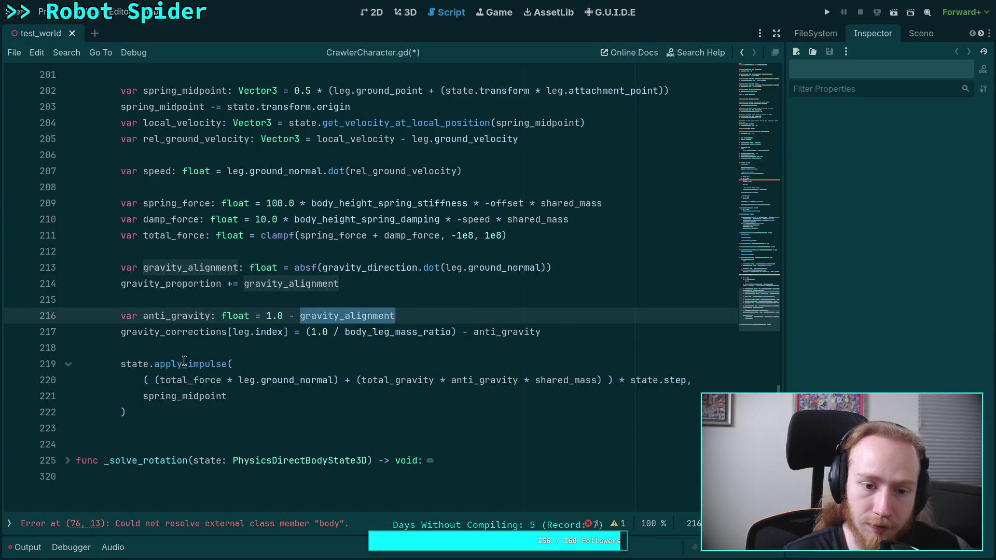
left_click(235, 418)
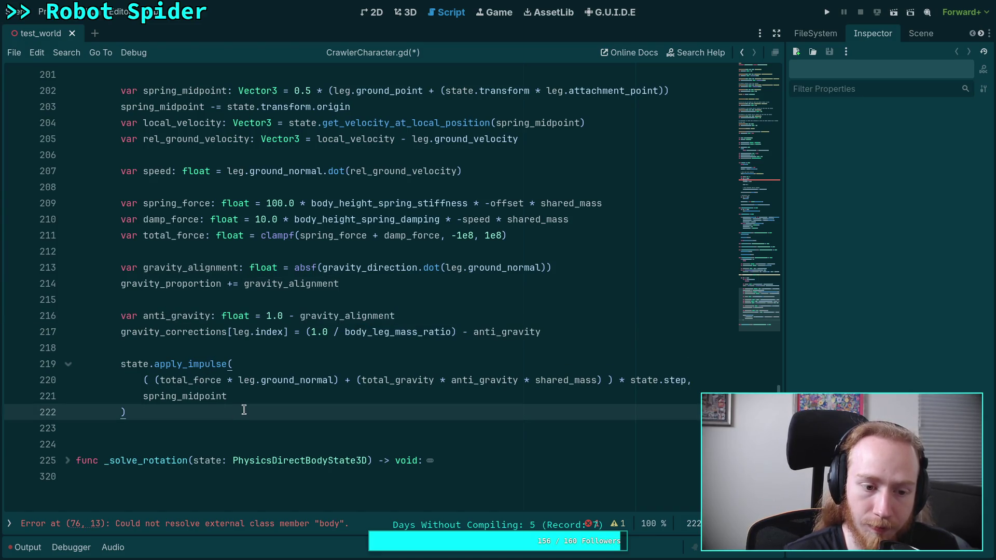
scroll(244, 410, "up", 4)
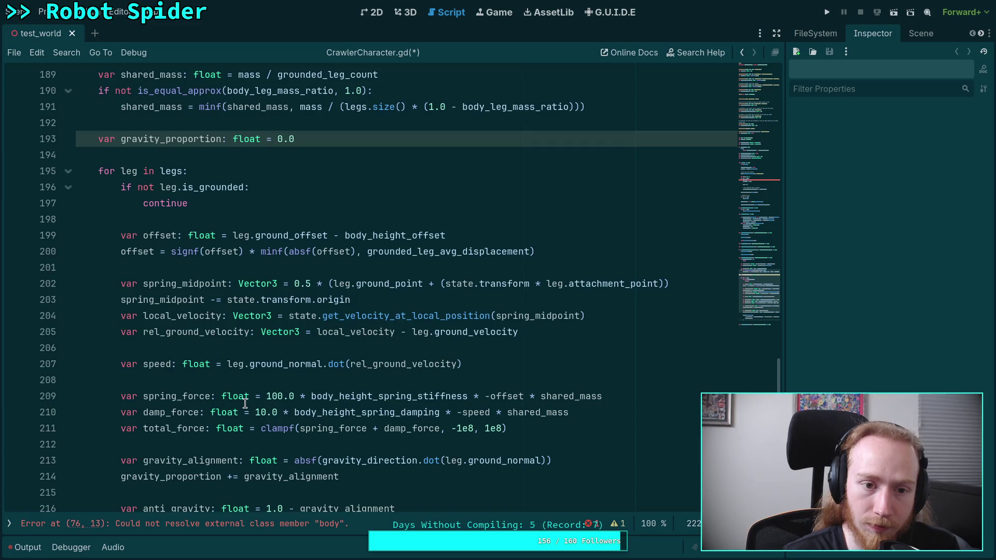
scroll(244, 410, "down", 4)
scroll(305, 391, "up", 3)
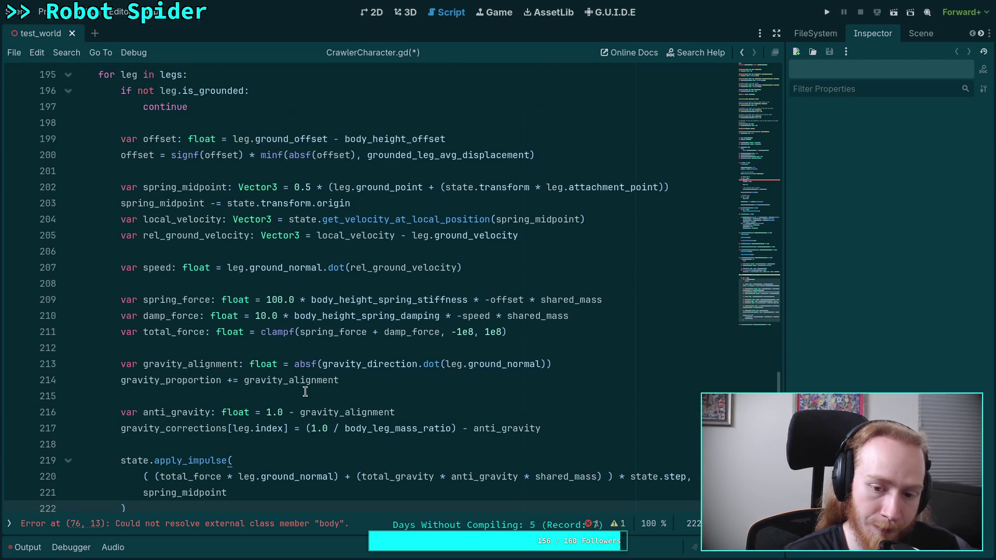
left_click(67, 123)
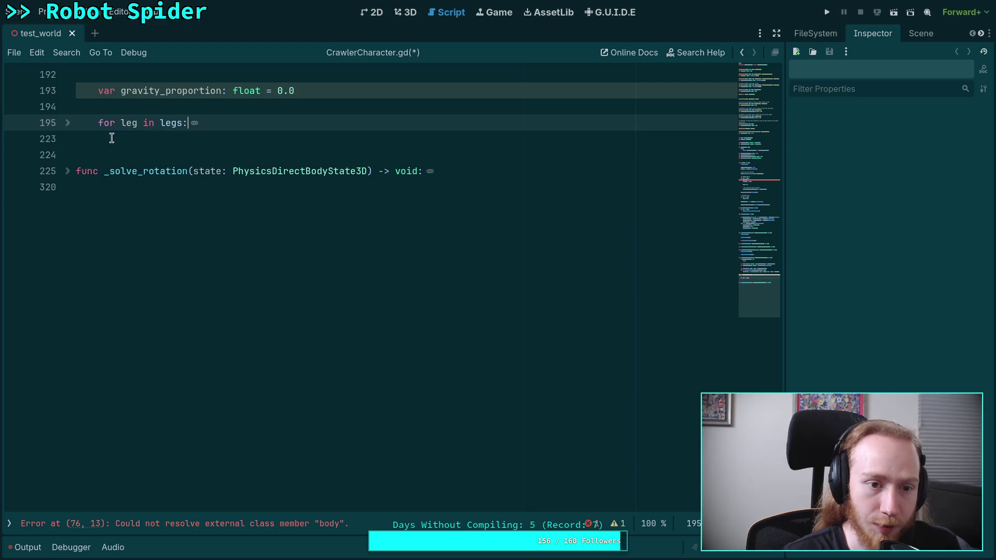
left_click(112, 137)
scroll(244, 240, "up", 4)
left_click(68, 316)
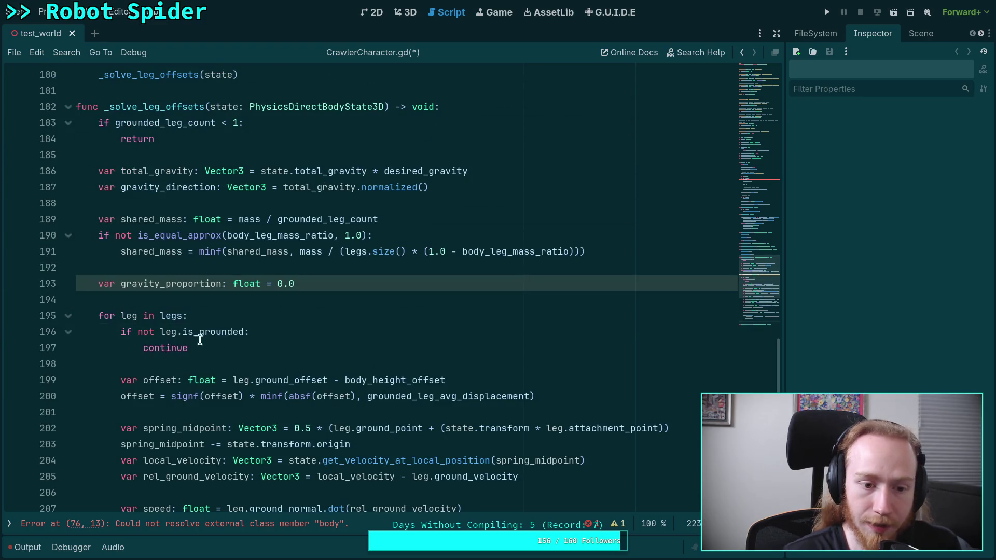
left_click(251, 333)
left_click(171, 286)
scroll(171, 289, "down", 6)
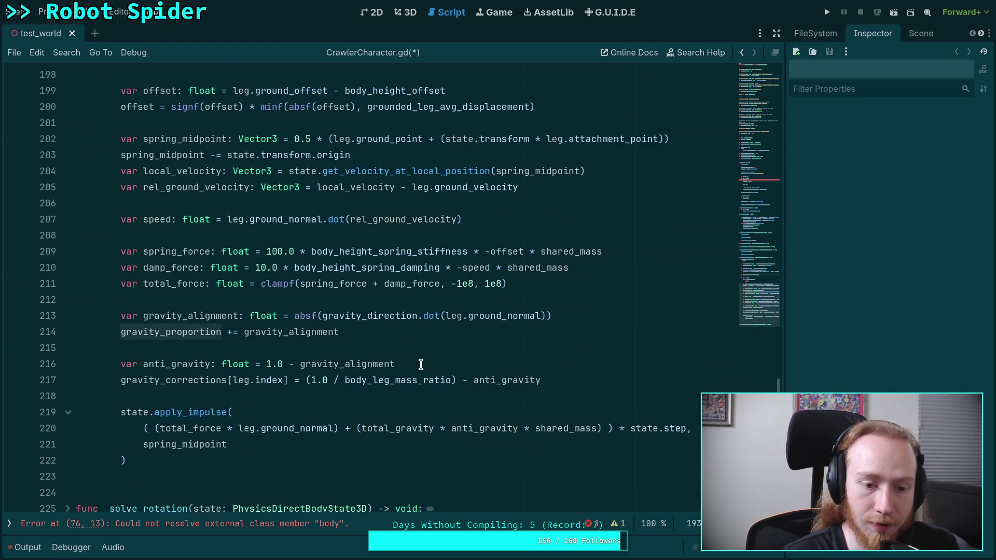
scroll(421, 366, "up", 3)
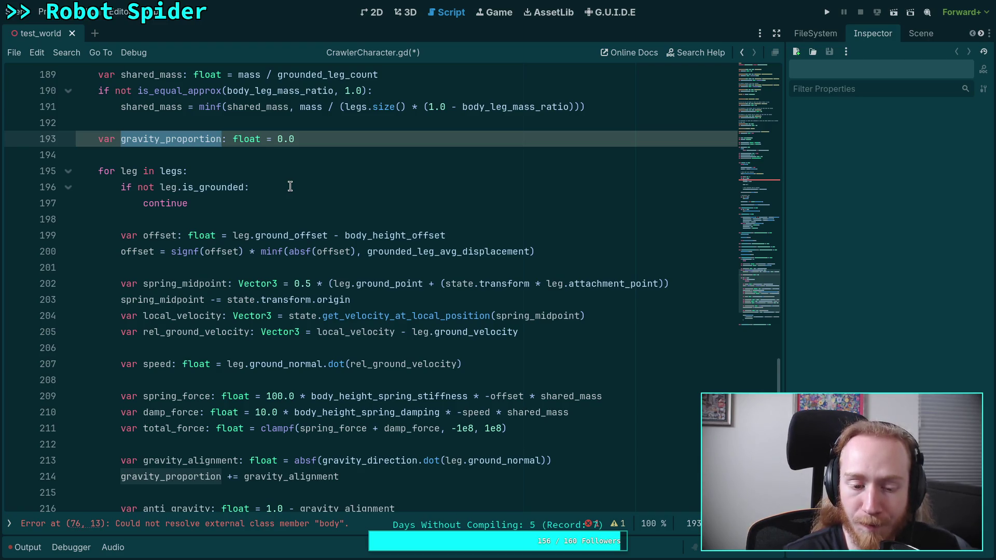
scroll(290, 187, "down", 2)
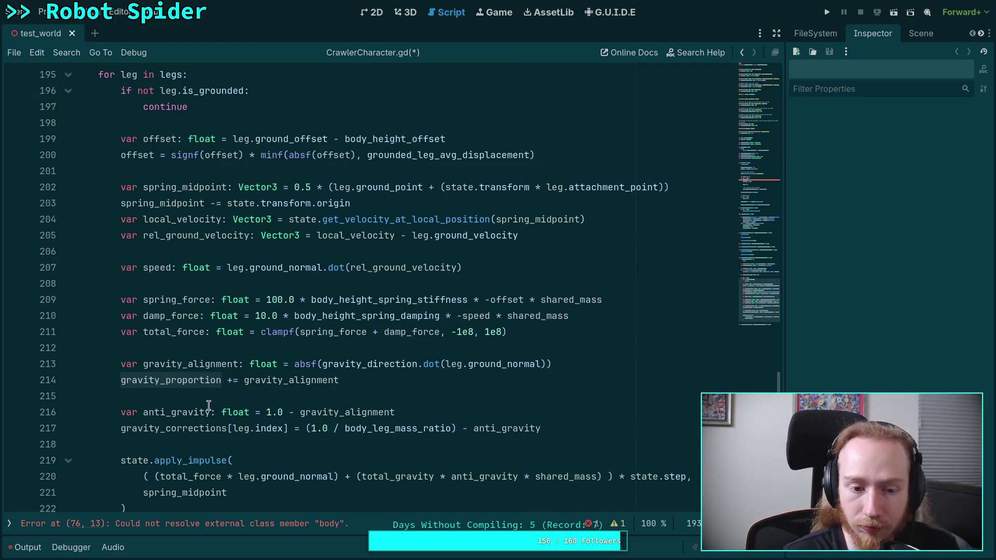
scroll(209, 405, "up", 2)
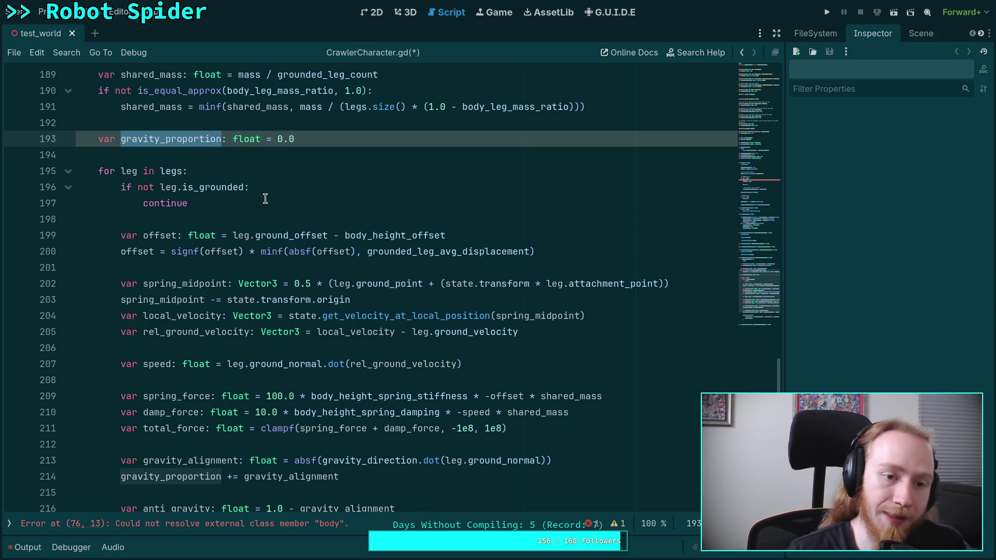
left_click(122, 138)
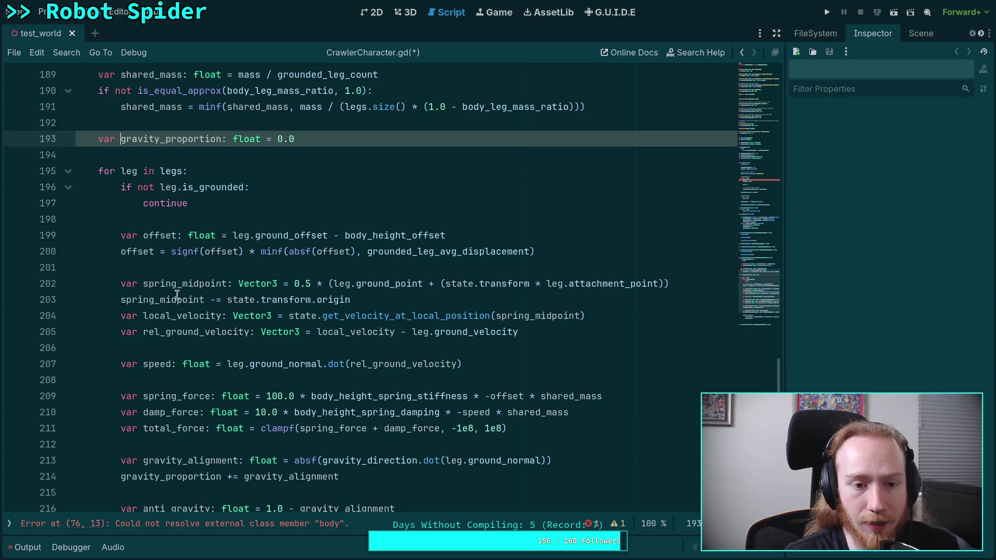
left_click(251, 190)
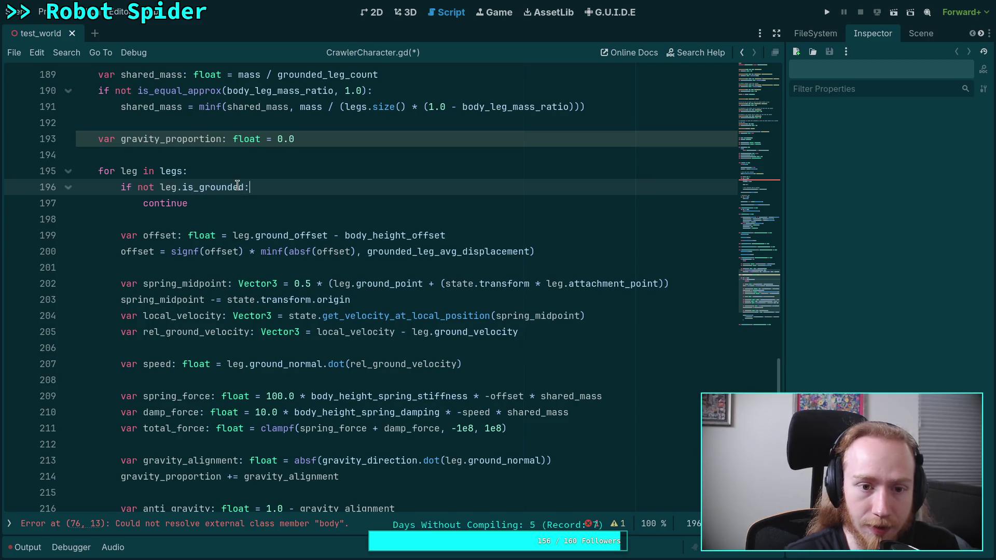
mouse_move(157, 133)
left_mouse_down()
mouse_move(301, 136)
mouse_move(98, 139)
left_mouse_up()
Step: Delete the gravity_proportion declaration and its gravity_proportion += gravity_alignment line
left_click(323, 145)
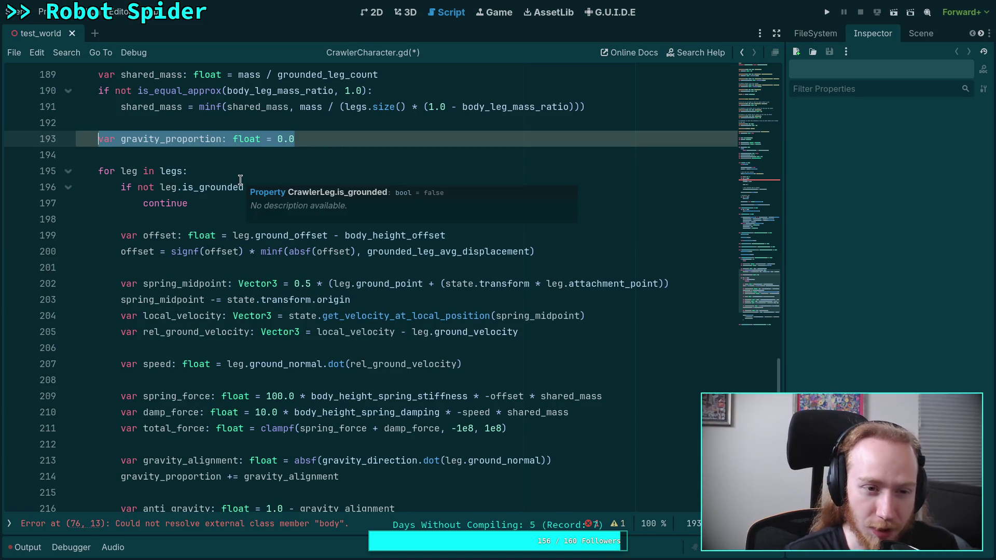
key("Delete")
key("Delete")
key("Delete")
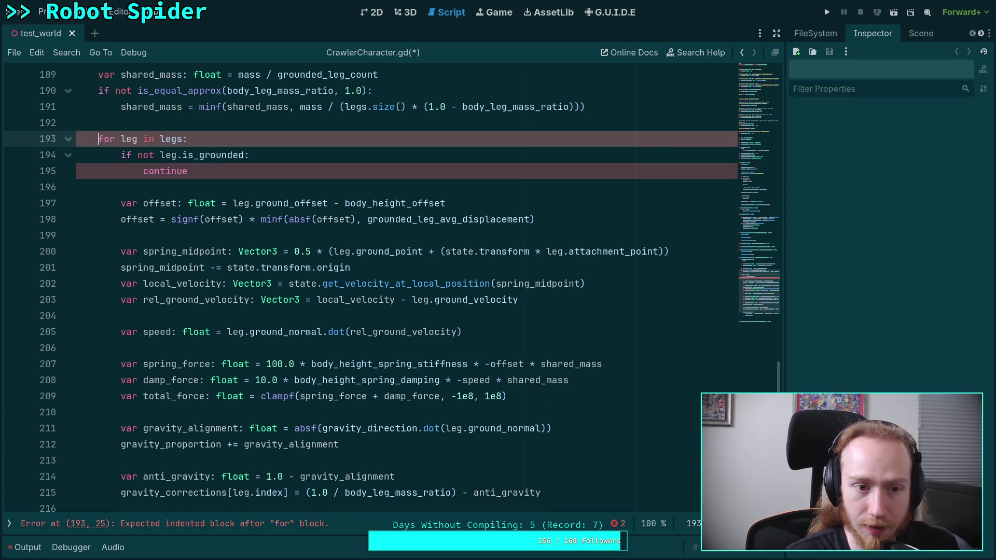
left_click_drag(575, 439, 601, 436)
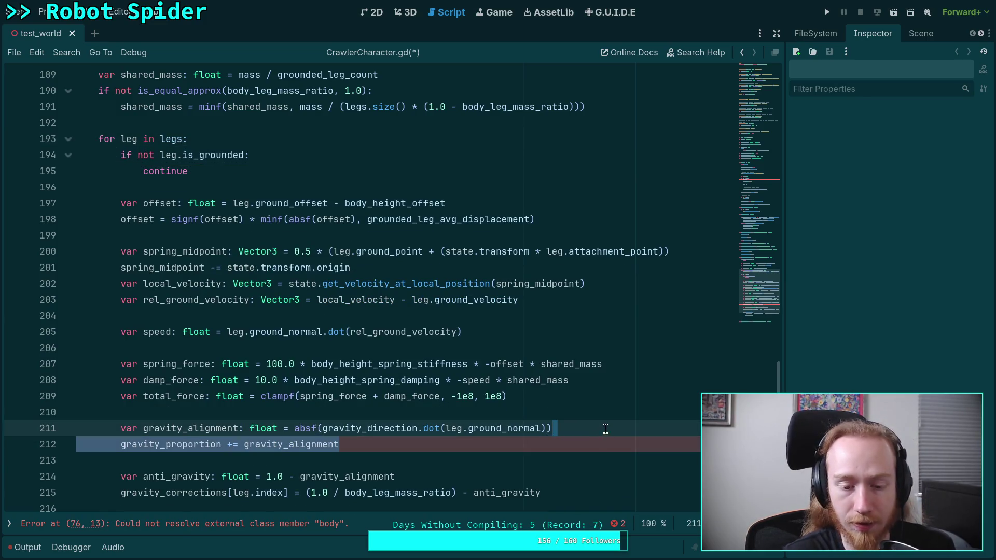
key("Delete")
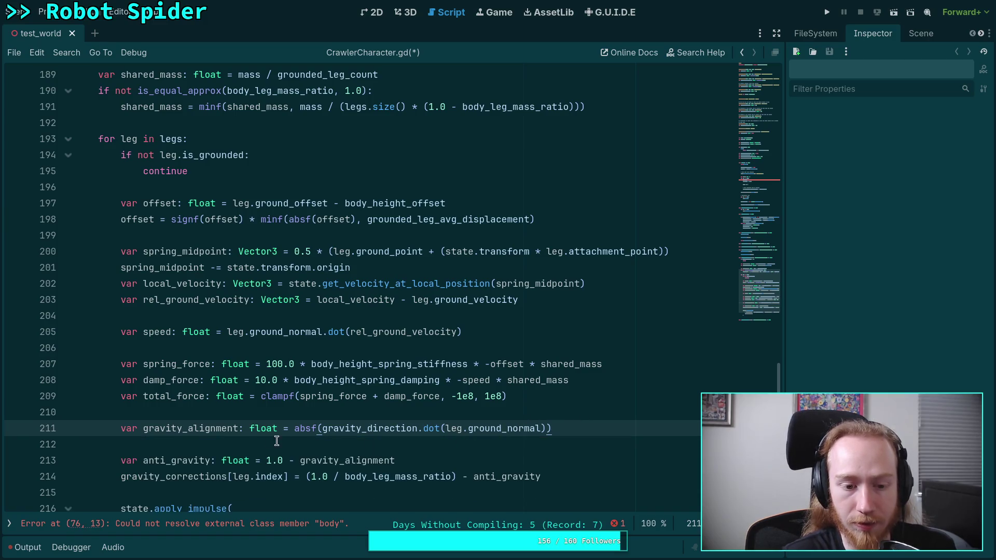
Step: Move absf(gravity_direction.dot(leg.ground_normal)) into anti_gravity in place of gravity_alignment, then delete gravity_alignment's leftover line
left_click(299, 431)
left_click_drag(300, 430, 600, 434)
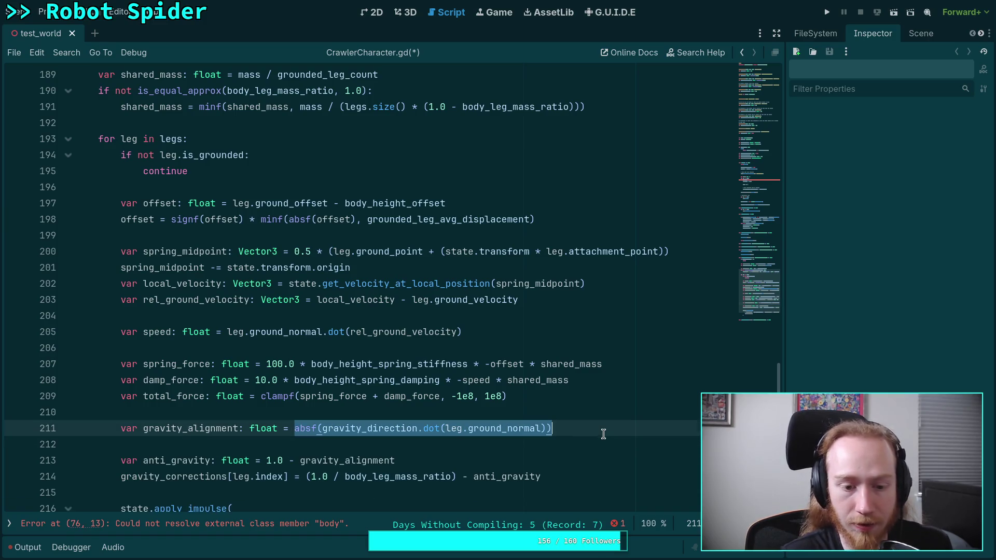
key("ctrl+x")
left_click(325, 458)
double_click(326, 458)
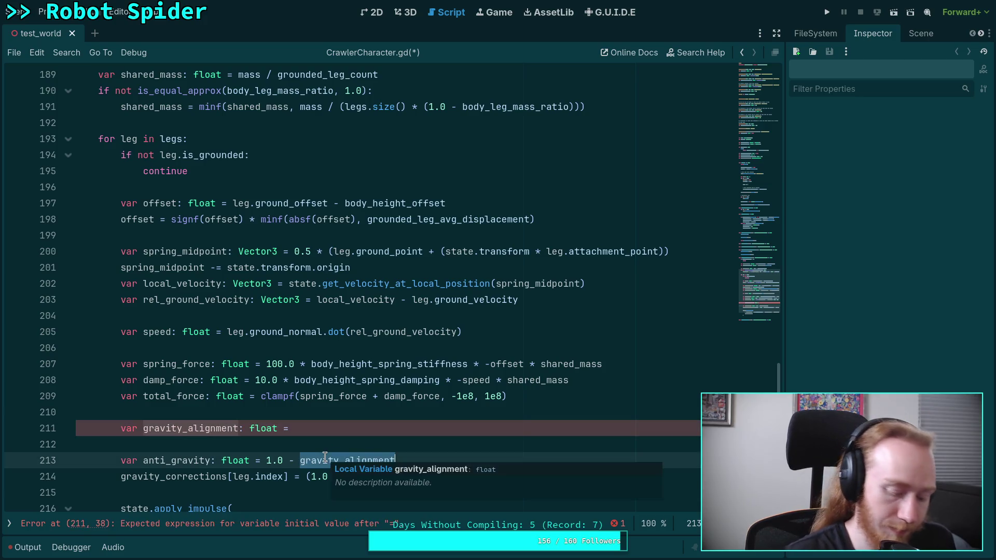
key("ctrl+v")
left_click_drag(327, 431, 336, 415)
key("BackSpace")
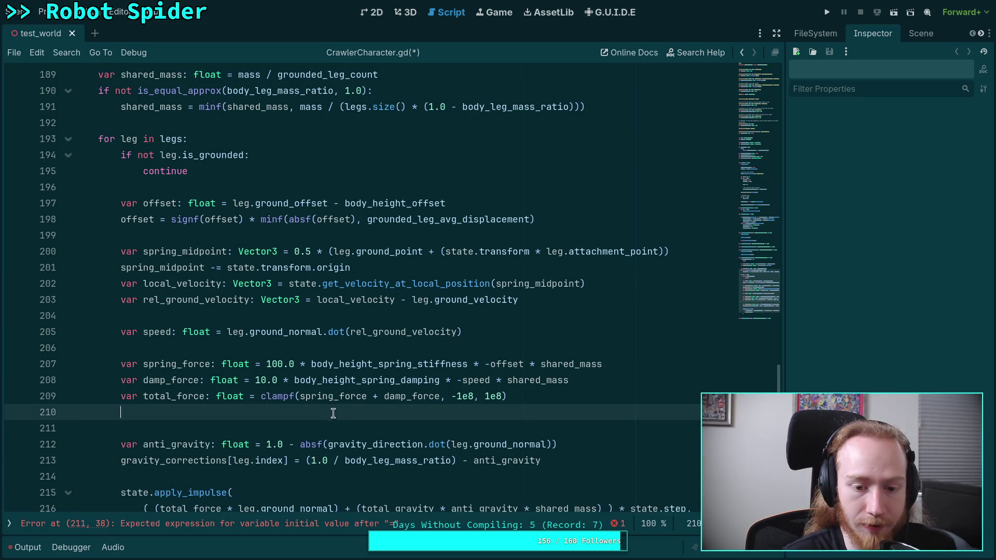
left_click(316, 434)
key("BackSpace")
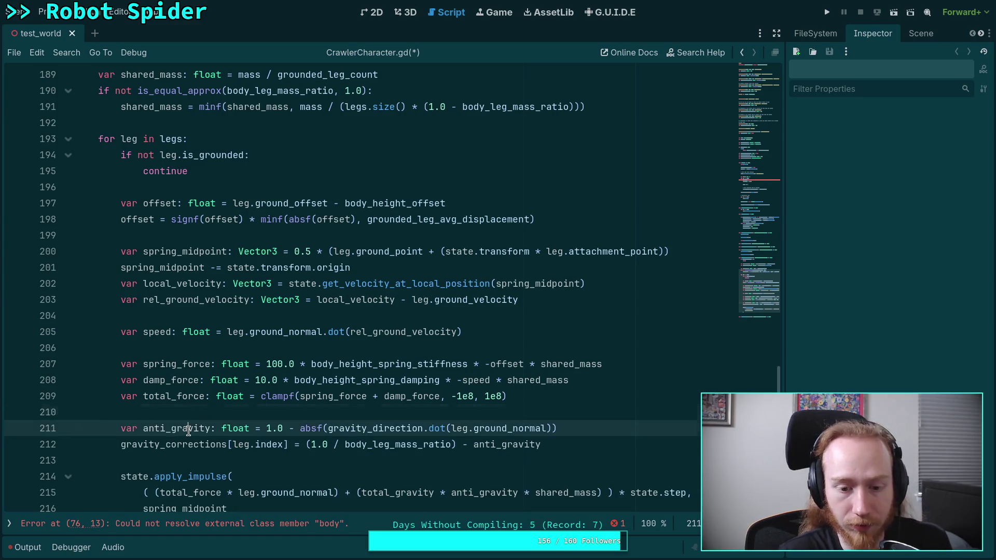
double_click(188, 429)
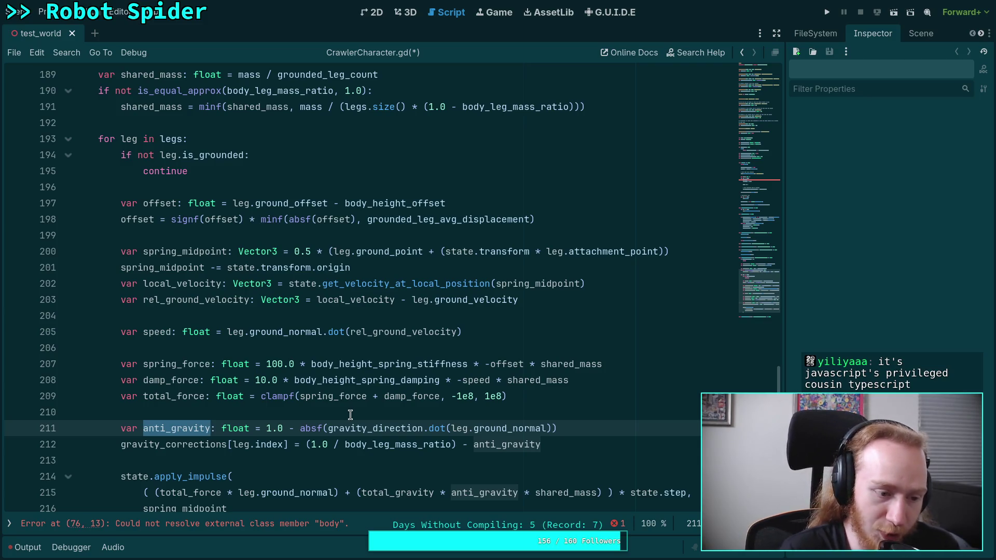
left_click(251, 414)
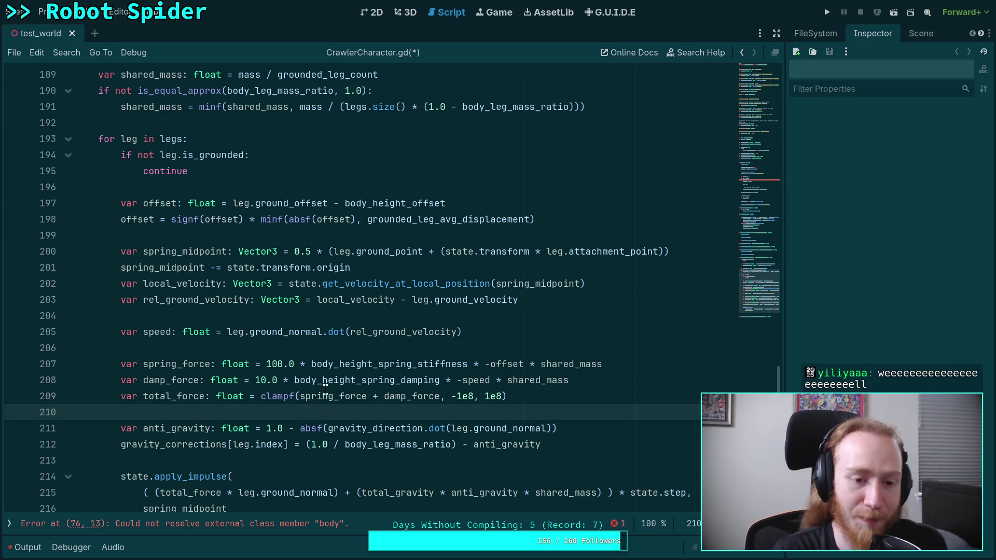
left_click(329, 348)
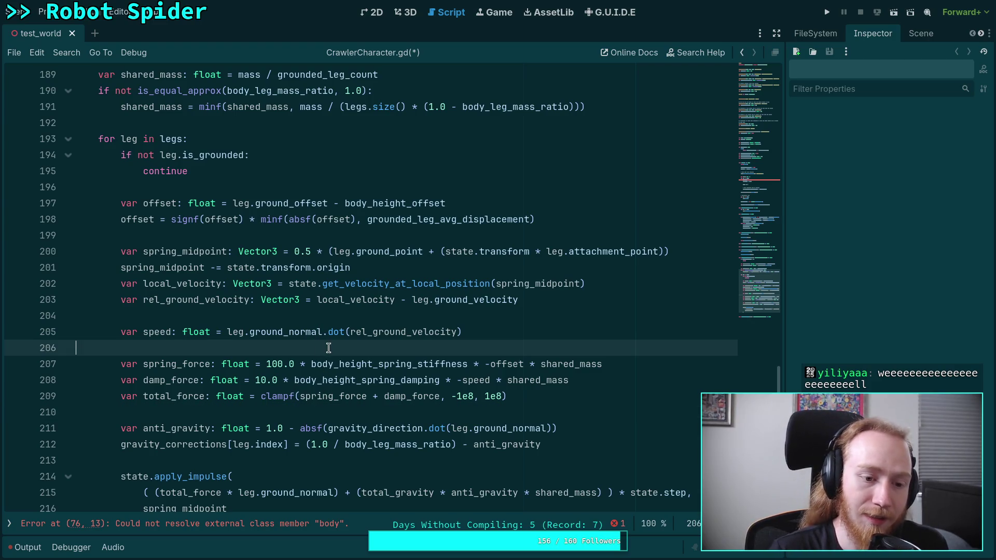
left_click(332, 318)
scroll(314, 326, "up", 4)
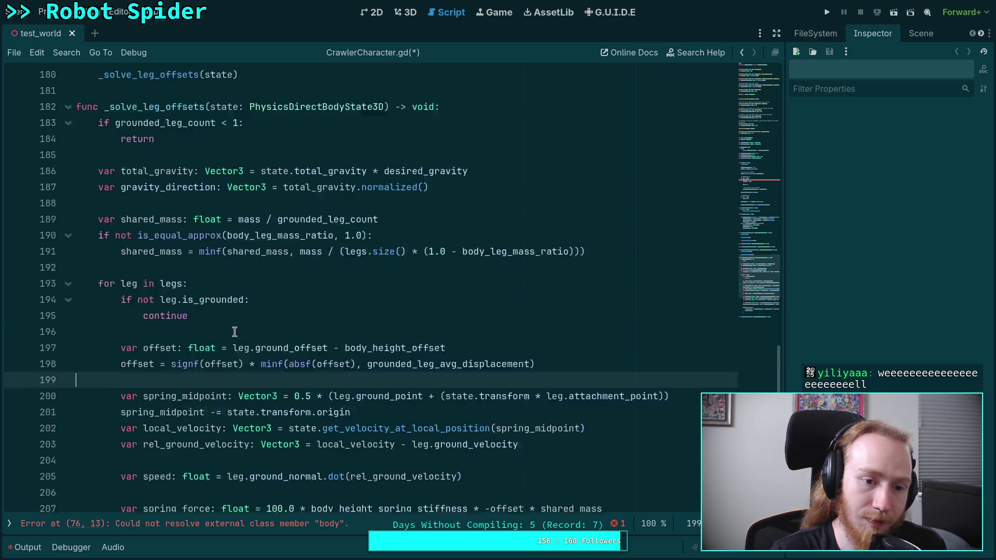
left_click(221, 311)
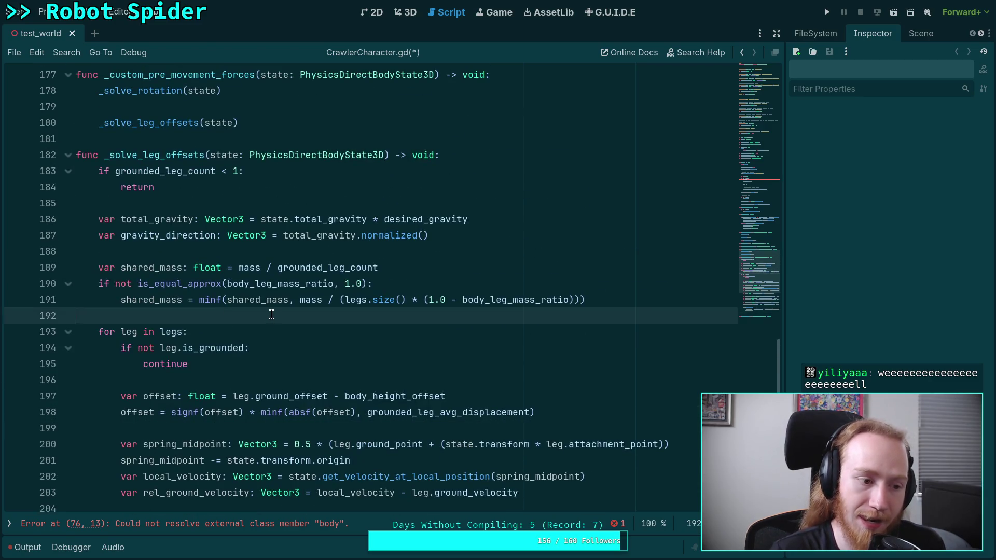
mouse_move(297, 305)
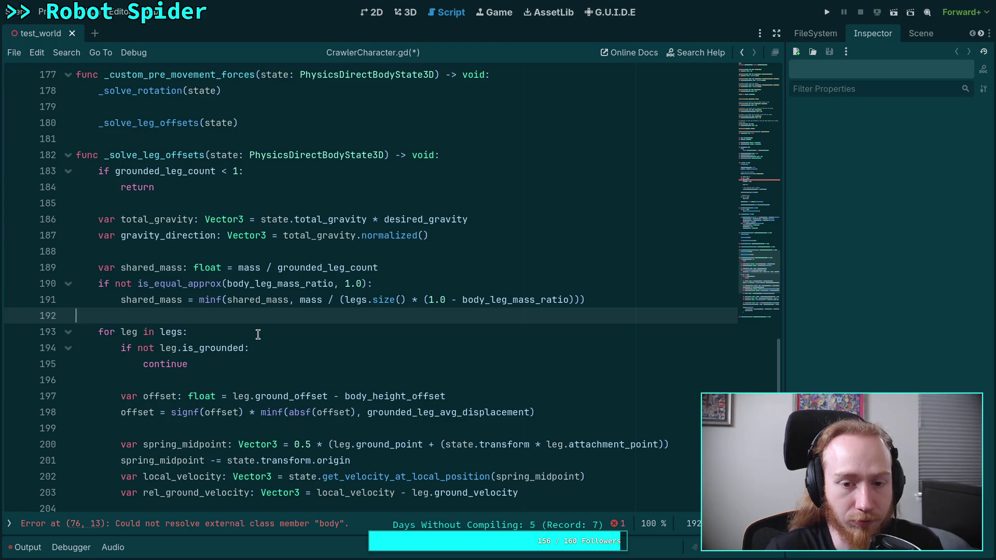
double_click(177, 220)
left_click(192, 237)
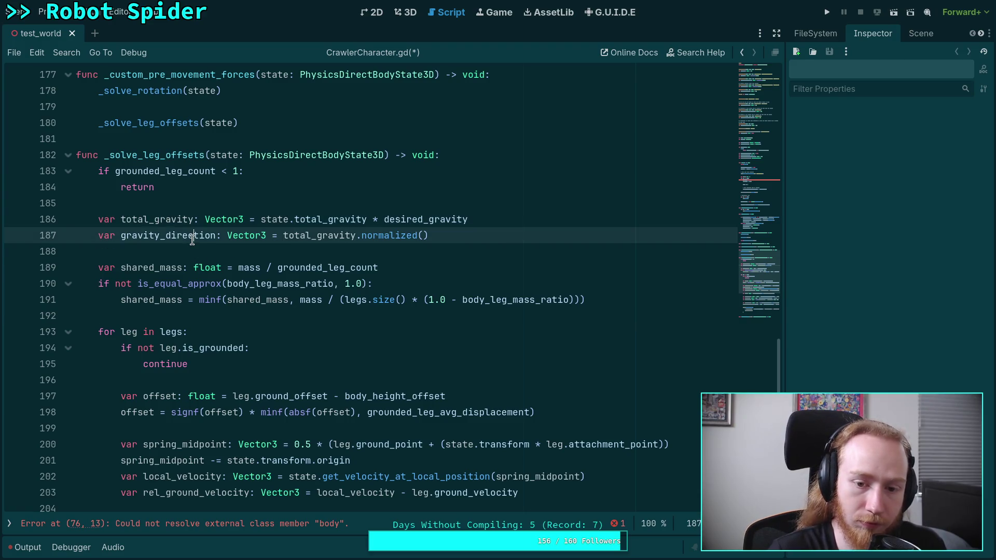
double_click(192, 236)
scroll(192, 238, "down", 7)
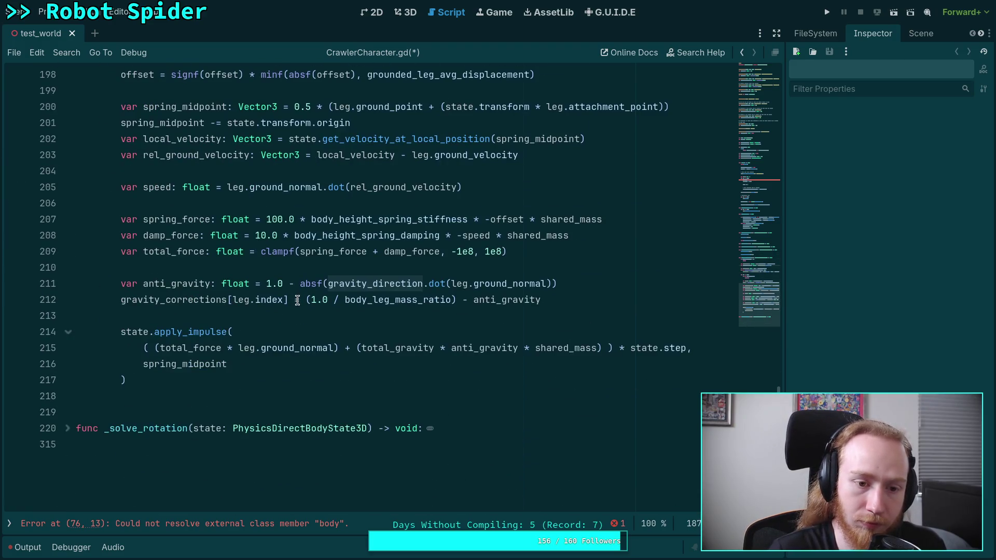
Step: Change the + before the gravity term on line 215 to -
double_click(383, 355)
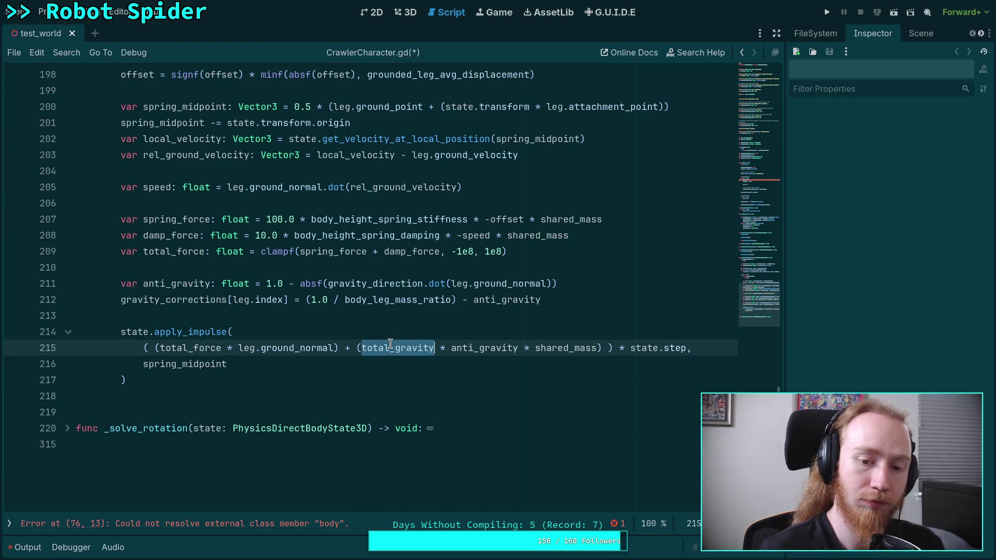
double_click(349, 347)
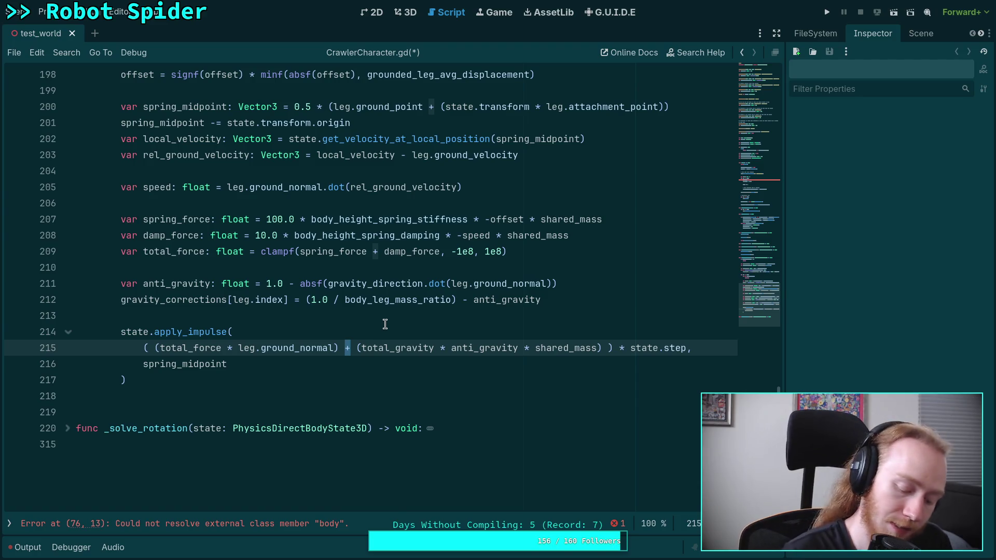
type("-")
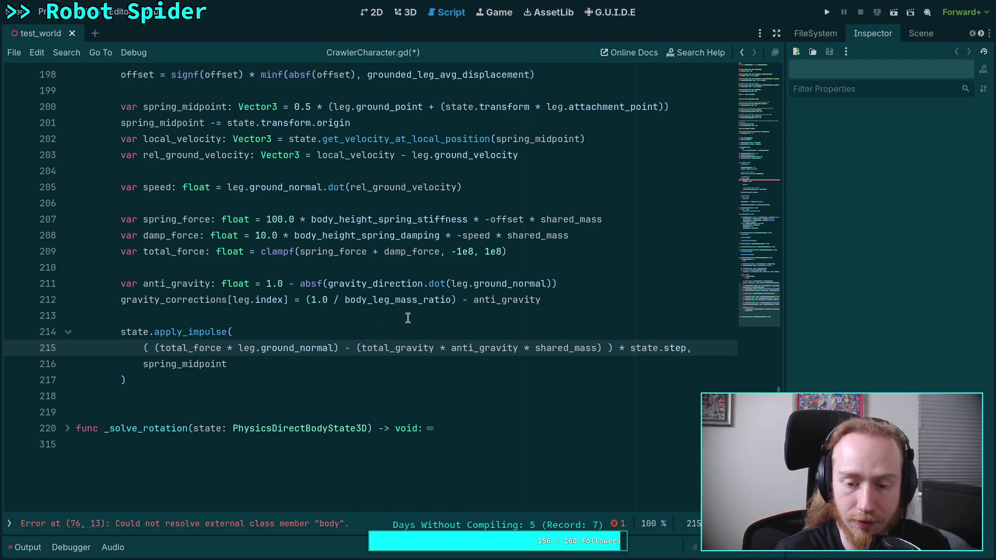
Step: Inspect the total_gravity * anti_gravity * shared_mass term and the anti_gravity expression above it
mouse_move(400, 306)
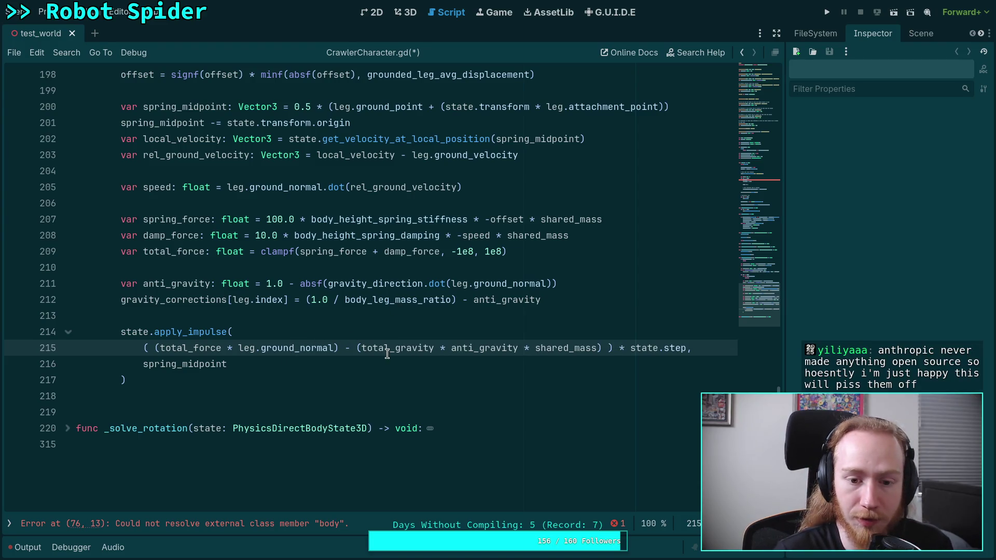
left_click_drag(356, 349, 603, 349)
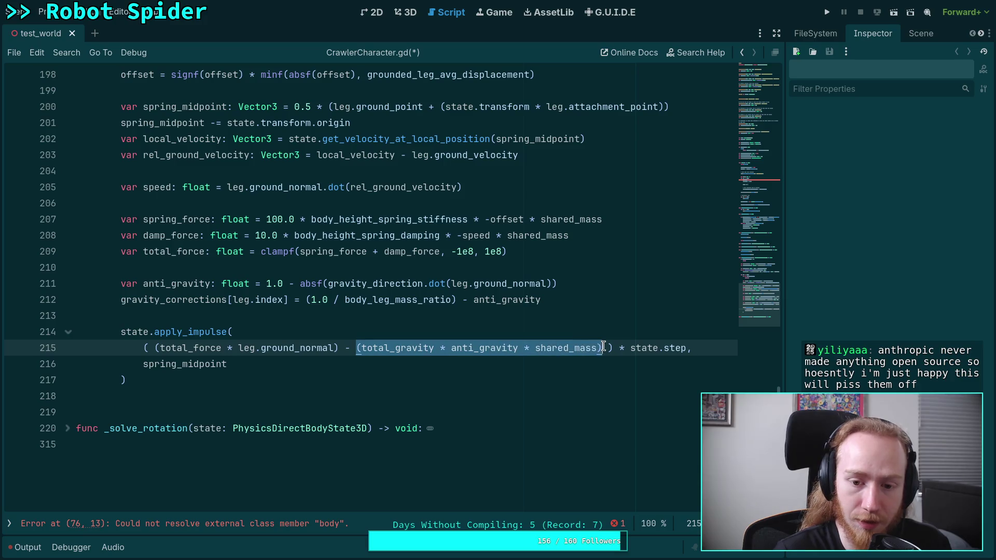
left_click(476, 348)
left_click_drag(359, 349, 596, 349)
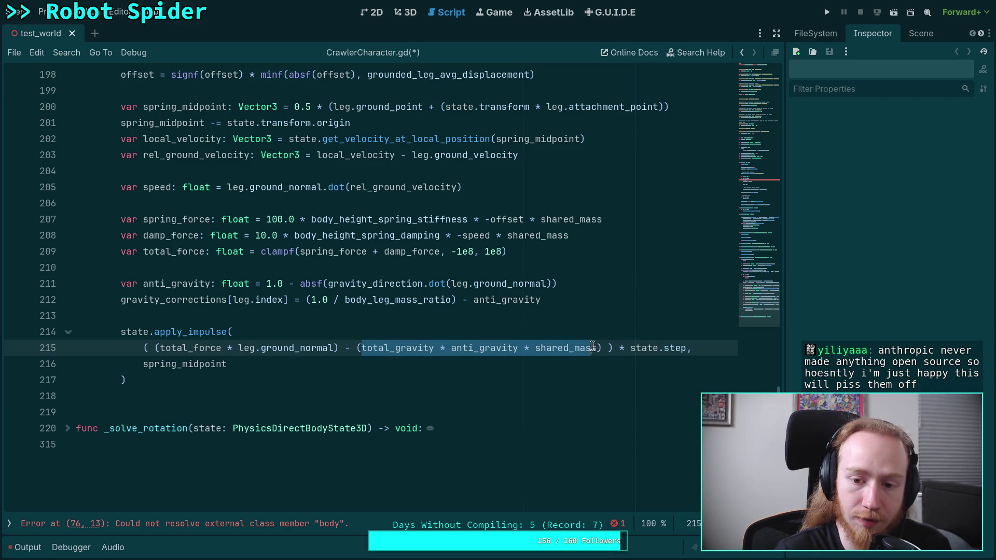
double_click(462, 348)
scroll(347, 319, "up", 1)
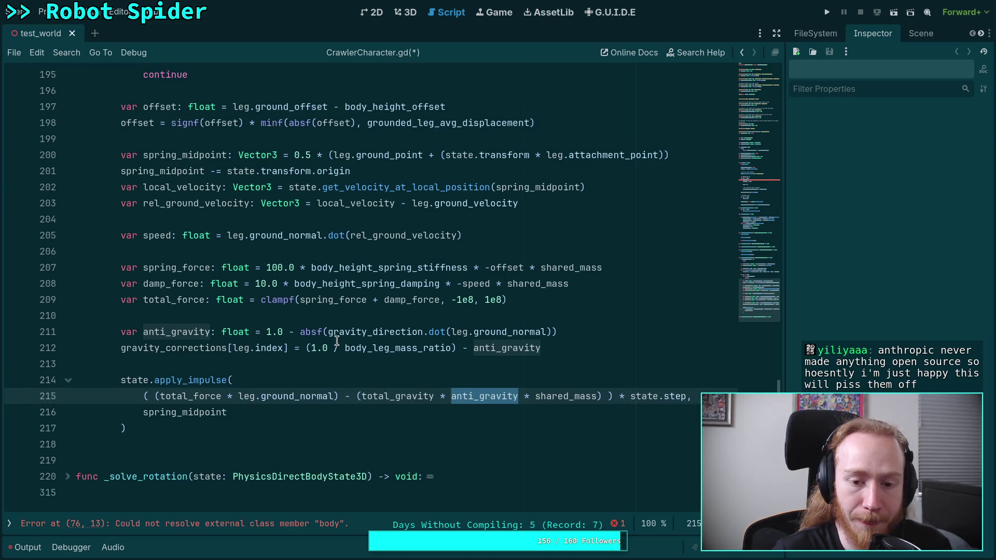
left_click_drag(295, 332, 641, 329)
mouse_move(436, 396)
left_mouse_down()
mouse_move(630, 396)
mouse_move(358, 398)
left_mouse_up()
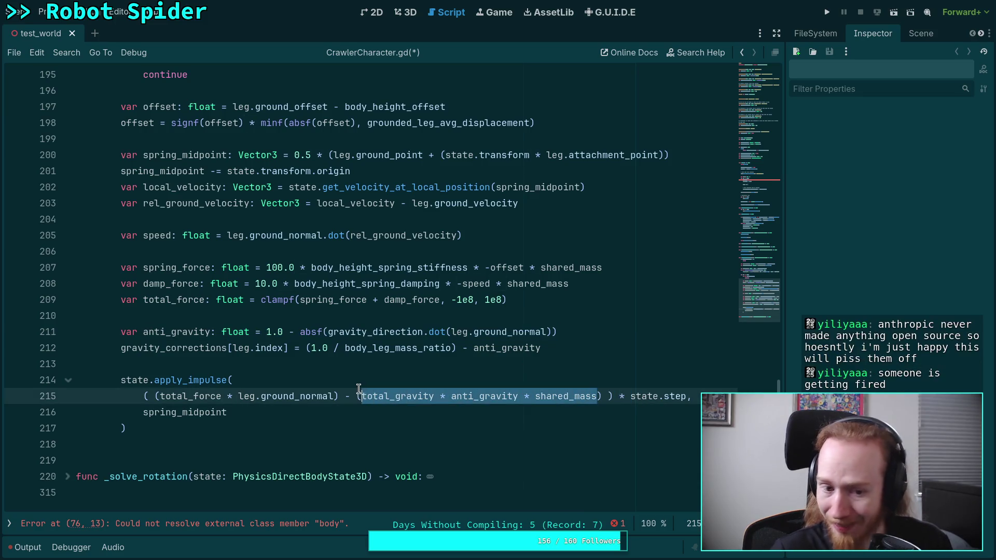
left_click(359, 371)
left_click(216, 455)
left_click(220, 442)
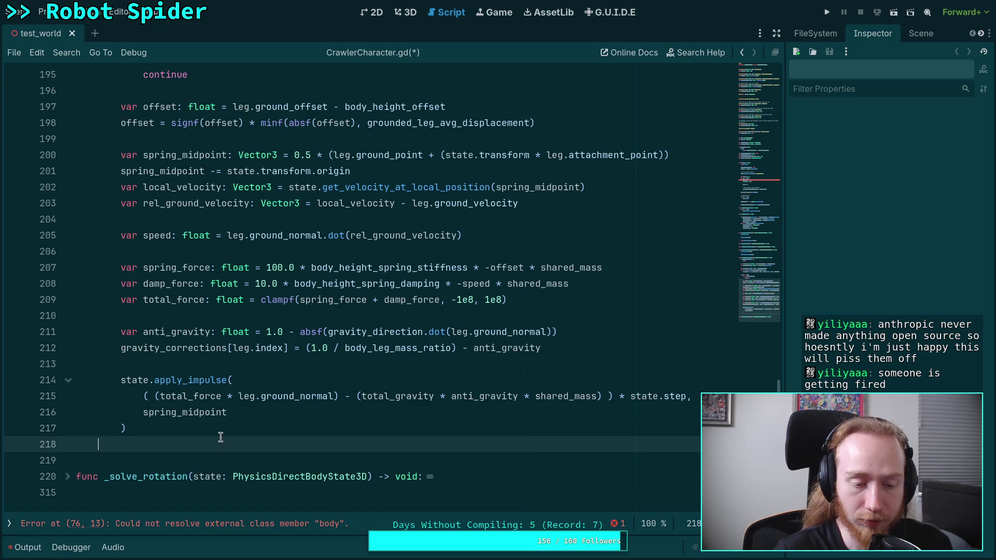
scroll(351, 420, "up", 4)
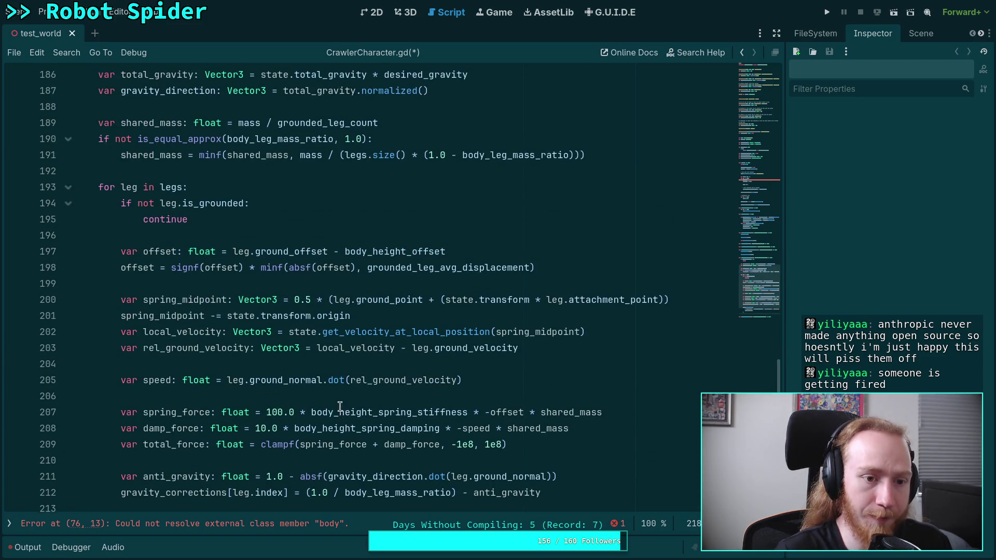
scroll(340, 407, "down", 3)
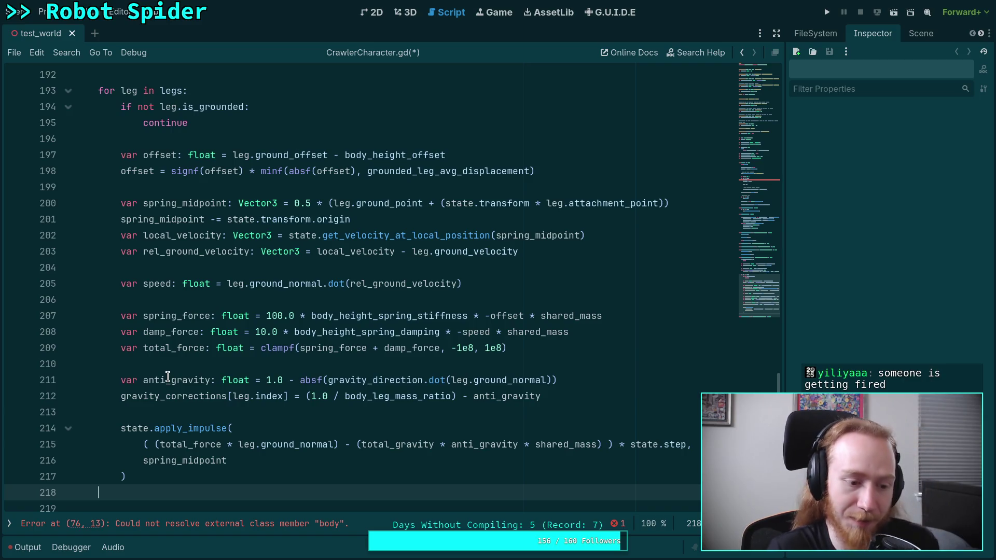
Step: Save CrawlerCharacter.gd so the unresolved body member error clears
left_click(169, 366)
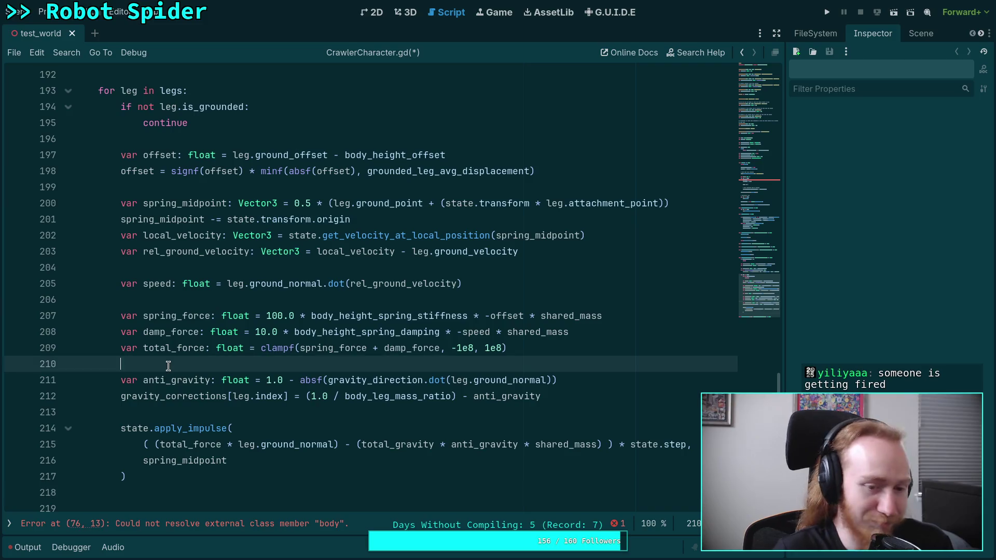
key("ctrl+s")
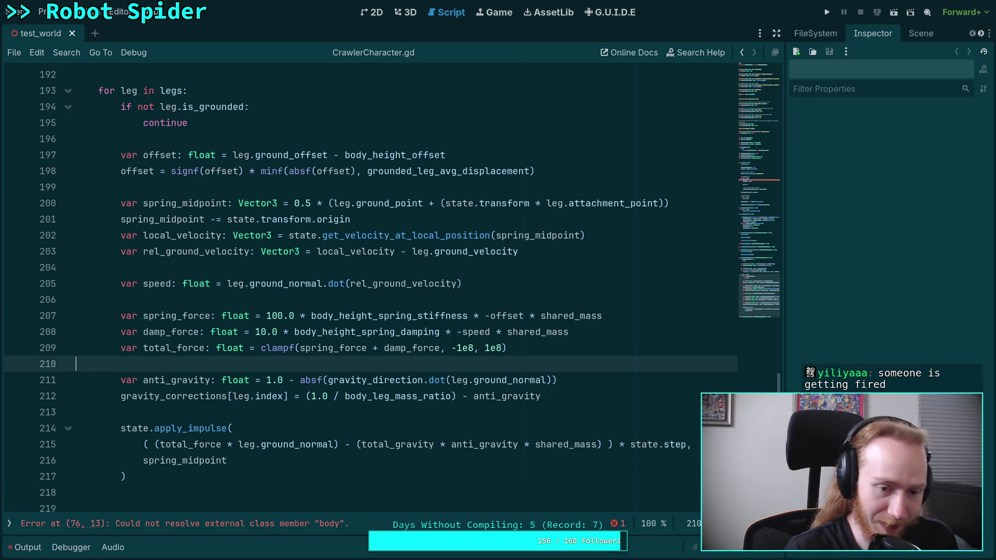
left_click(189, 301)
left_click(217, 269)
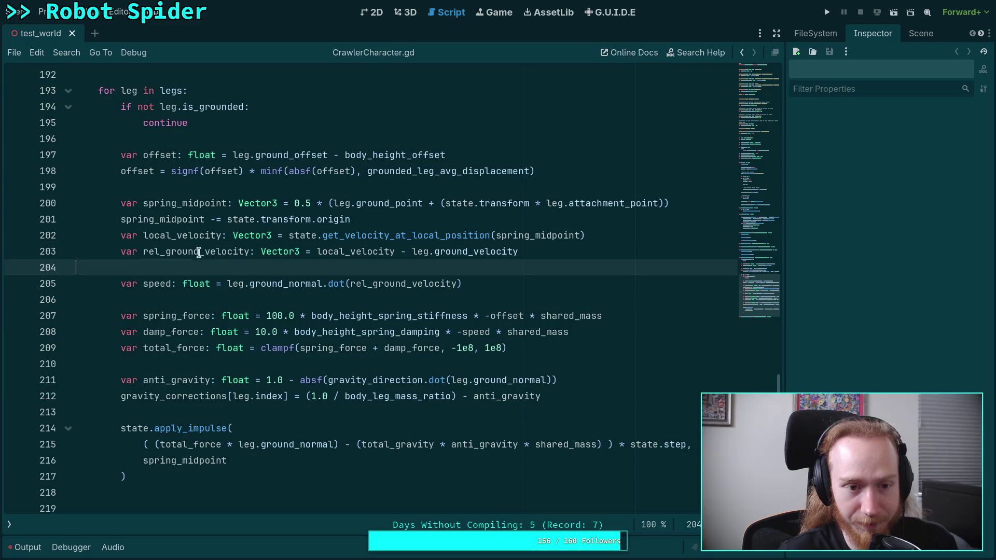
Step: Step through the _solve_leg_offsets loop from the continue line to the total_force clamp on line 209
left_click(189, 188)
left_click(175, 123)
left_click(190, 140)
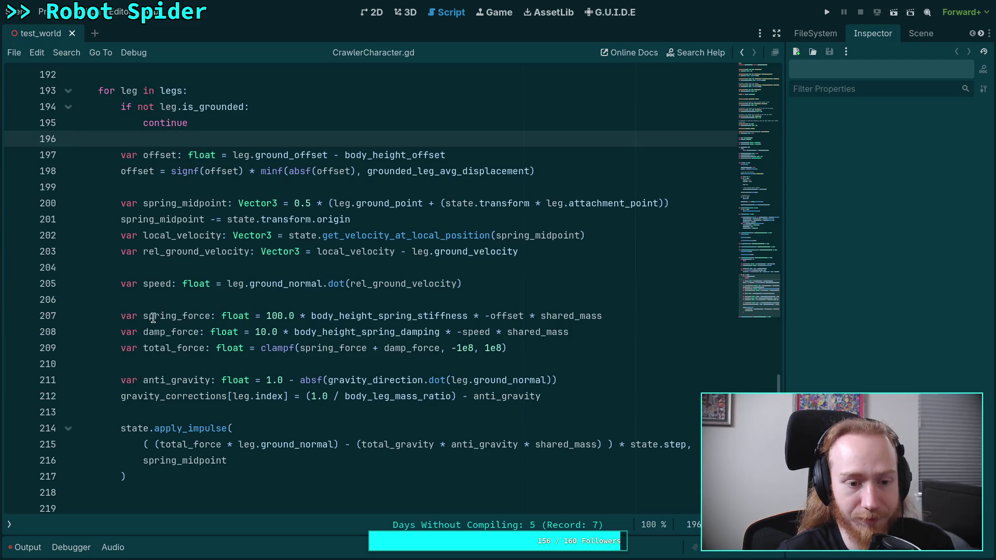
left_click(143, 353)
left_click(140, 369)
left_click(198, 414)
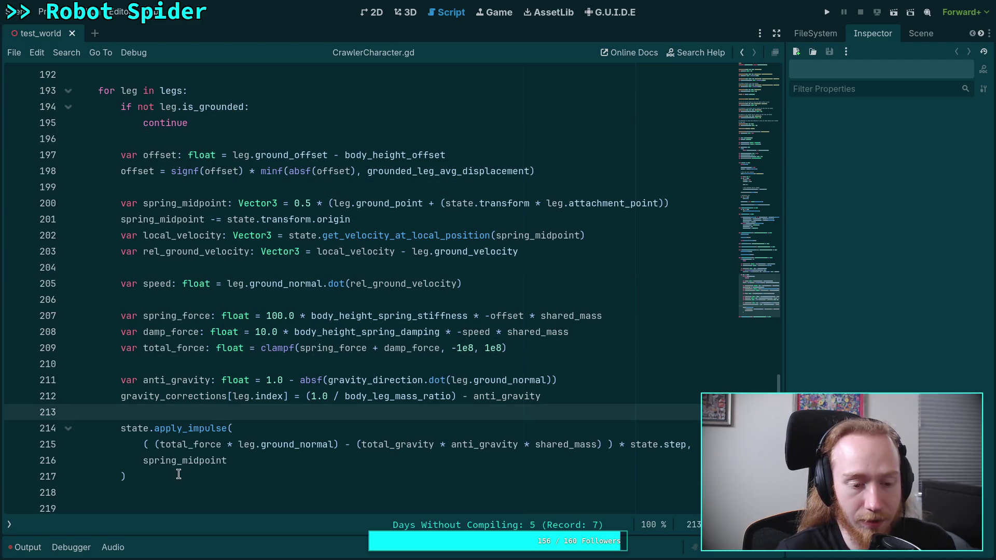
left_click(163, 493)
Step: Review the lines around the apply_impulse call and dismiss its documentation popup
scroll(161, 490, "down", 1)
left_click(161, 454)
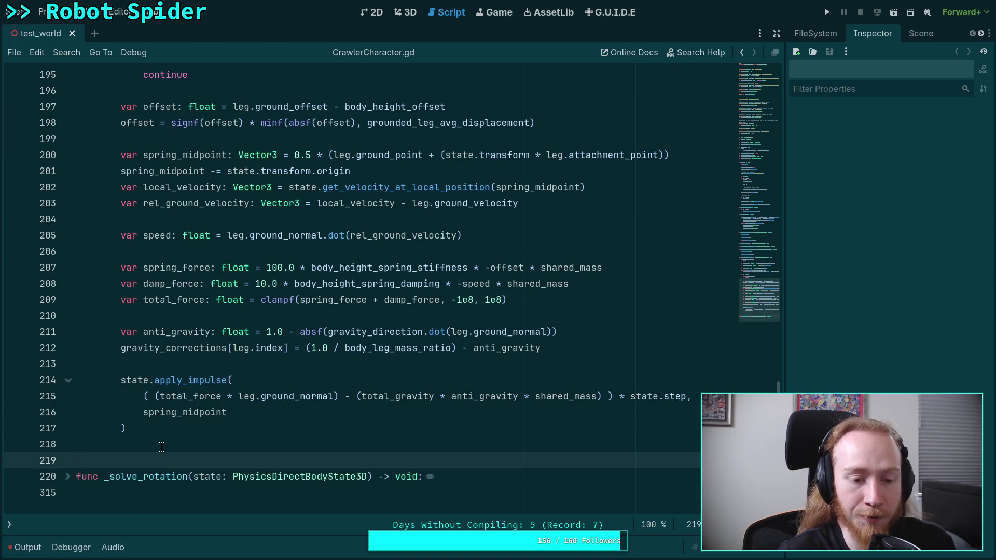
left_click(162, 447)
scroll(161, 448, "up", 5)
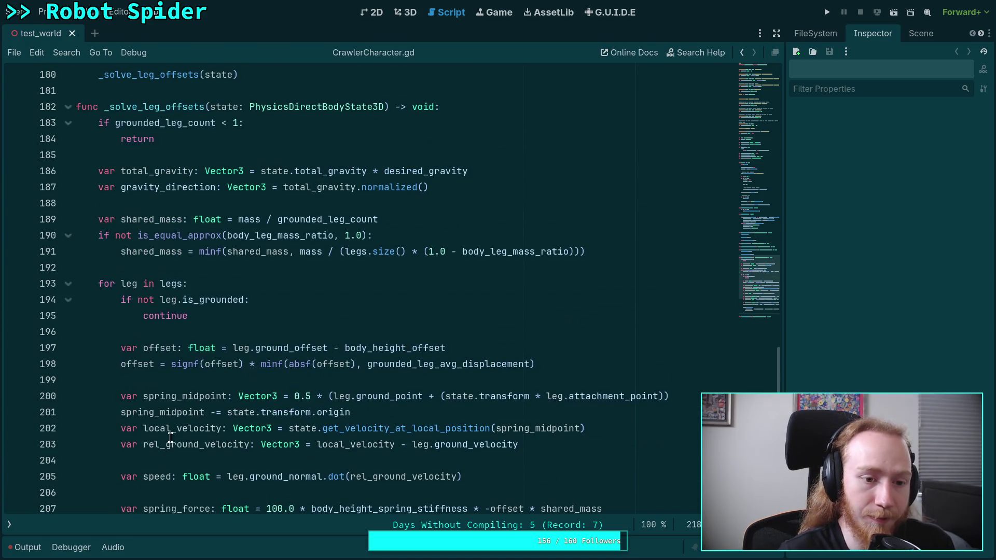
left_click(144, 335)
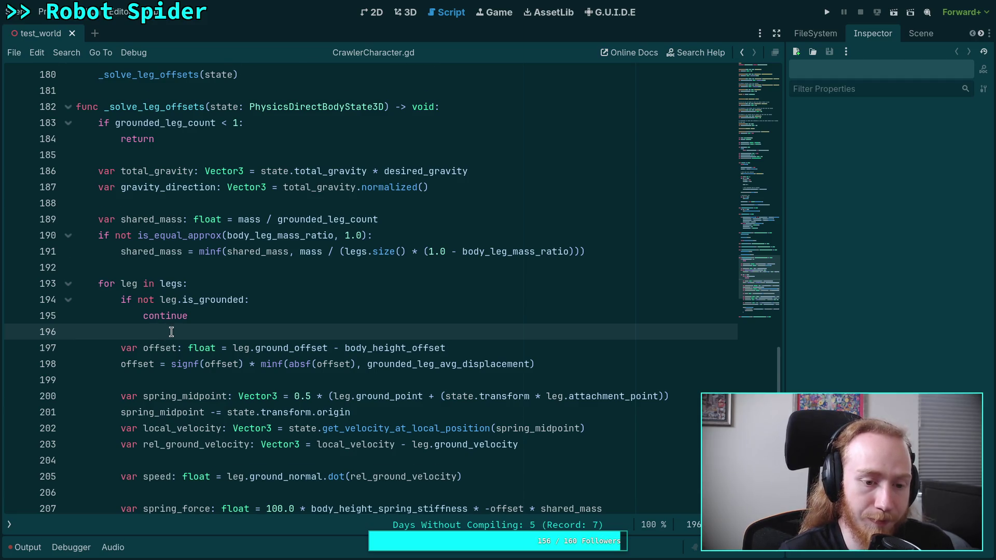
scroll(171, 332, "down", 4)
left_click(178, 476)
scroll(197, 434, "up", 1)
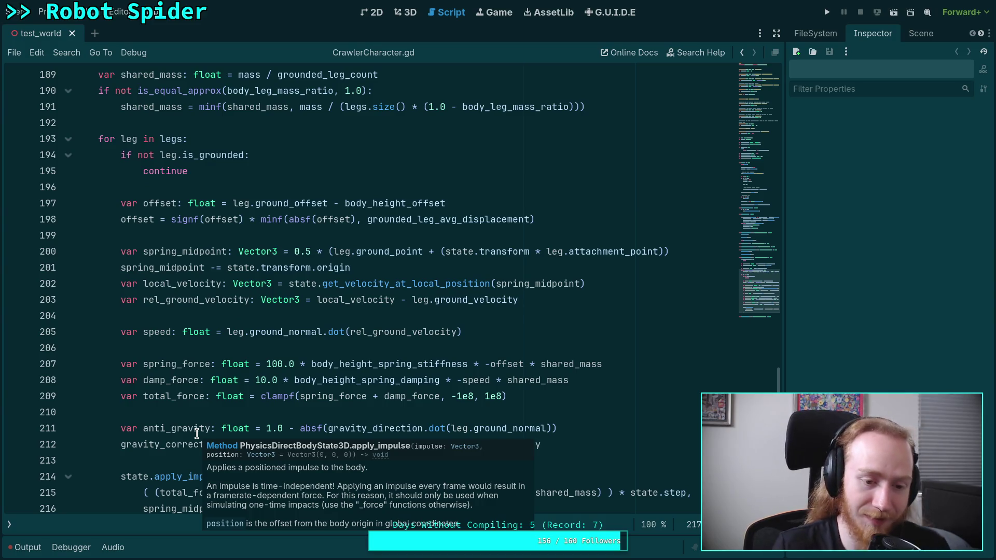
left_click(135, 412)
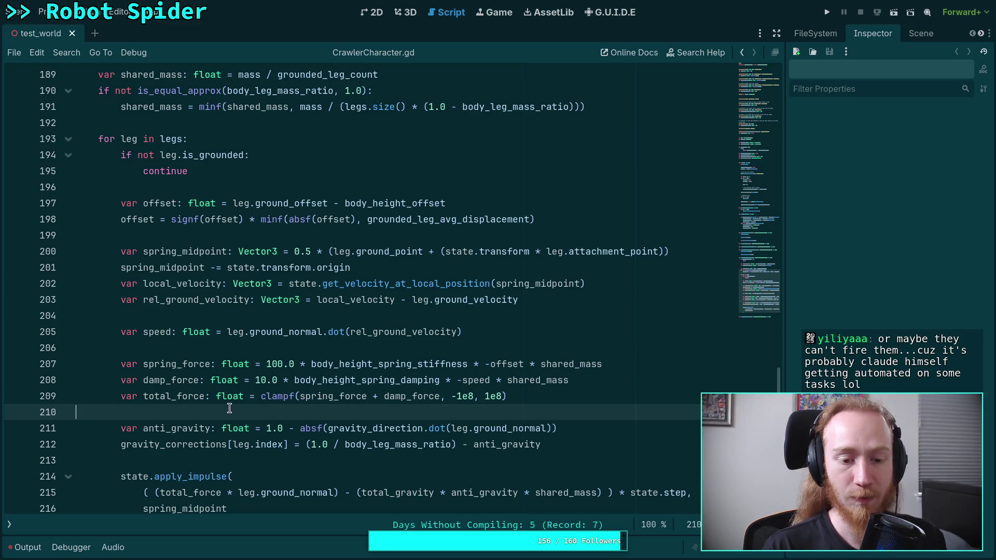
Step: Review the blank lines 196 to 206 in the legs loop
left_click(160, 348)
left_click(152, 319)
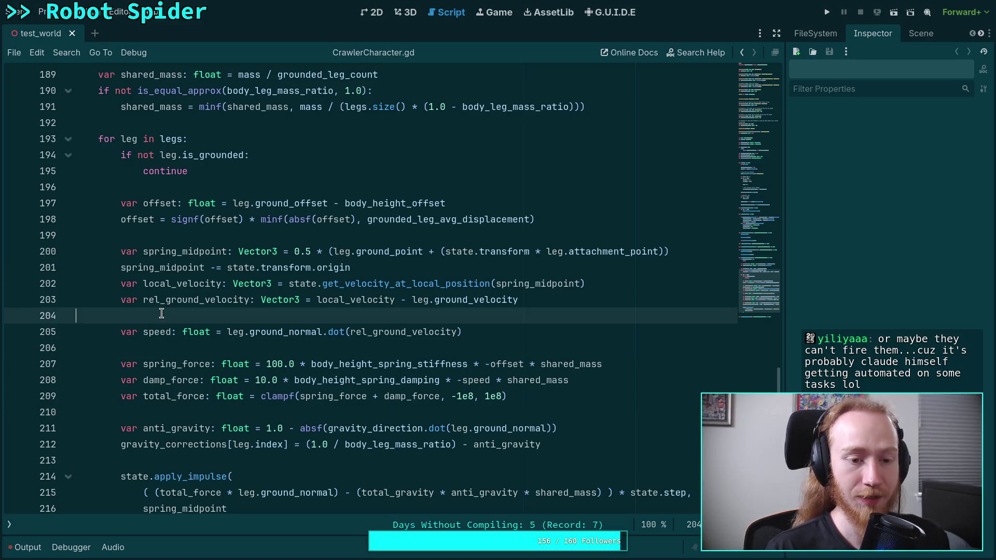
left_click(183, 236)
left_click(172, 187)
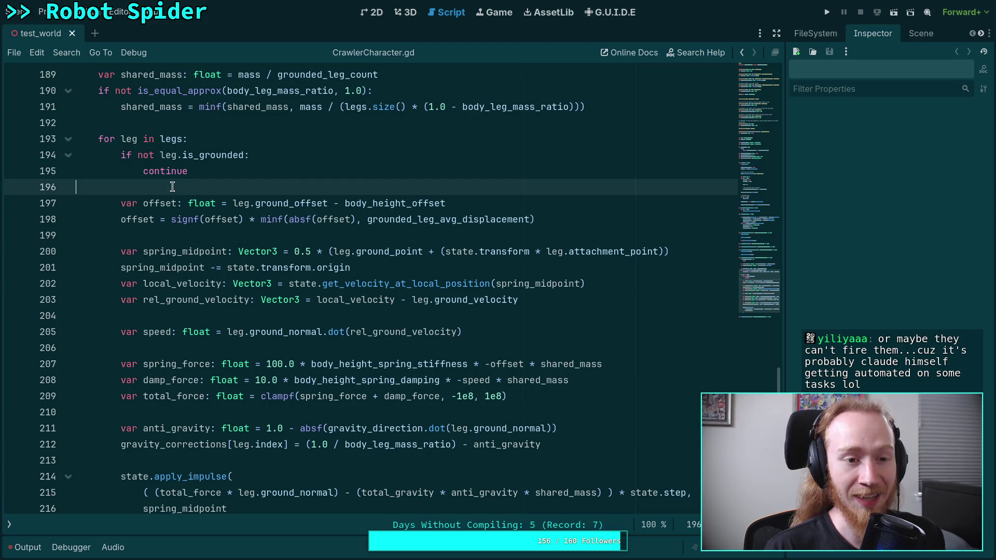
left_click(182, 234)
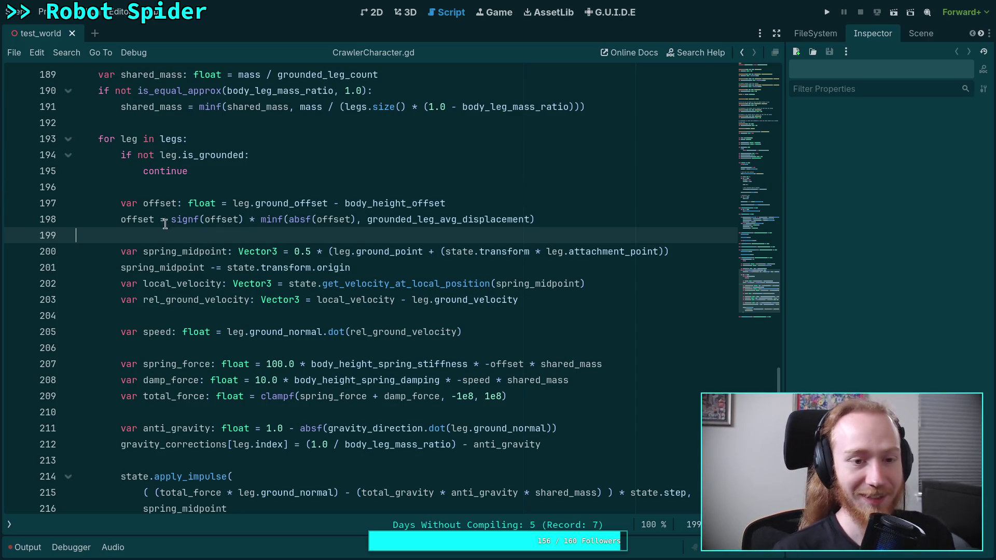
left_click(148, 187)
Step: Inspect the full apply_impulse call by selecting and deselecting it
scroll(147, 208, "up", 2)
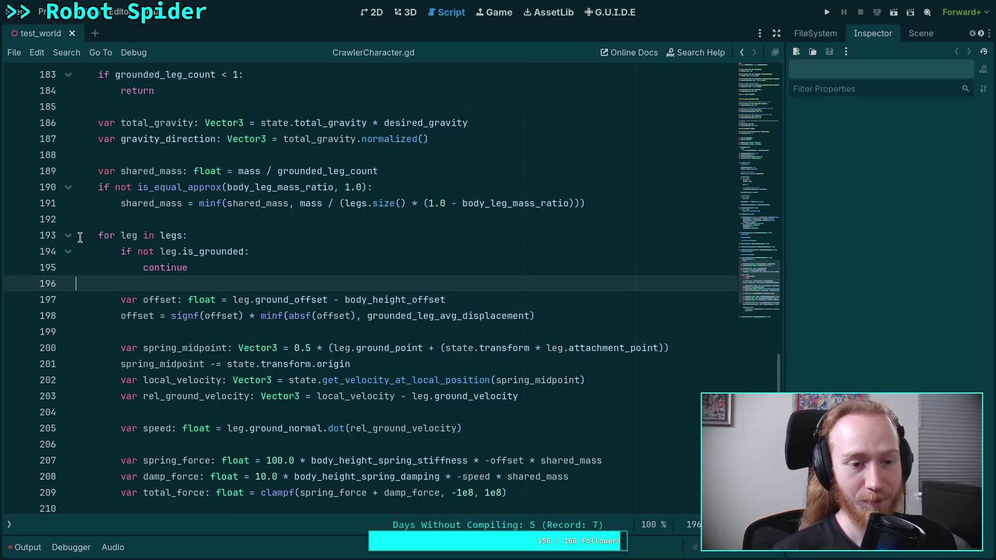
scroll(95, 242, "down", 5)
left_click(228, 383)
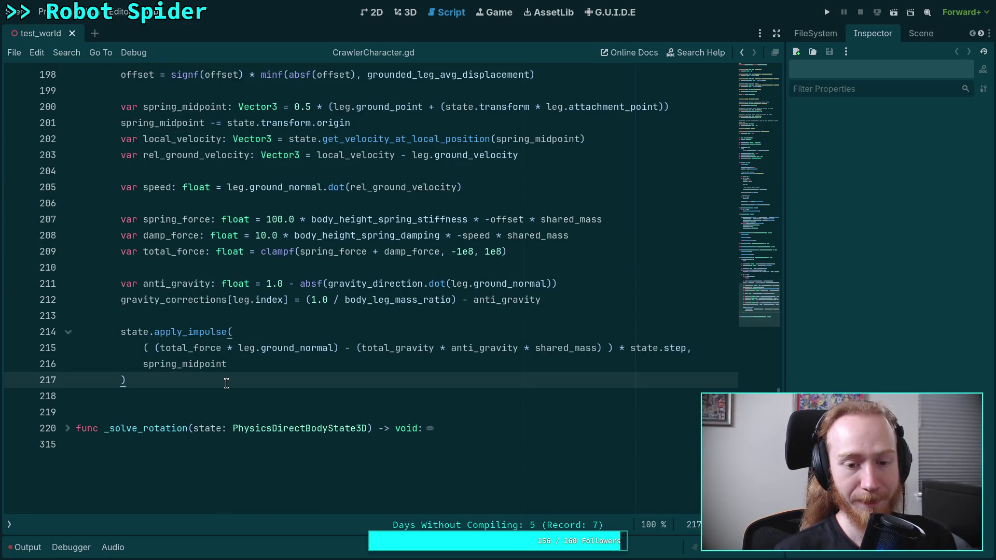
scroll(239, 379, "up", 2)
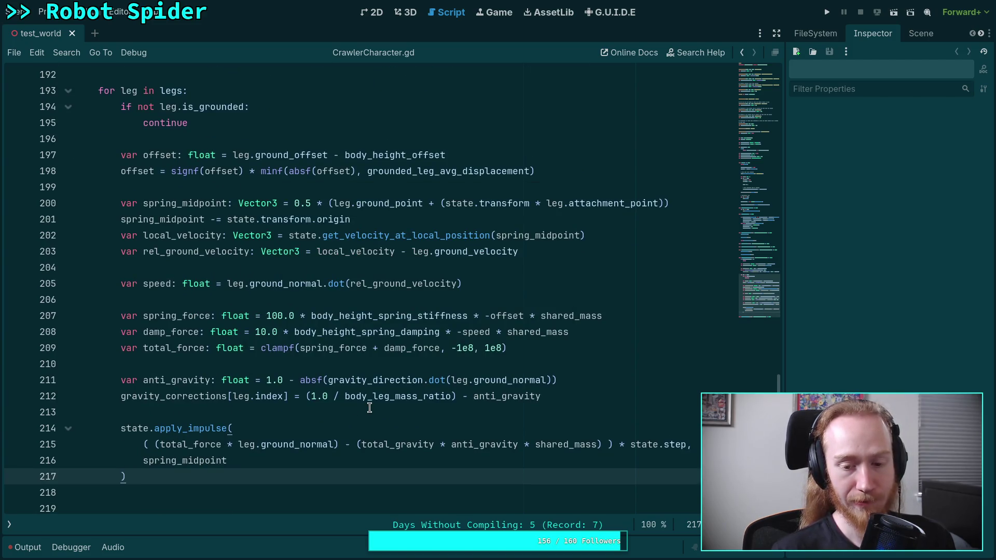
left_click_drag(289, 476, 77, 408)
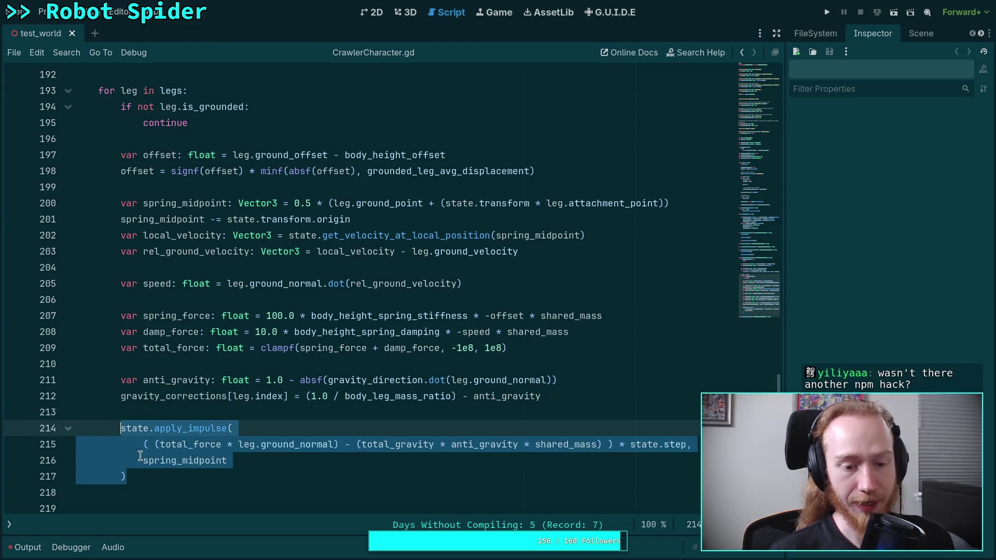
left_click(239, 483)
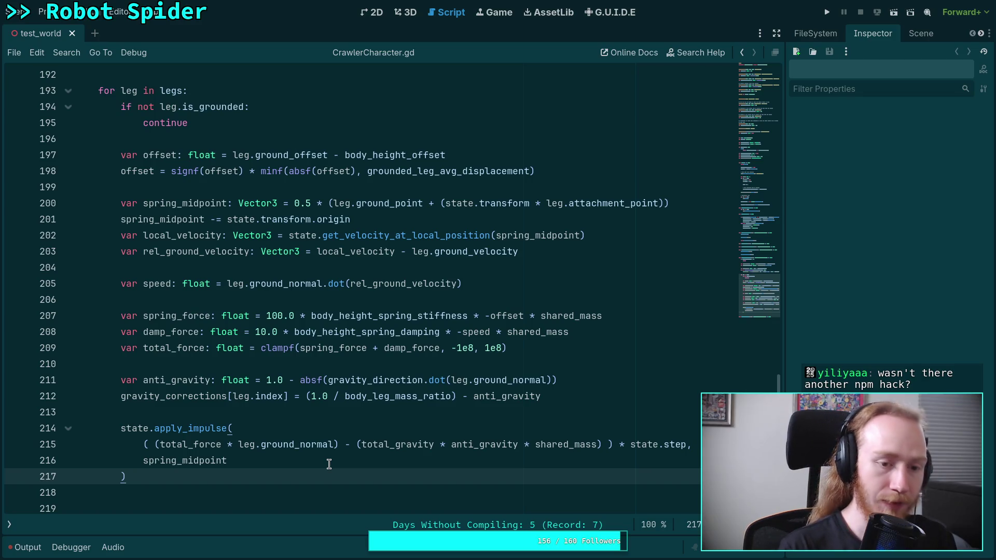
scroll(329, 464, "up", 3)
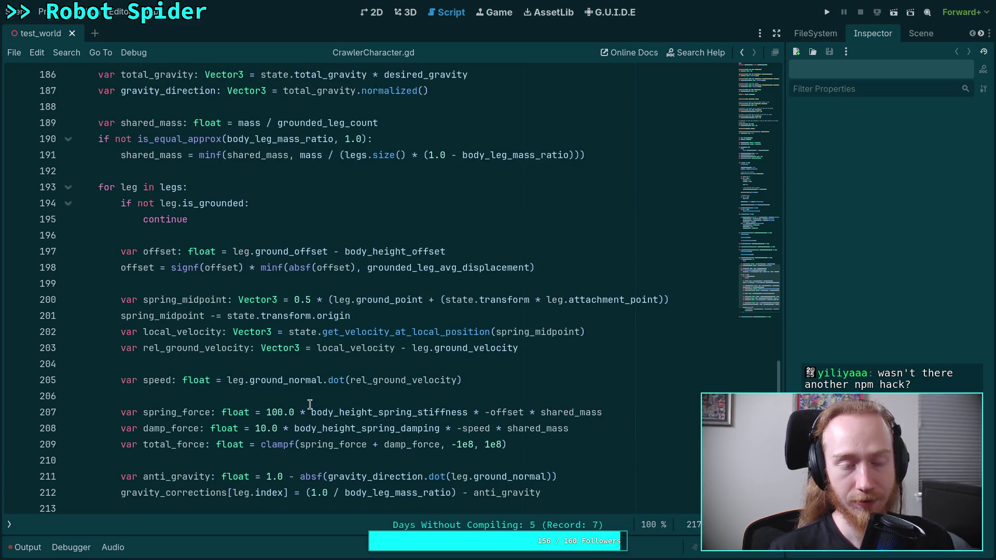
scroll(309, 405, "down", 3)
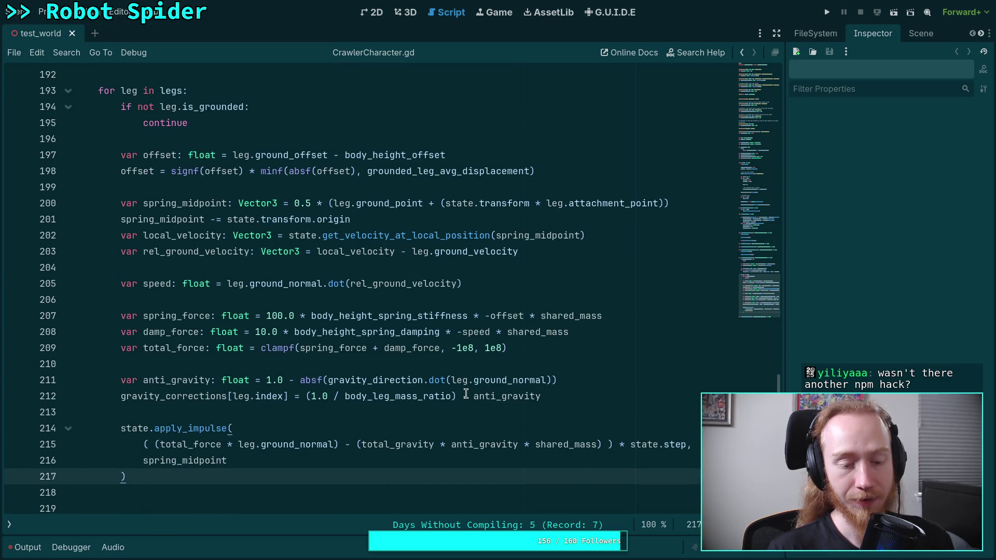
Step: Delete the surplus blank lines after the apply_impulse call
key("Down")
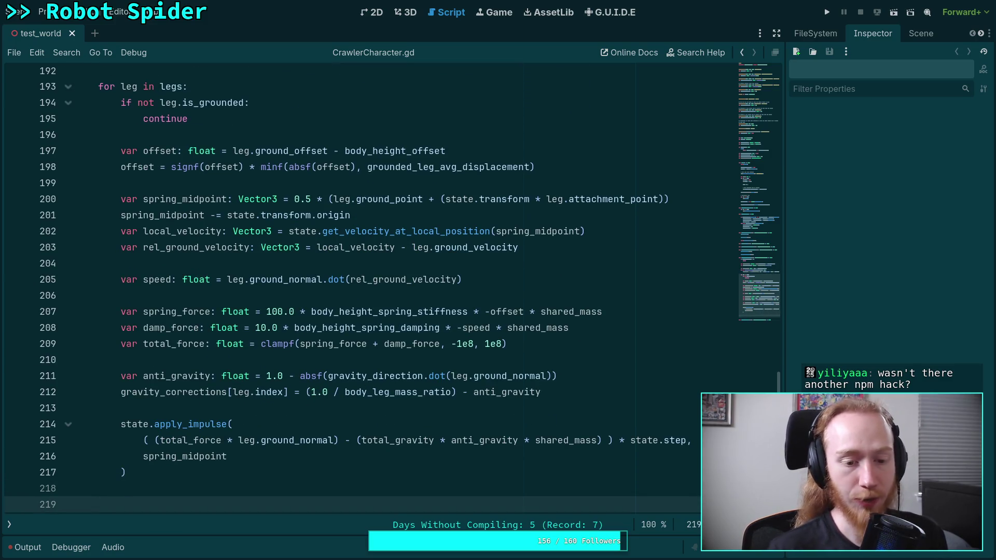
mouse_move(296, 473)
left_mouse_down()
mouse_move(120, 415)
mouse_move(120, 424)
left_mouse_up()
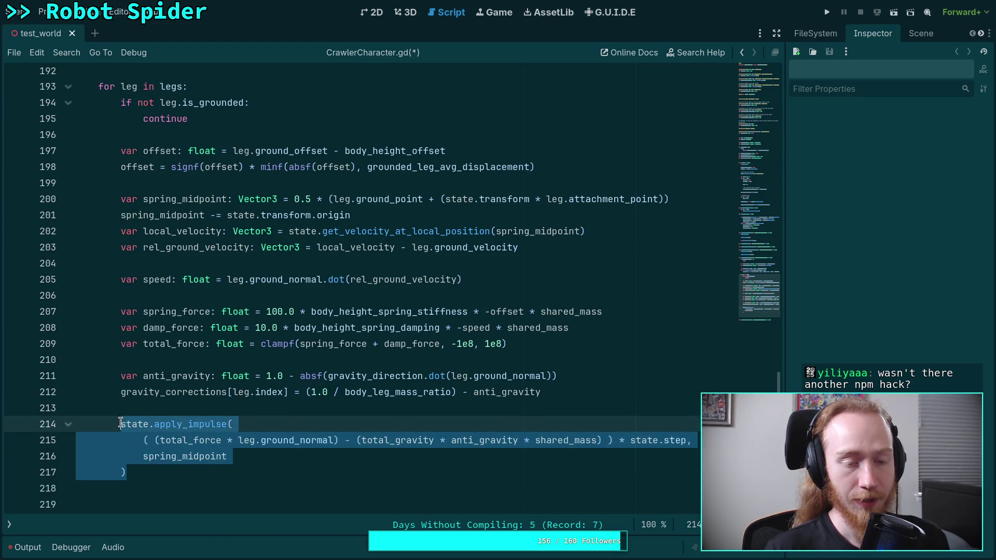
left_click(225, 490)
mouse_move(181, 503)
left_mouse_down()
mouse_move(151, 456)
mouse_move(182, 429)
left_mouse_up()
key("BackSpace")
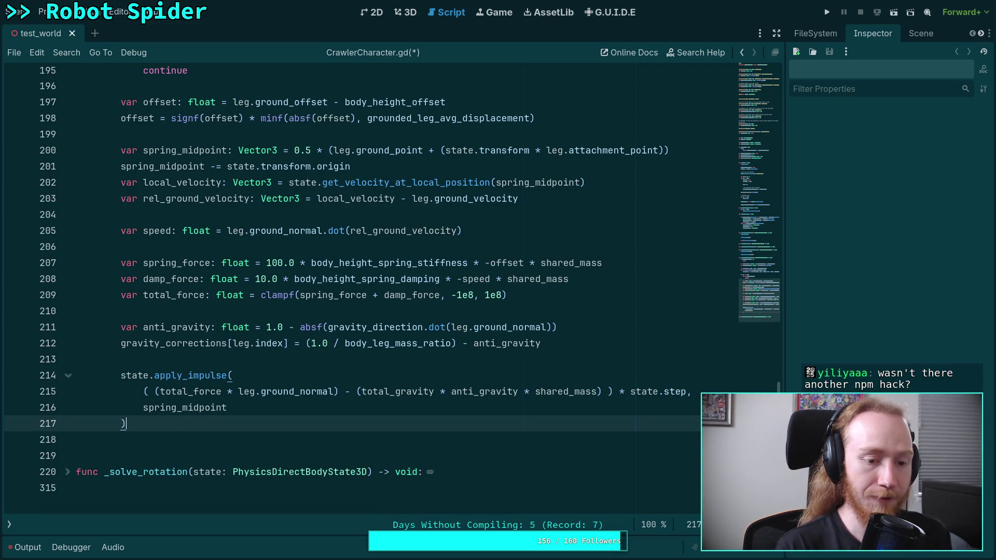
key("Down")
key("BackSpace")
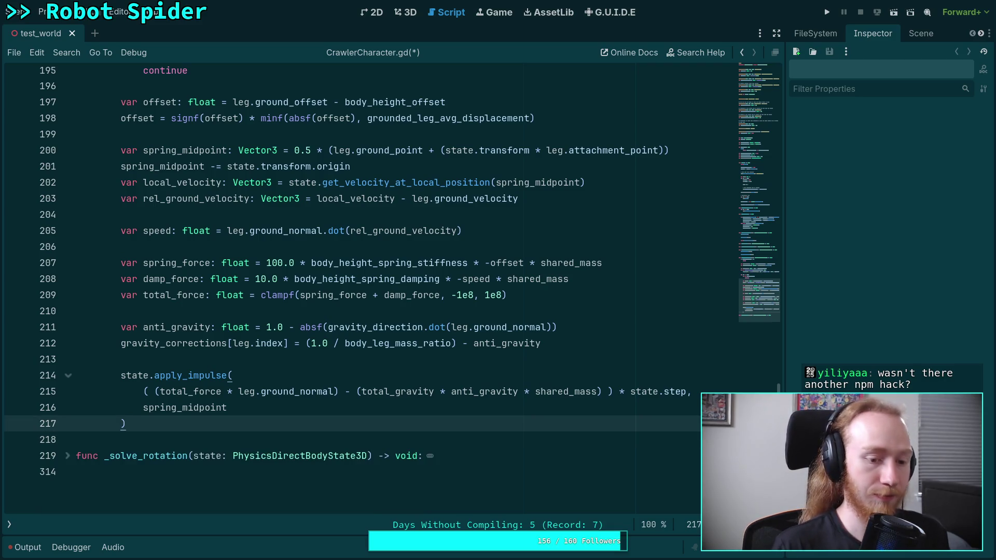
Step: Save the script and run the project to launch the test_world scene
key("ctrl+s")
scroll(665, 142, "up", 2)
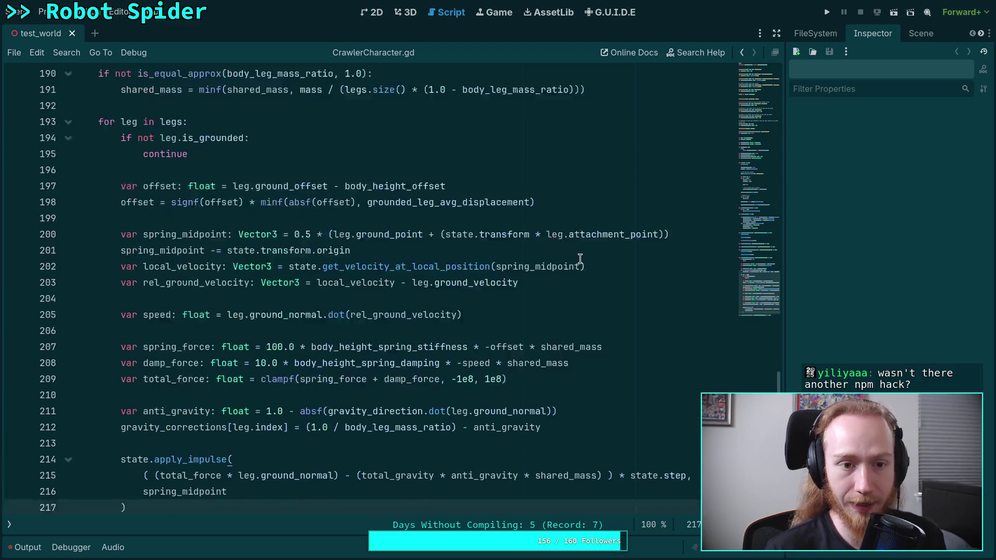
left_click(827, 13)
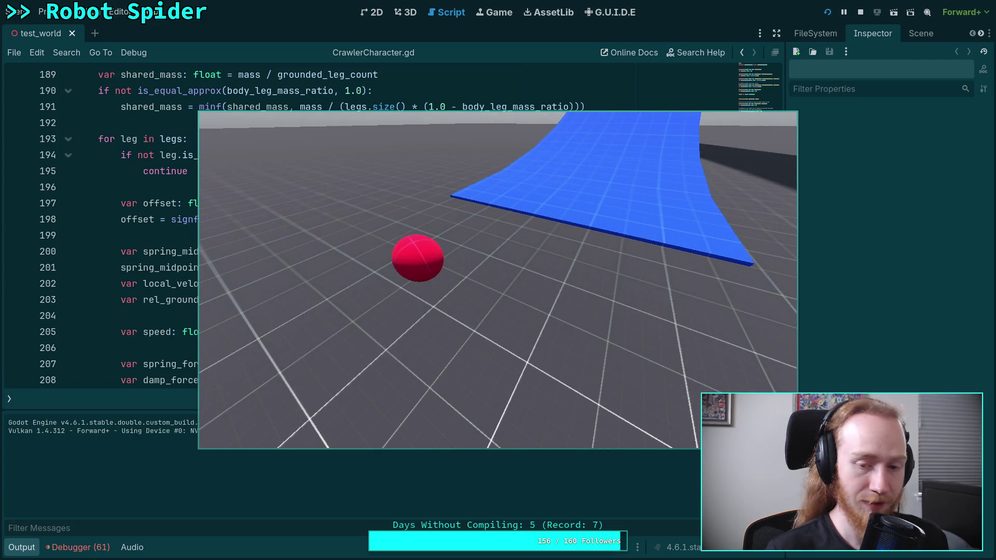
Step: Toggle the game's time scale to 0.5 and back to 1.0, then stop the run with F8
key("t")
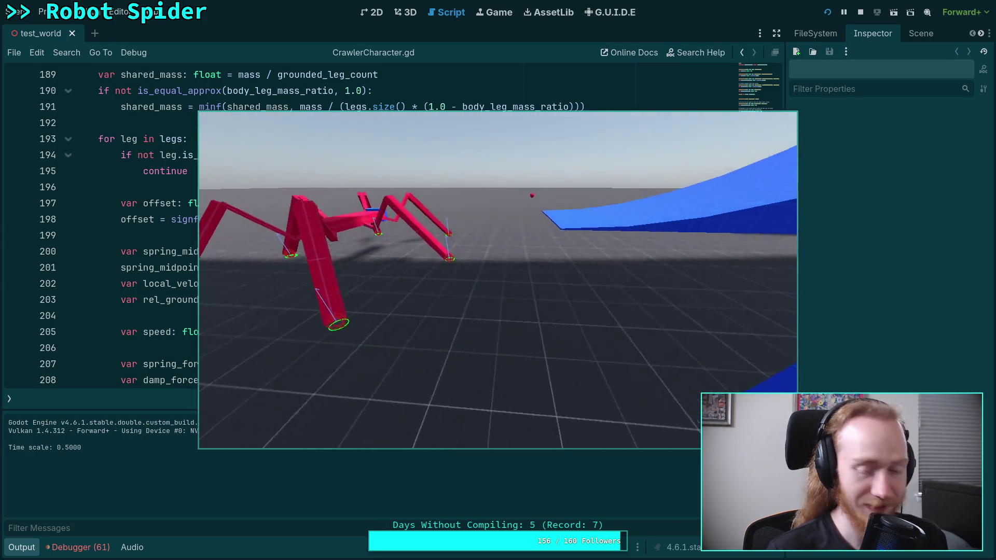
key("t")
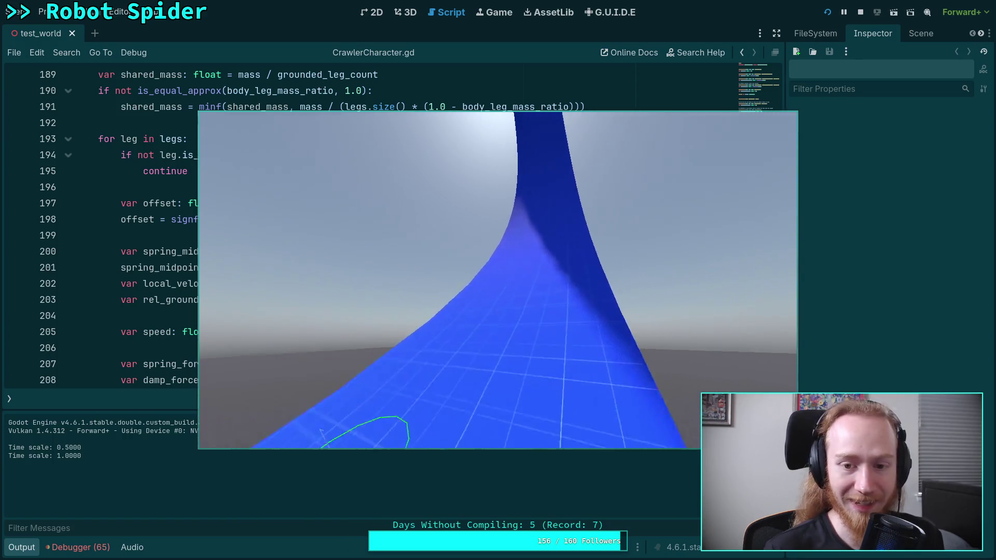
key("F8")
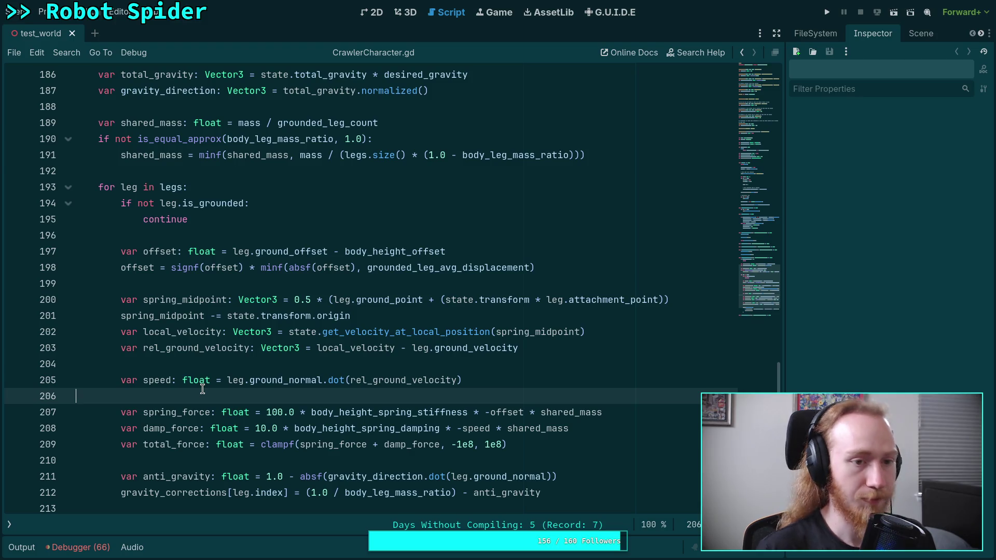
Step: Show the script list panel and scroll through the legs loop in _solve_leg_offsets
left_click(9, 525)
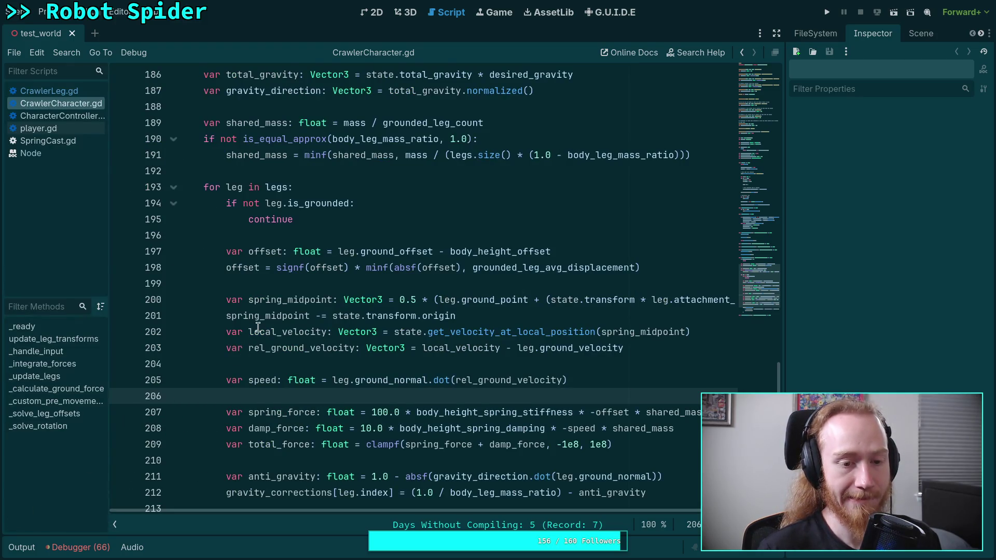
left_click(246, 364)
scroll(246, 363, "up", 3)
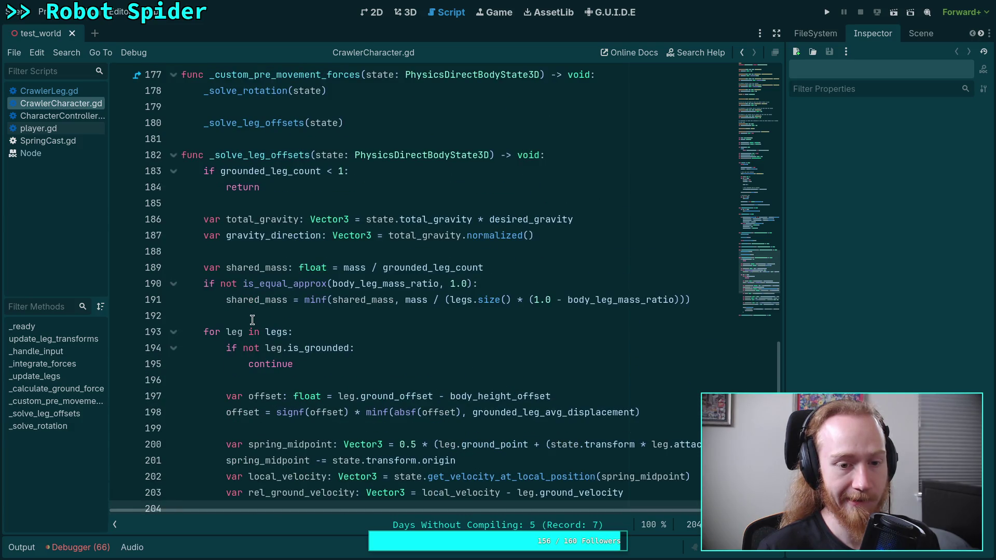
left_click(254, 317)
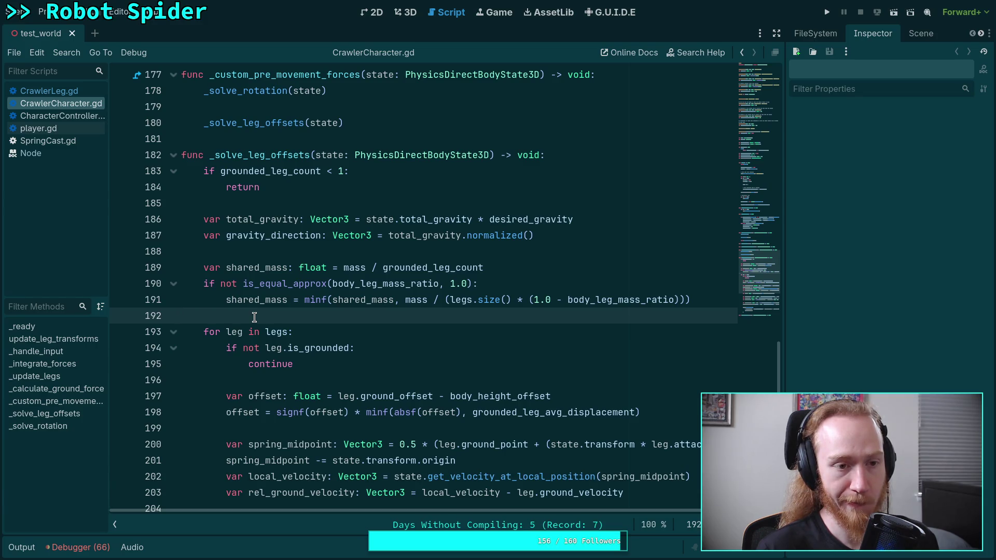
scroll(319, 327, "down", 2)
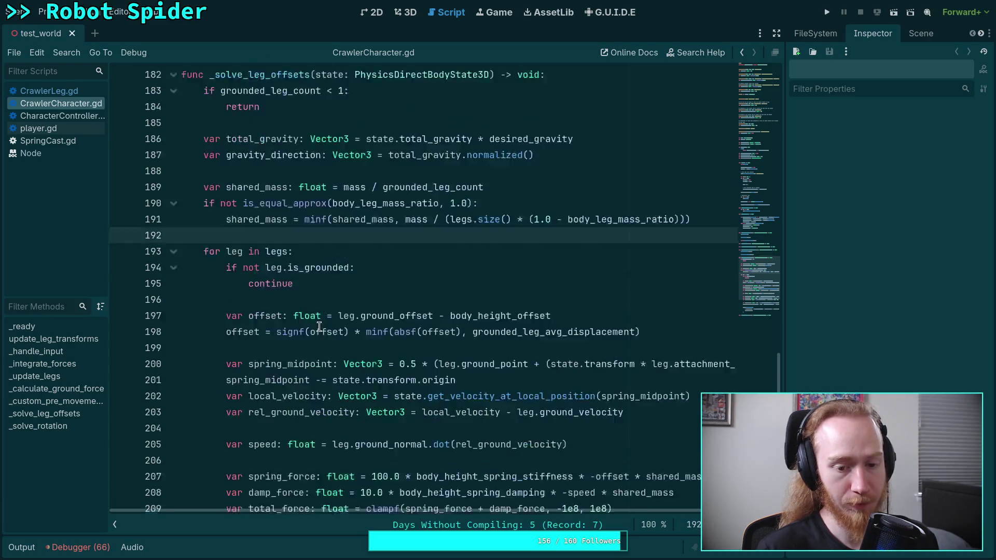
scroll(319, 327, "down", 5)
scroll(319, 343, "up", 2)
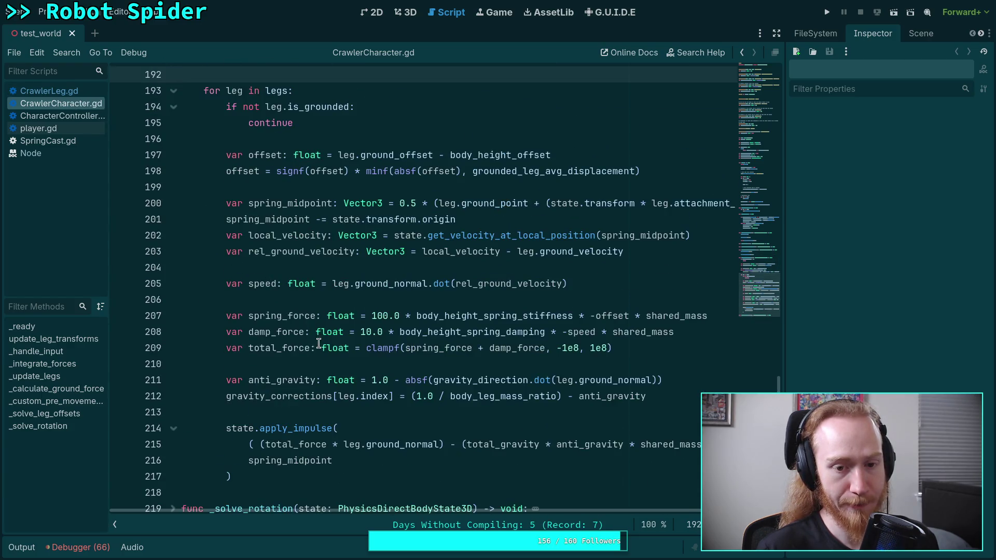
scroll(319, 344, "up", 1)
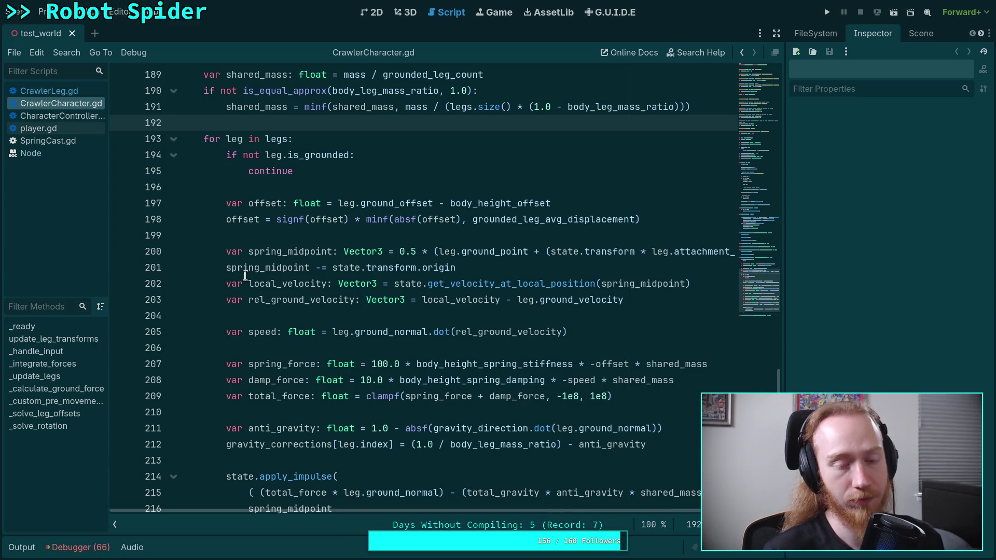
Step: Check the loop's blank lines 196, 210, 218 and 213, then switch to CrawlerLeg.gd
left_click(278, 189)
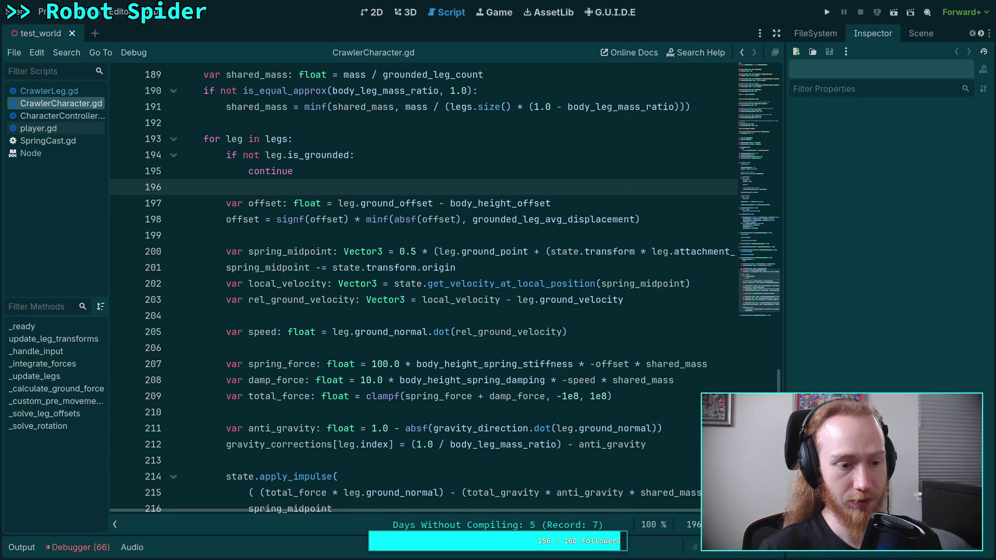
left_click(350, 413)
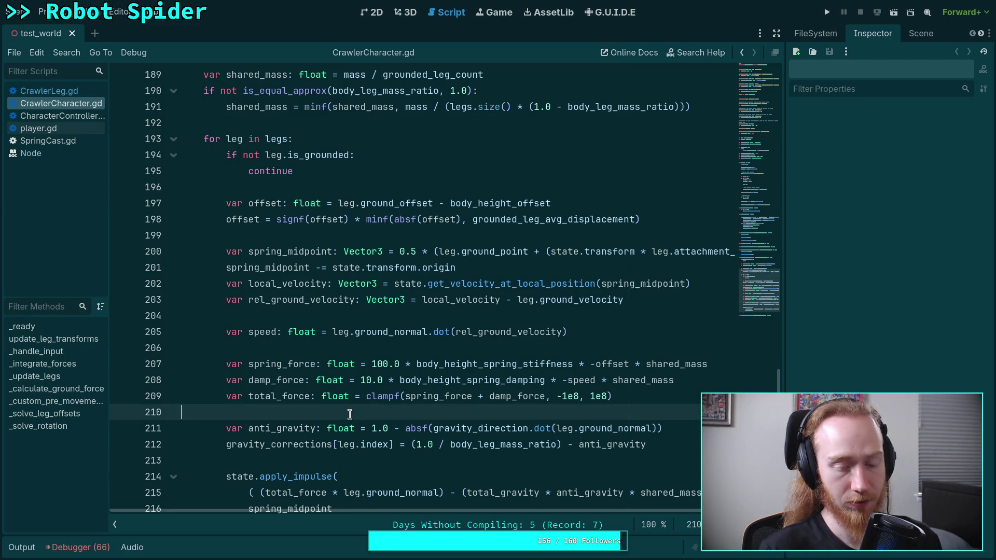
scroll(350, 413, "down", 1)
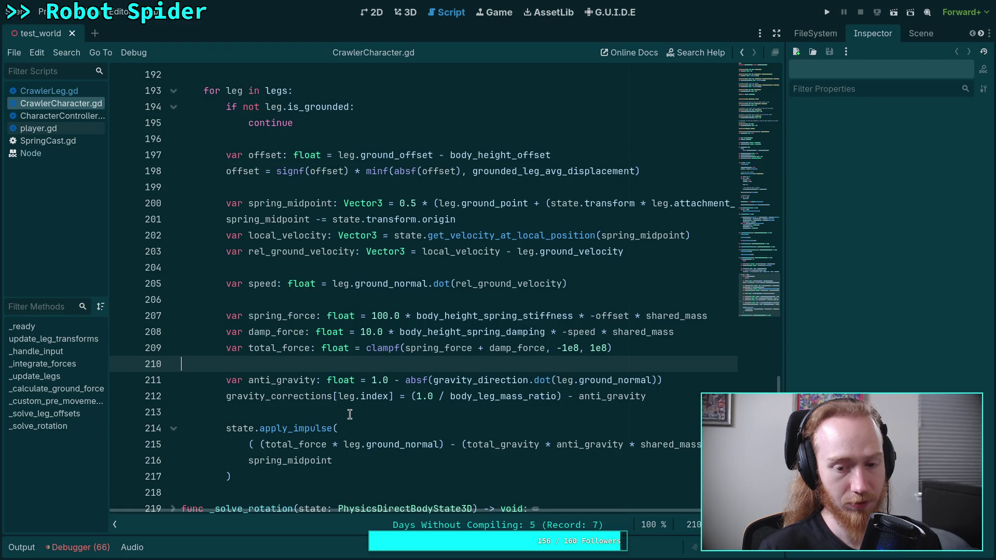
scroll(350, 413, "down", 1)
left_click(330, 437)
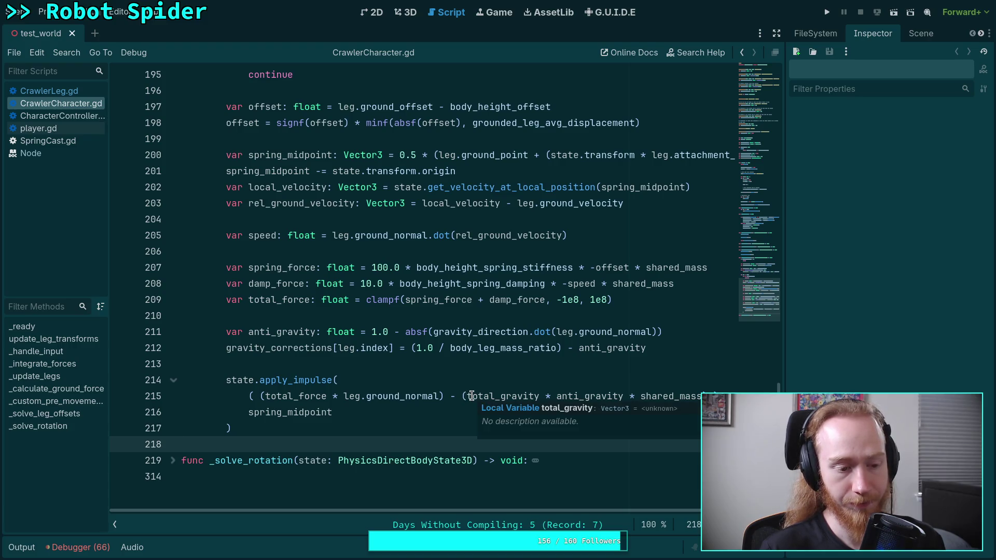
left_click(362, 359)
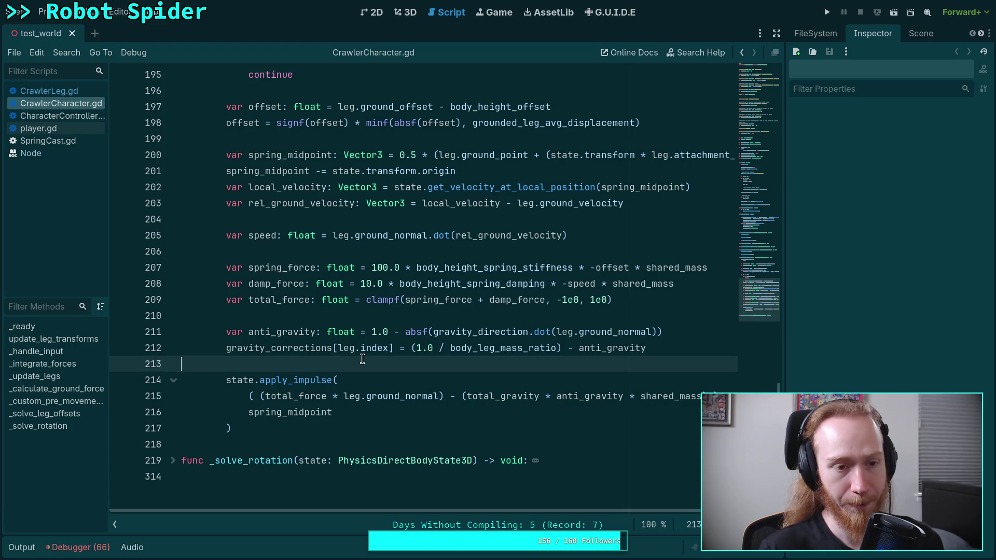
key("alt+Left")
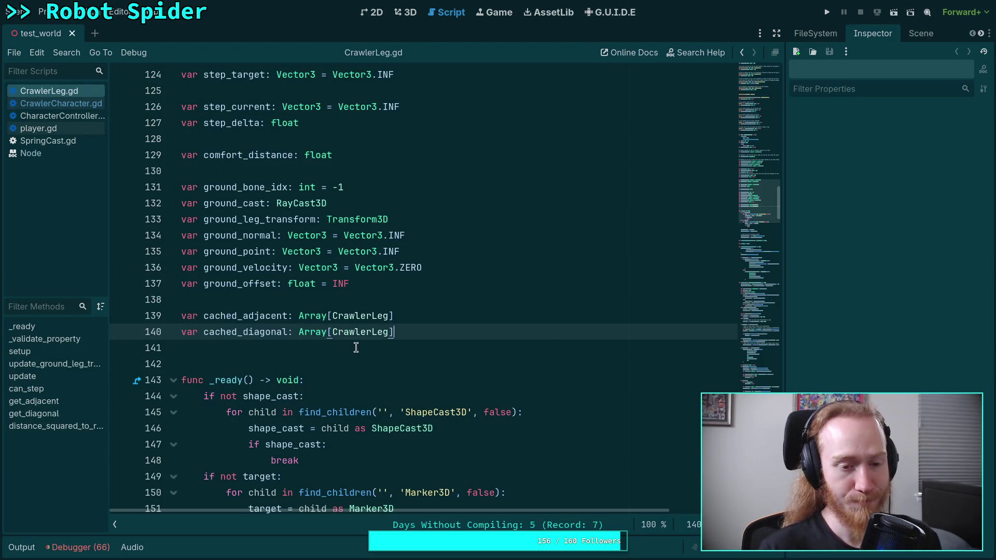
left_click(356, 348)
scroll(356, 348, "down", 9)
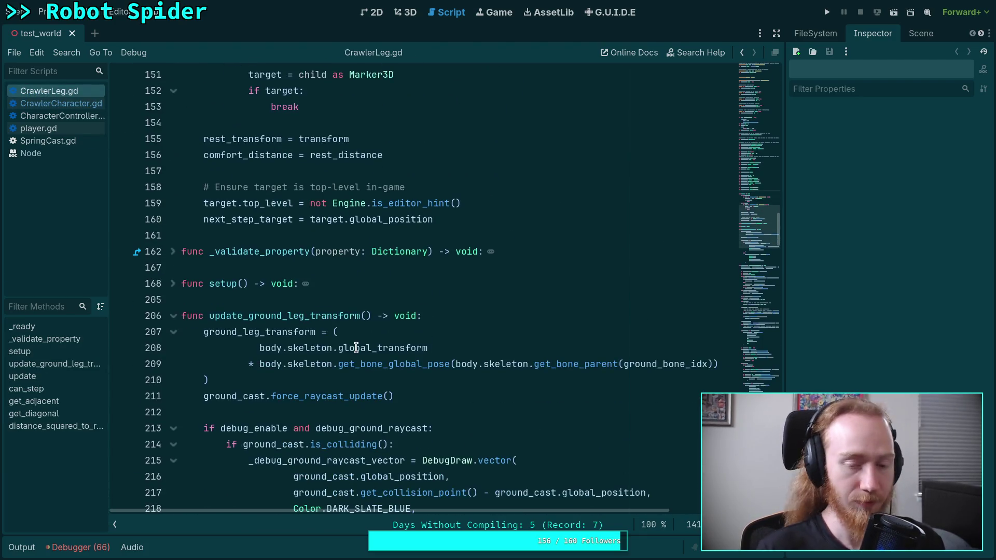
scroll(356, 348, "down", 4)
scroll(451, 327, "down", 8)
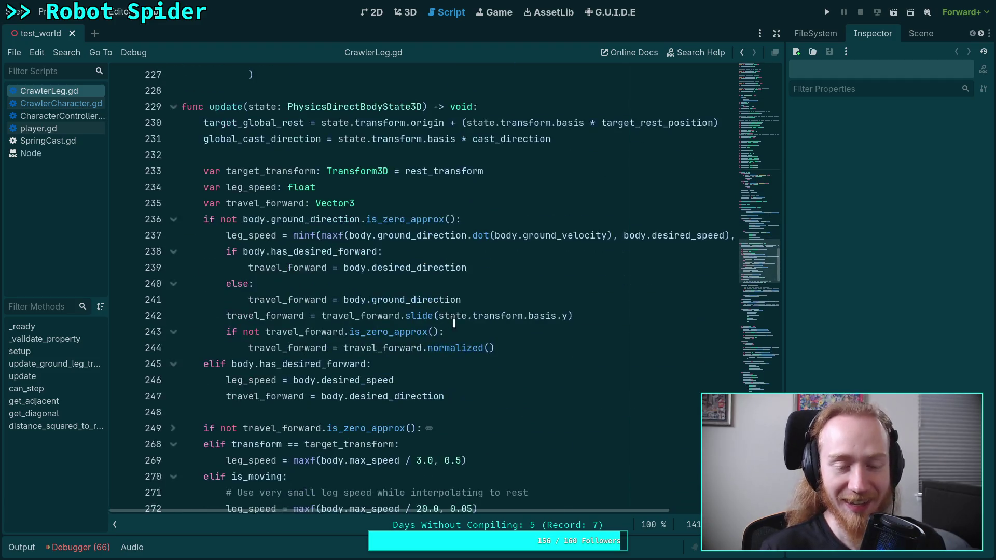
scroll(454, 323, "down", 15)
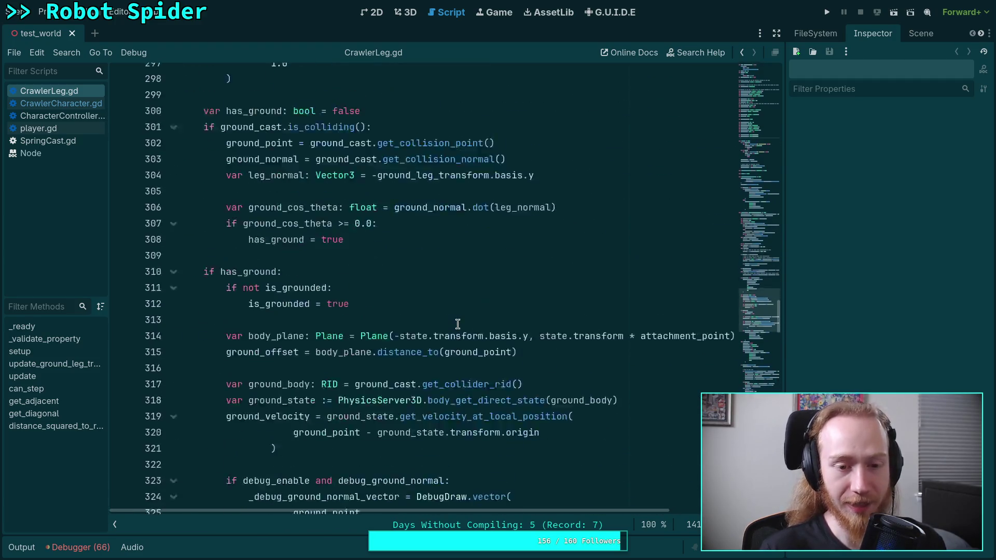
scroll(458, 324, "down", 14)
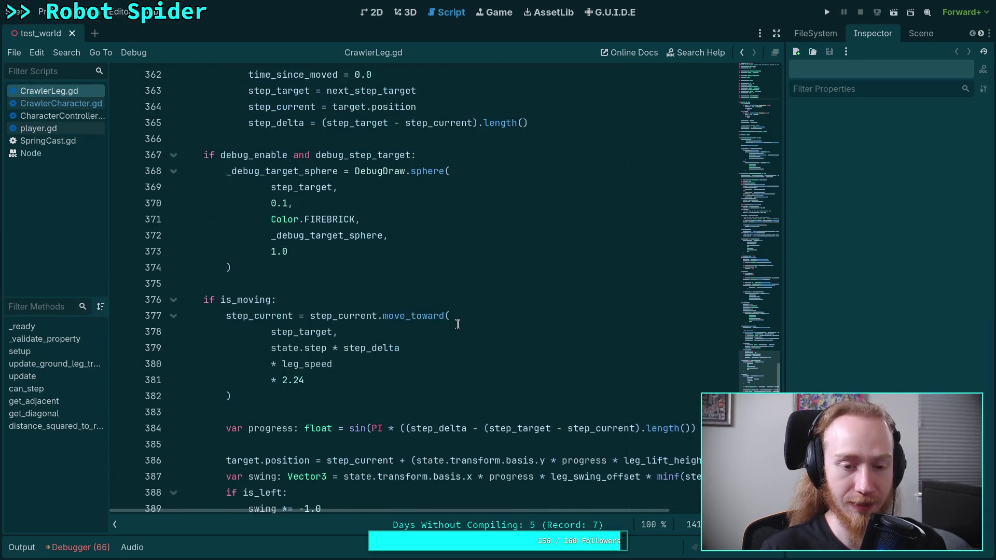
scroll(458, 325, "down", 6)
scroll(458, 325, "down", 5)
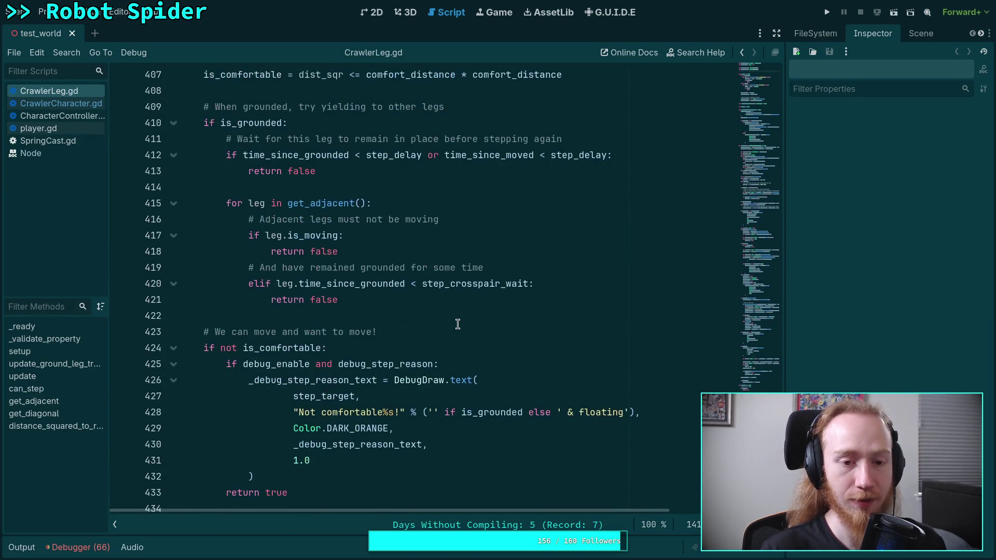
scroll(458, 324, "up", 8)
scroll(458, 324, "up", 15)
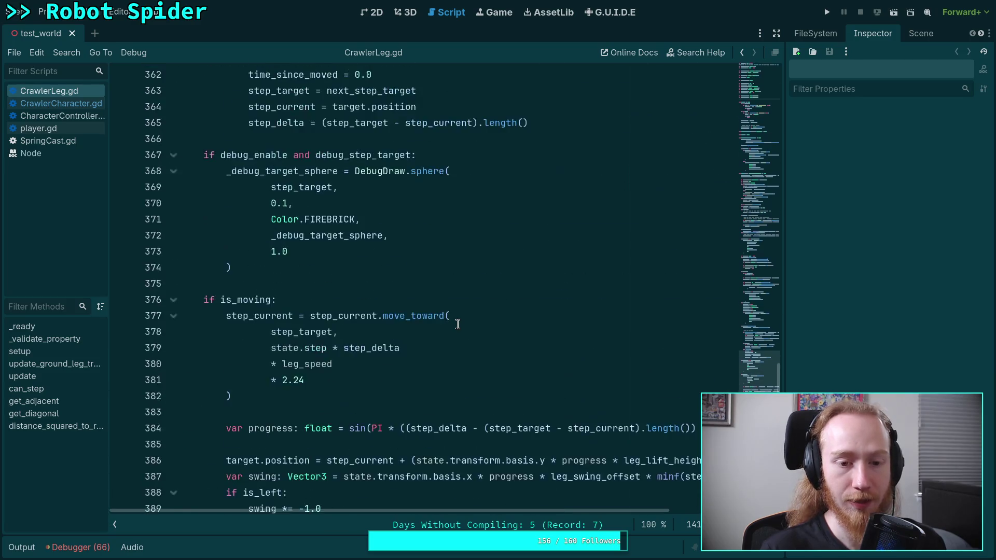
scroll(458, 325, "up", 12)
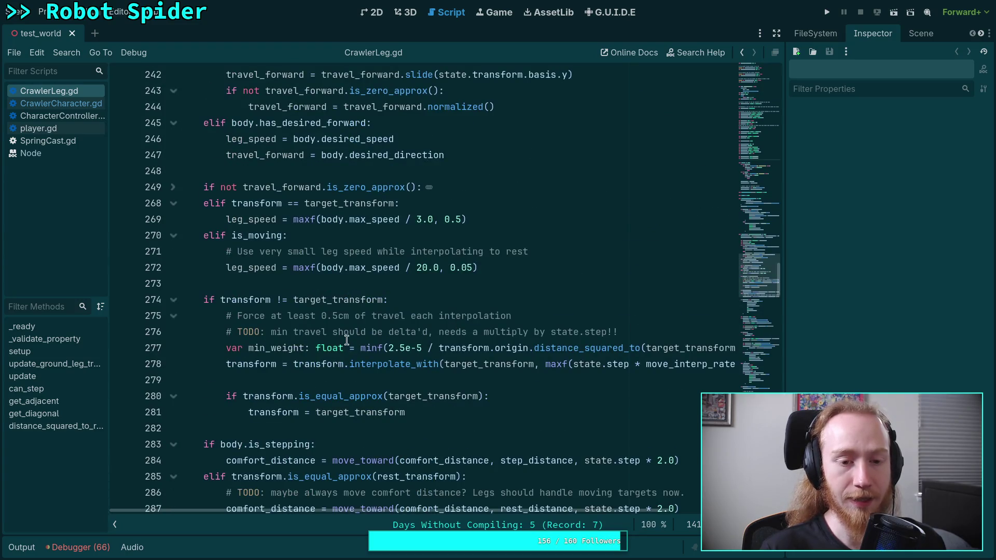
scroll(332, 252, "up", 1)
double_click(257, 299)
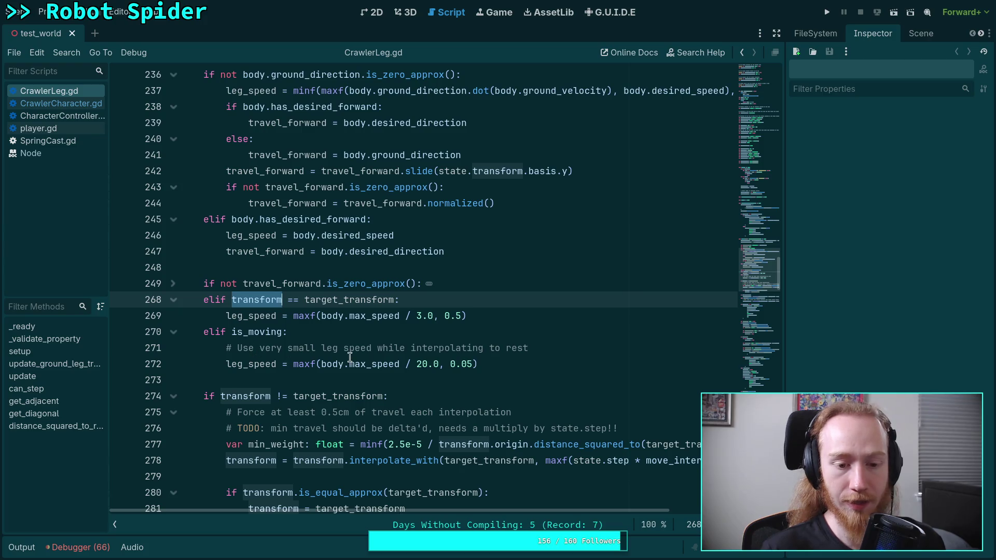
scroll(363, 322, "up", 3)
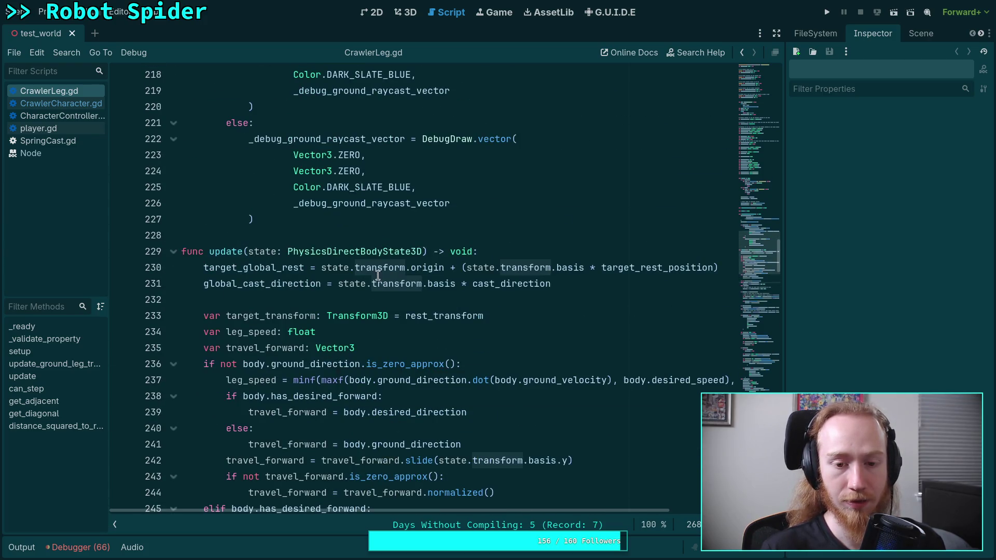
scroll(369, 263, "up", 20)
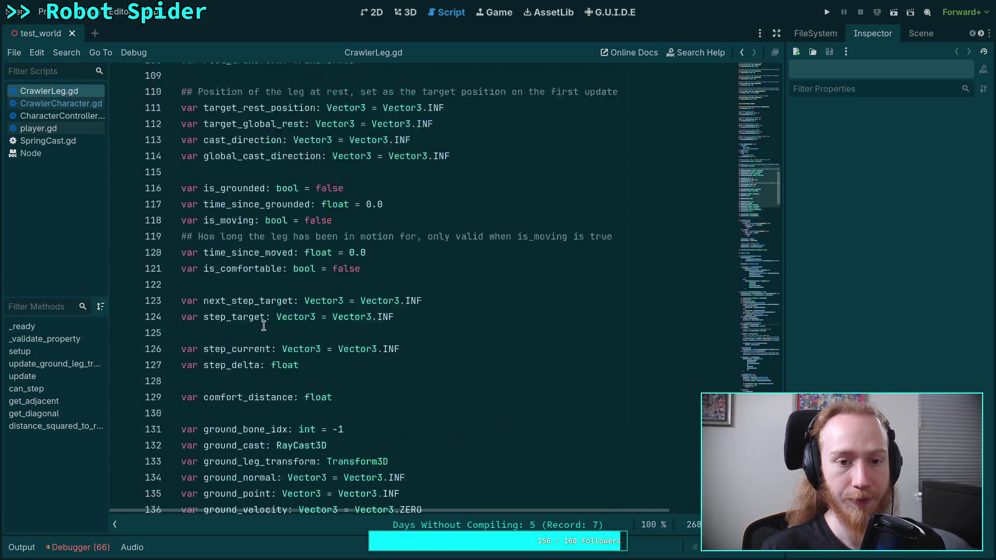
scroll(263, 325, "up", 14)
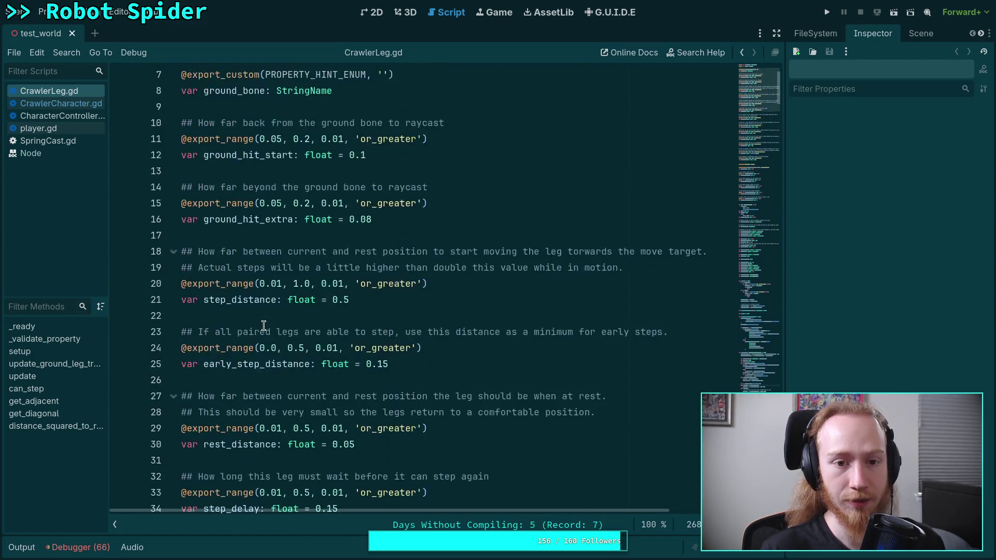
scroll(264, 325, "down", 20)
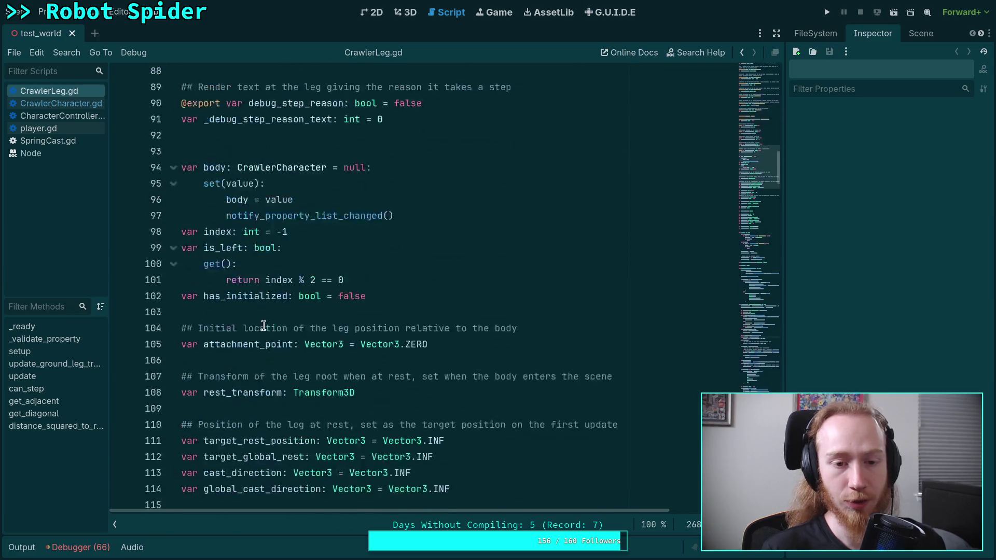
scroll(264, 325, "down", 18)
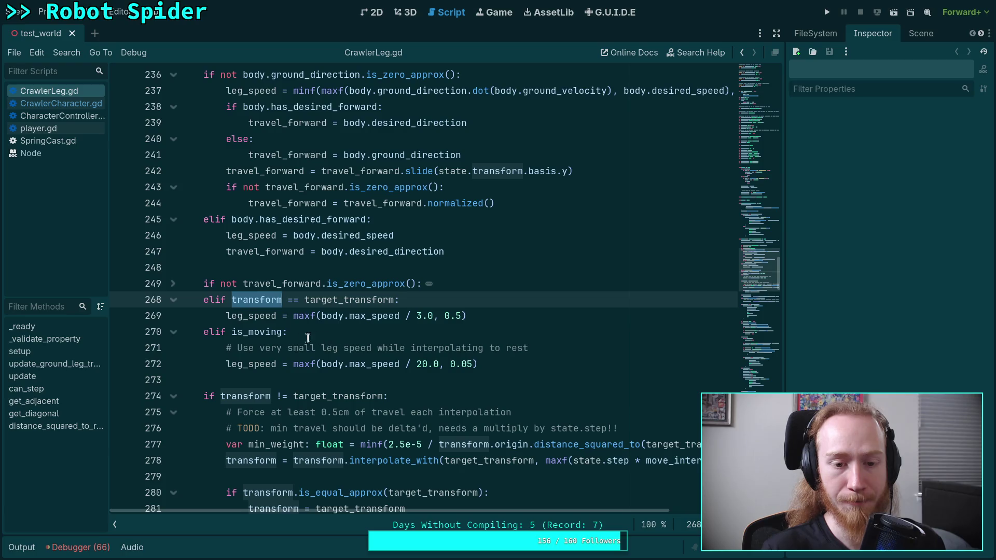
mouse_move(279, 330)
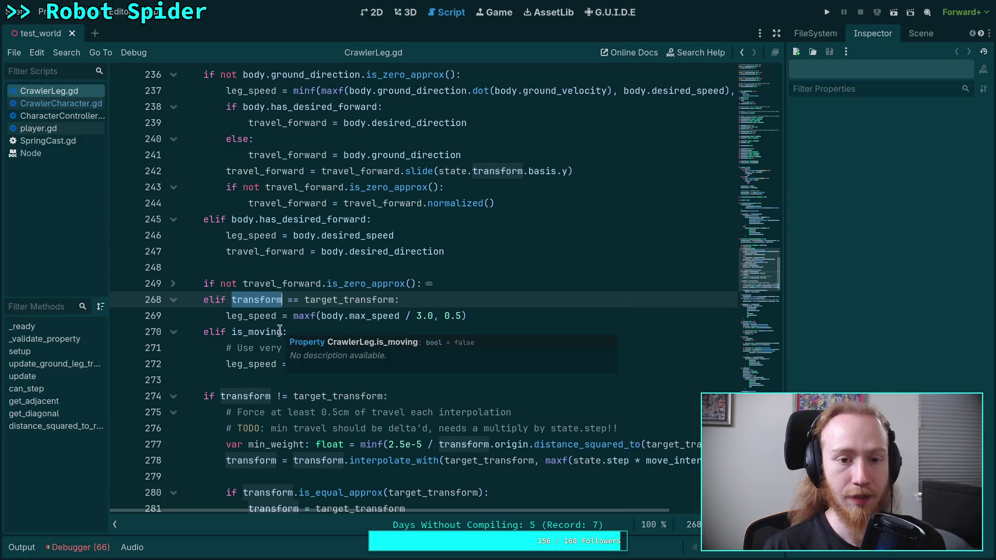
scroll(313, 295, "up", 3)
scroll(299, 244, "down", 1)
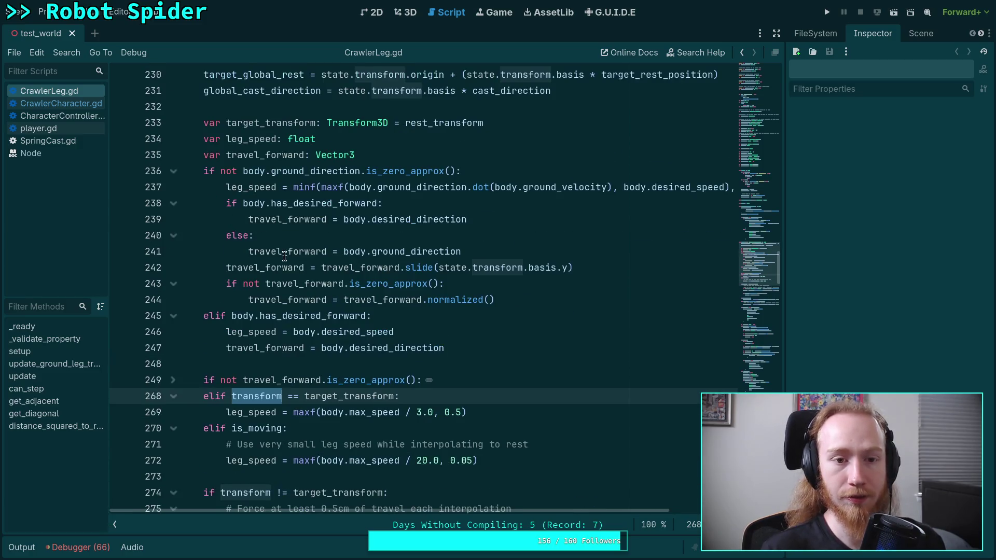
left_click(171, 382)
left_click(172, 381)
scroll(253, 351, "down", 3)
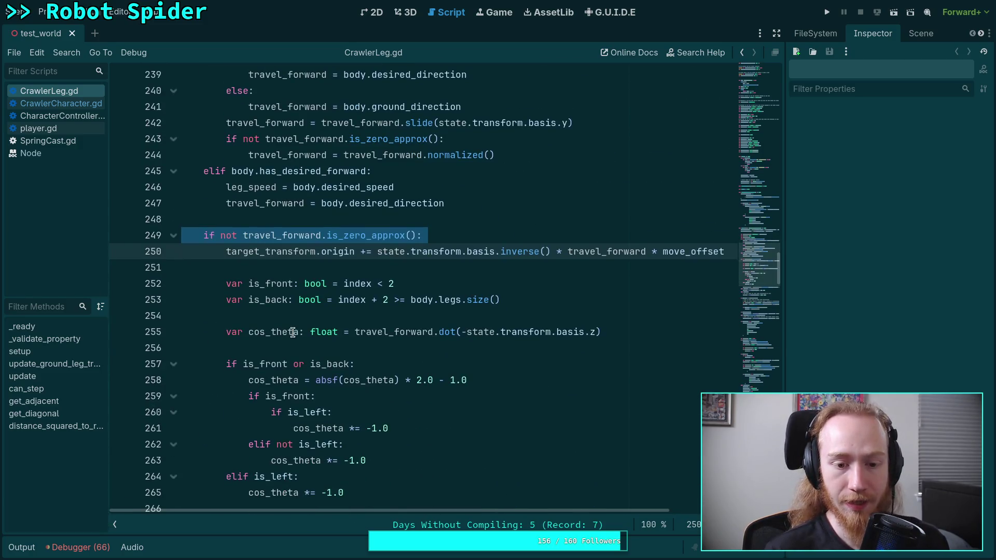
left_click(291, 349)
scroll(301, 348, "down", 3)
scroll(300, 349, "up", 1)
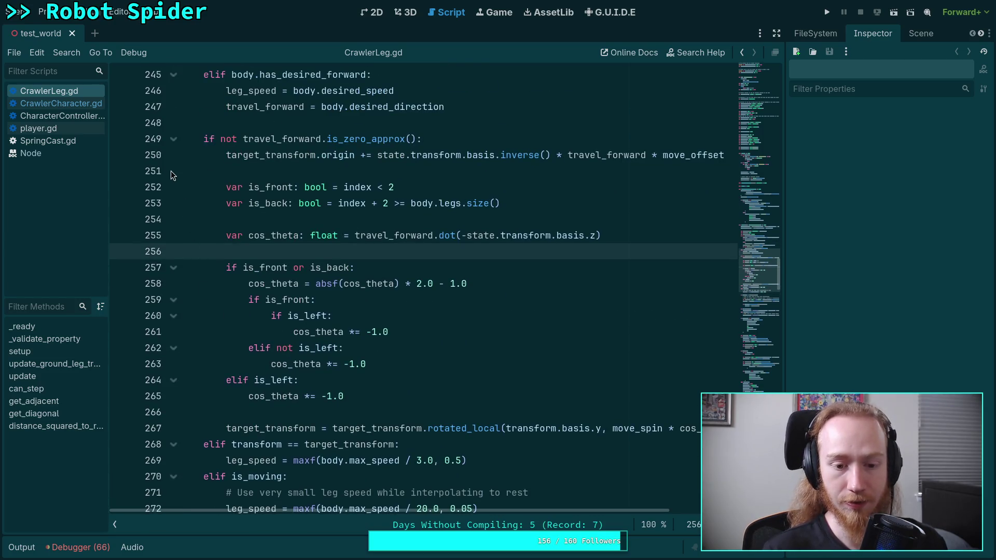
left_click(174, 139)
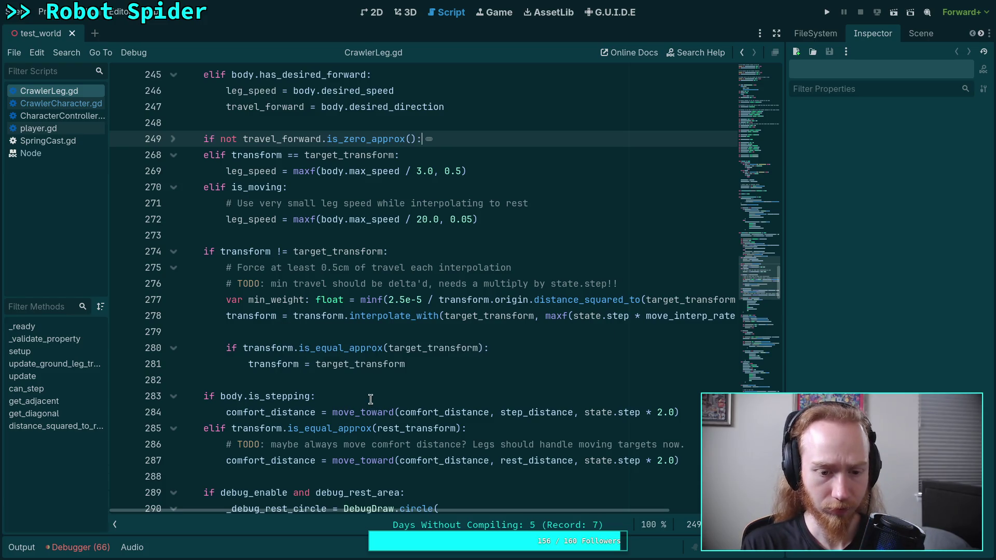
scroll(371, 399, "down", 1)
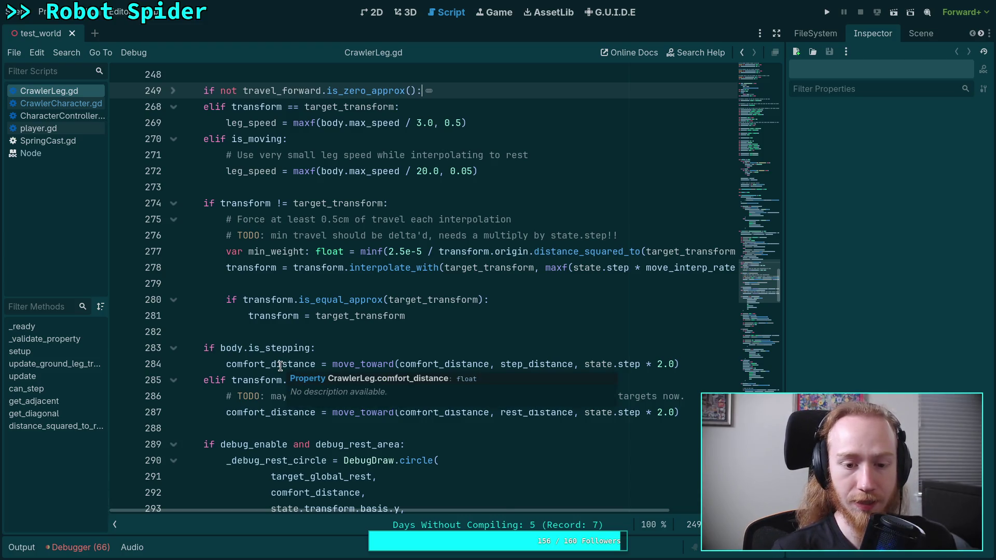
left_click(244, 381)
left_click_drag(243, 380, 460, 381)
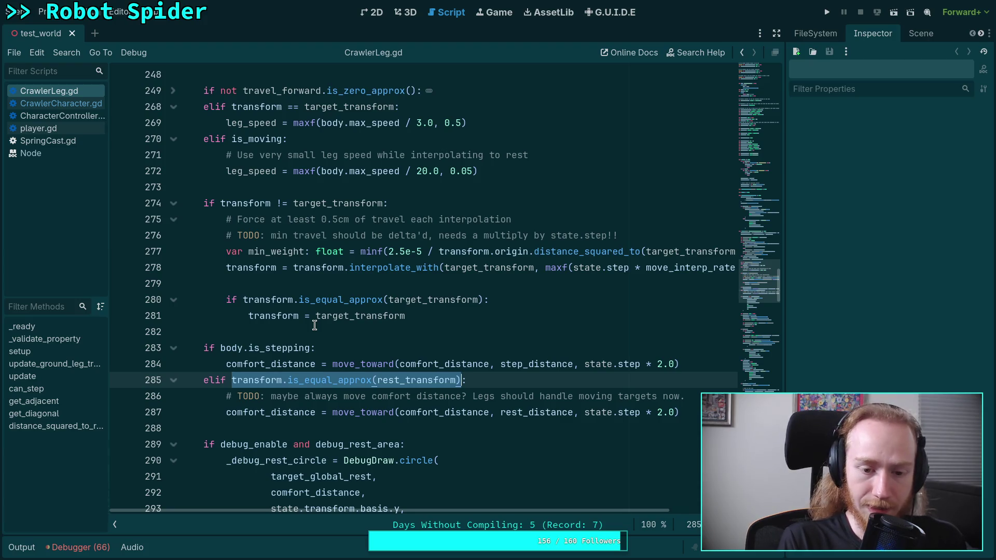
left_click(255, 382)
scroll(350, 309, "up", 1)
scroll(357, 316, "up", 1)
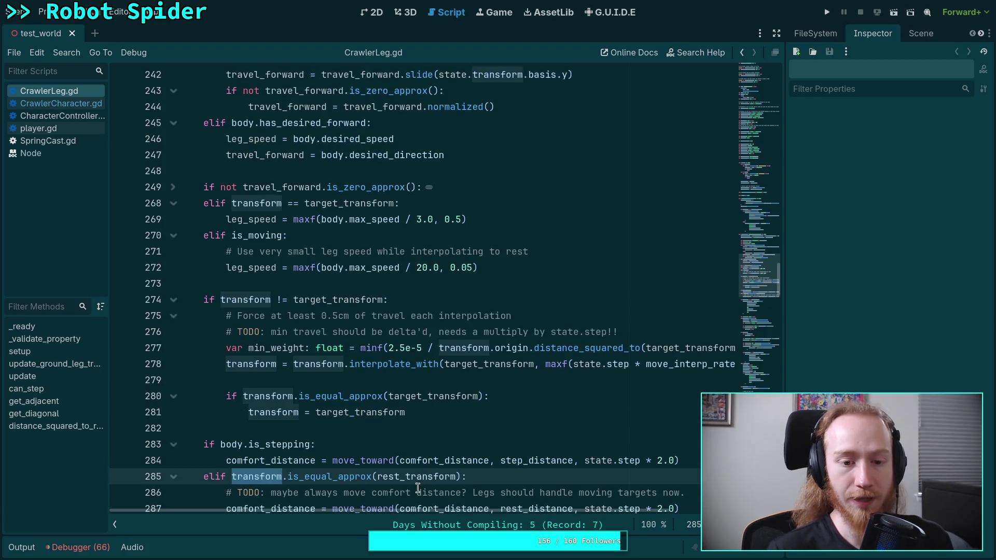
left_click(115, 525)
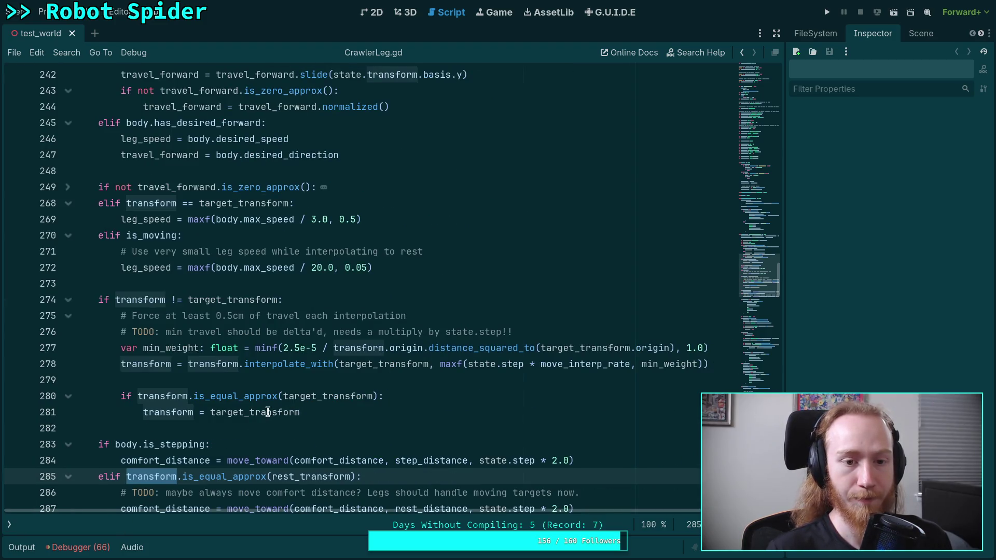
Step: Highlight target_transform uses and unfold the travel_forward block at line 249
scroll(265, 410, "up", 4)
scroll(266, 389, "up", 3)
scroll(265, 389, "down", 4)
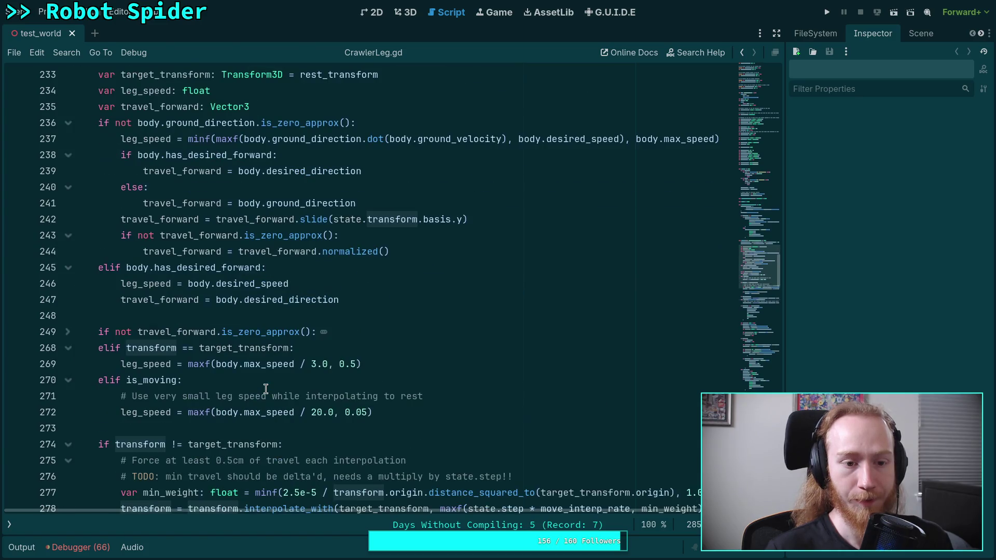
double_click(231, 347)
scroll(231, 348, "up", 1)
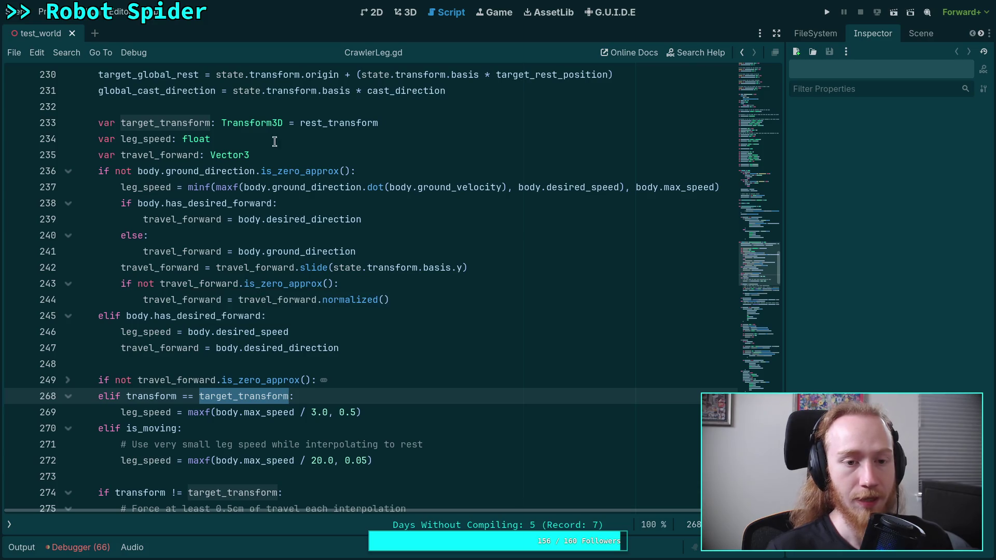
left_click(66, 380)
Step: Trace travel_forward through lines 250–267, including the target_transform rotation on line 267
scroll(255, 337, "down", 6)
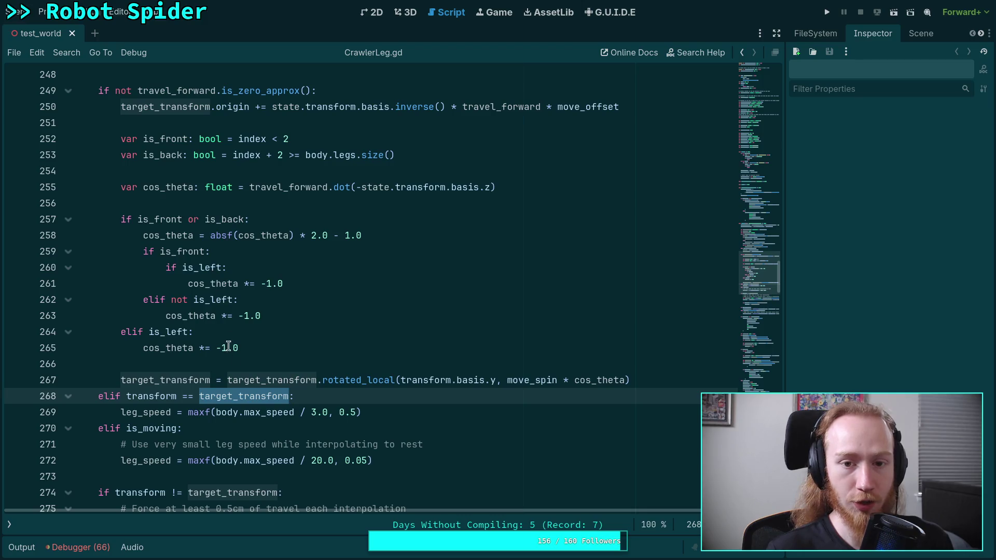
double_click(173, 91)
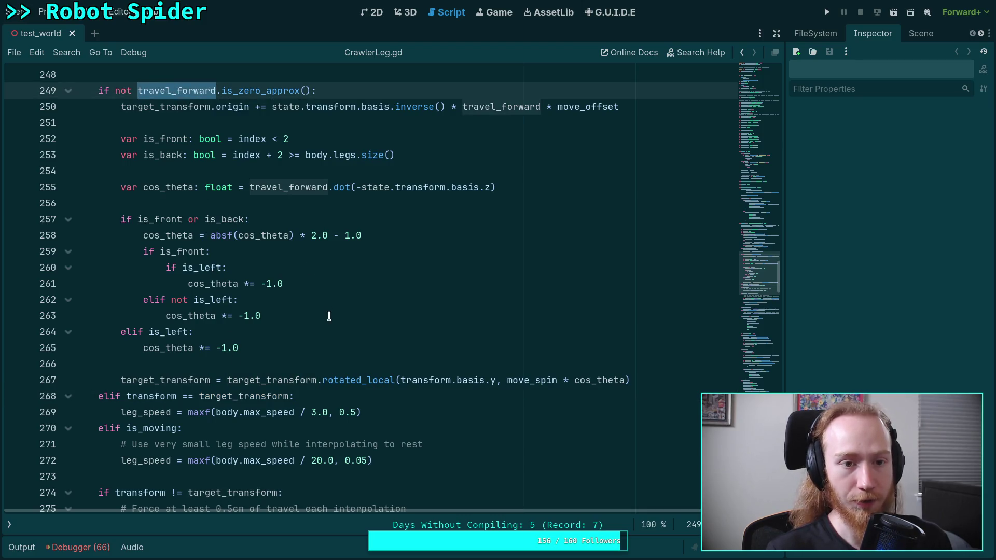
scroll(329, 316, "up", 6)
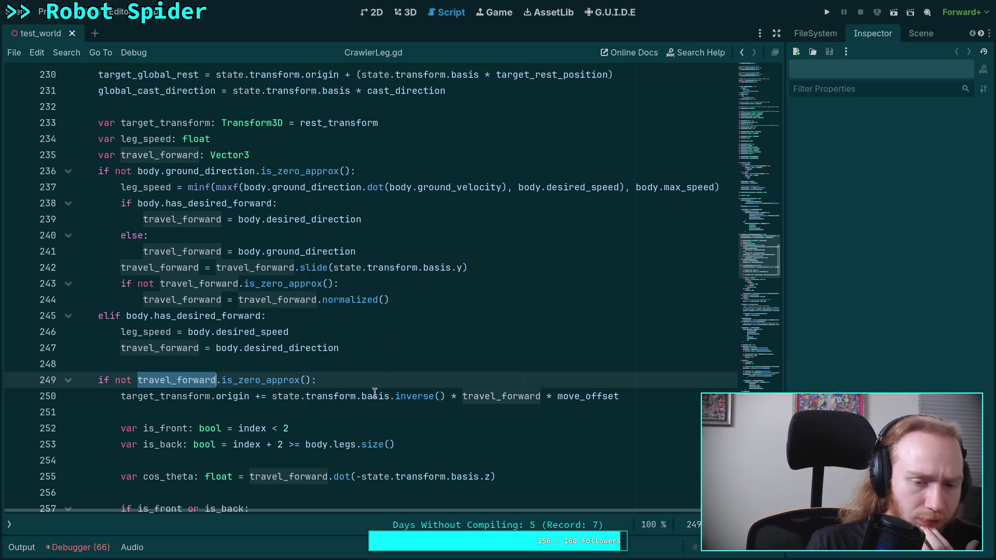
scroll(337, 422, "down", 2)
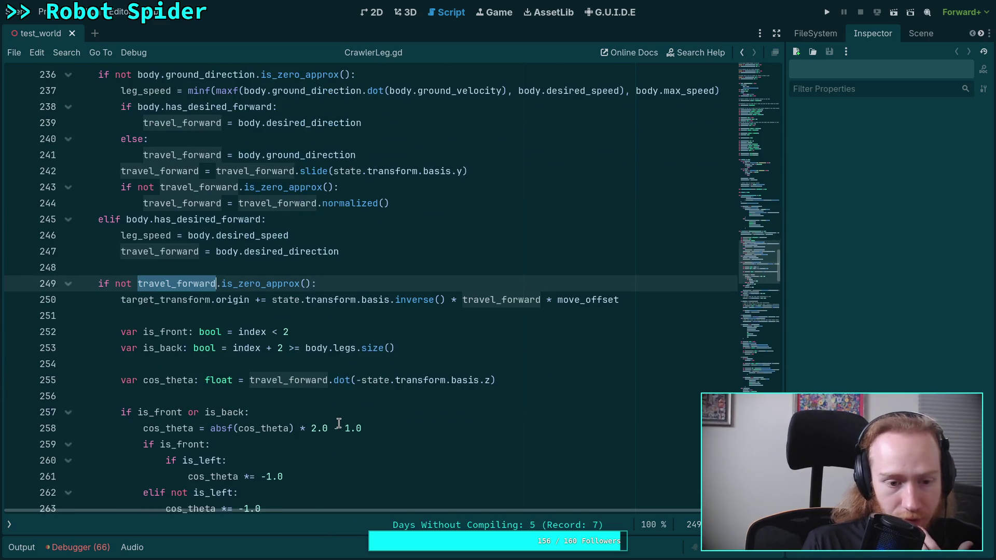
scroll(244, 353, "down", 6)
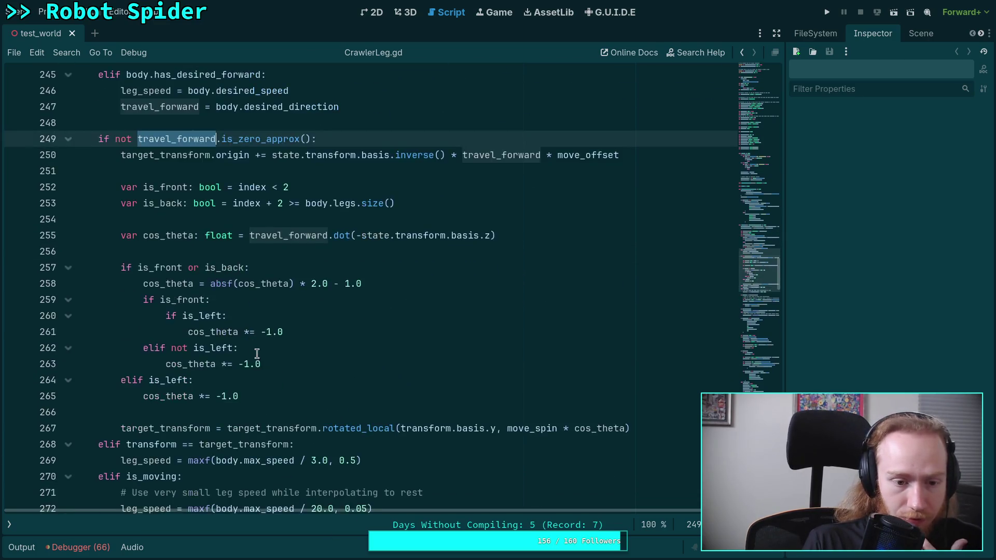
scroll(262, 364, "up", 2)
left_click(168, 382)
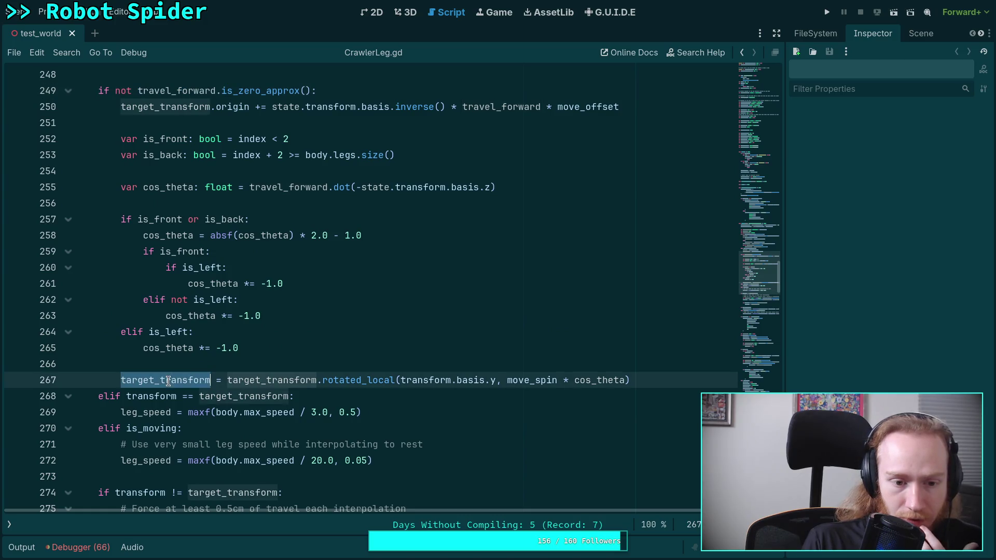
mouse_move(215, 303)
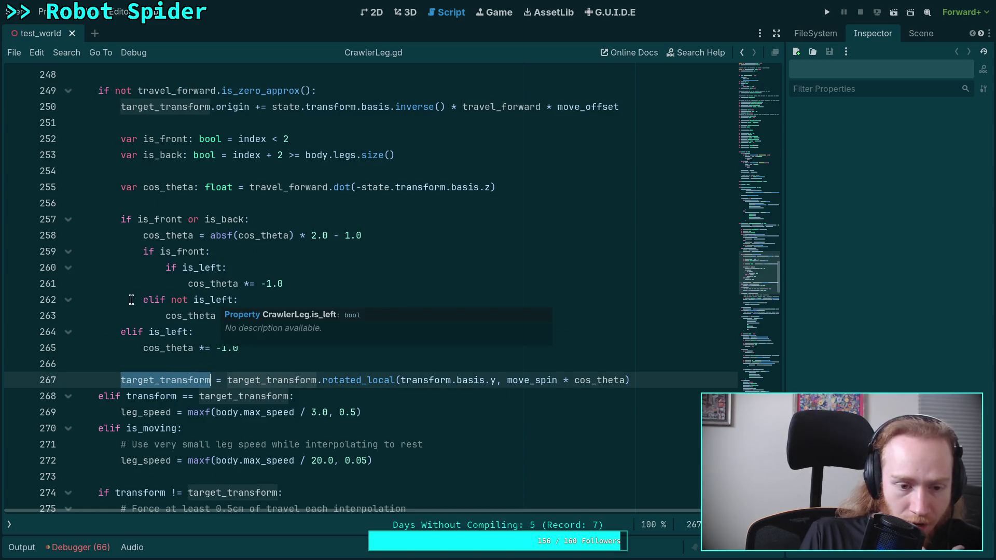
scroll(111, 301, "up", 1)
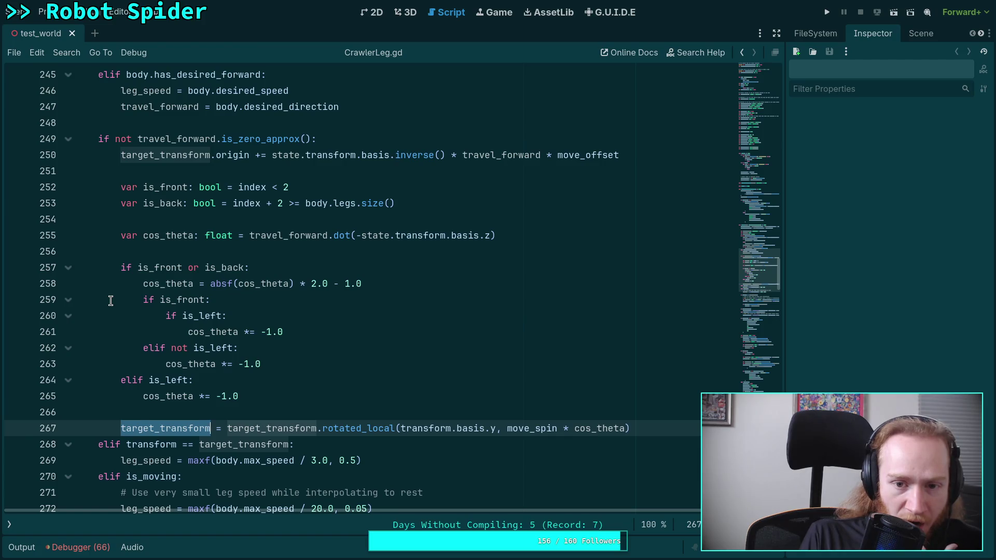
scroll(111, 301, "up", 2)
scroll(110, 301, "up", 3)
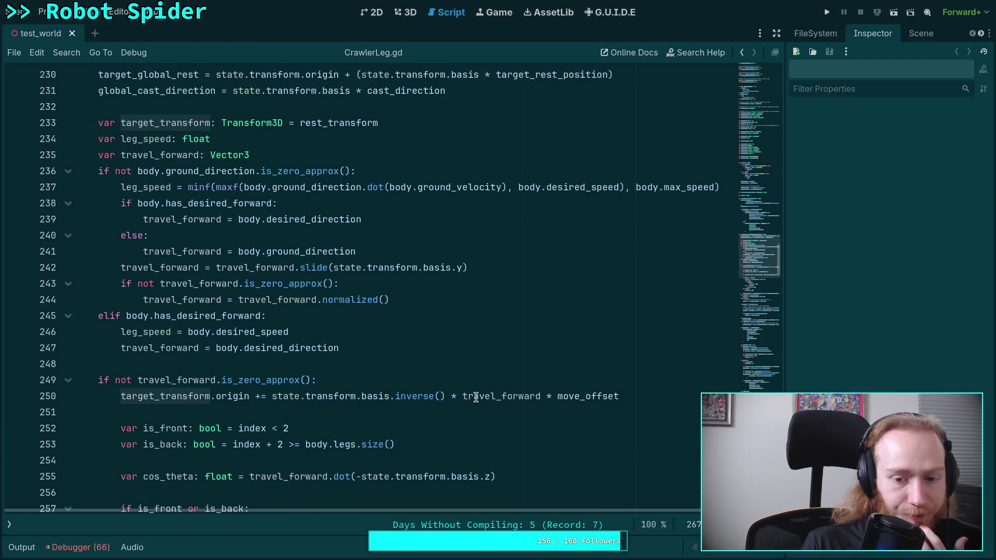
double_click(466, 395)
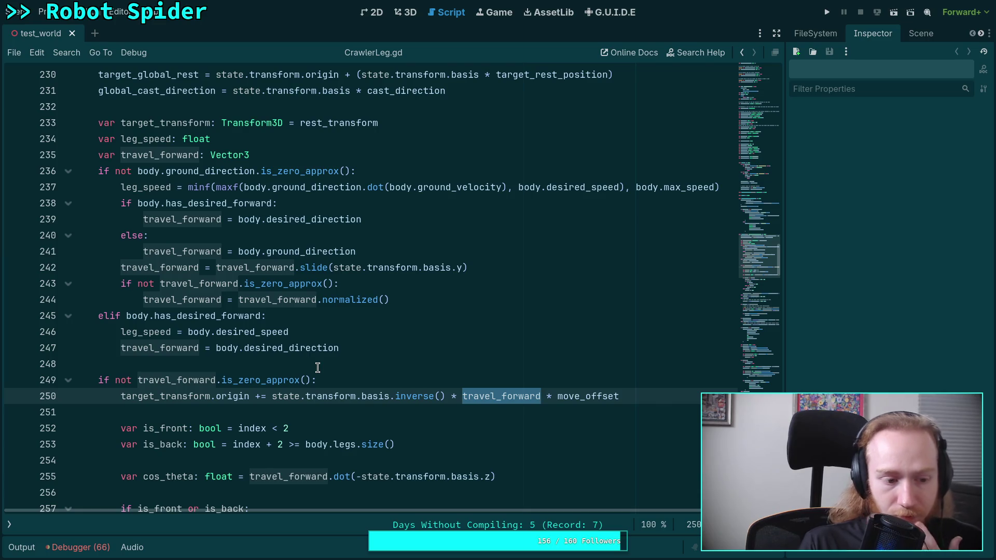
mouse_move(316, 348)
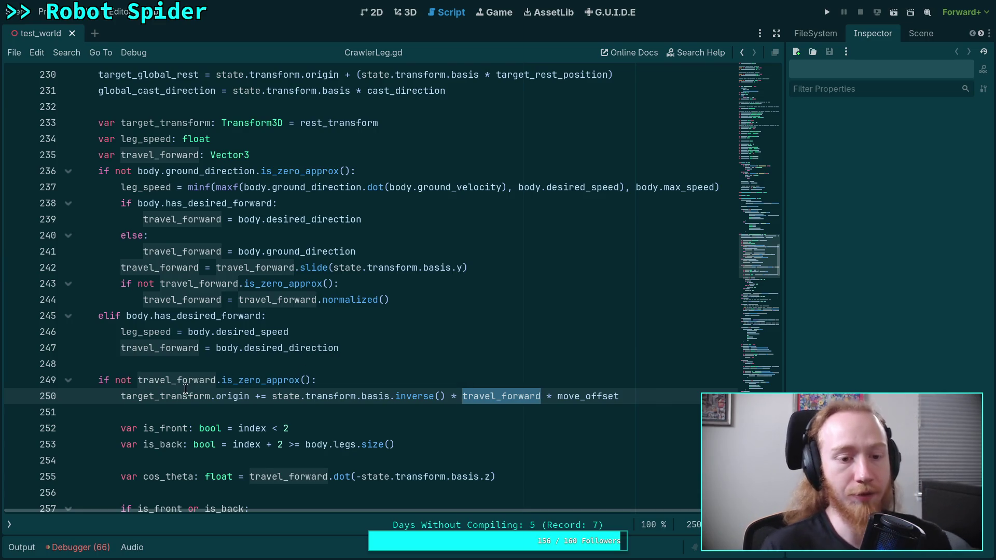
mouse_move(171, 350)
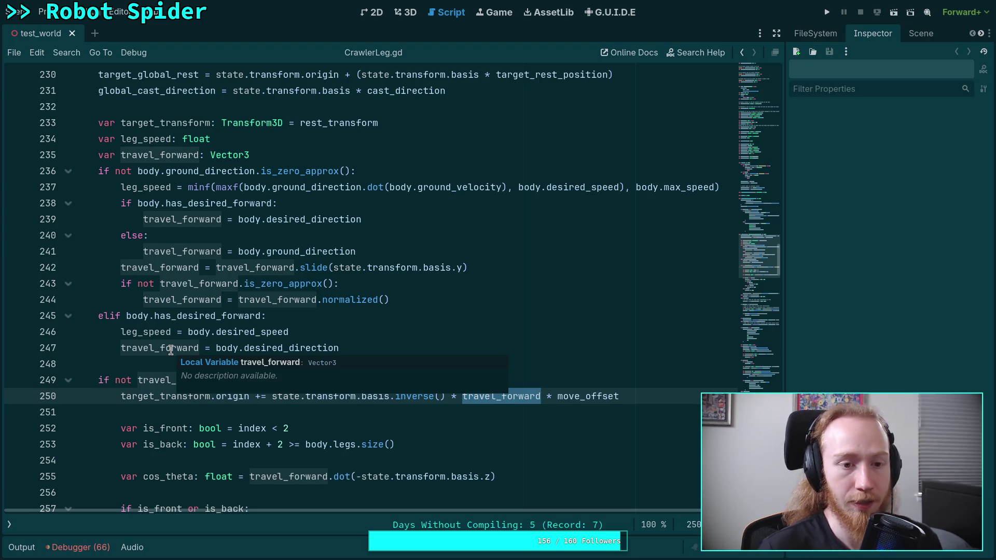
Step: Delete from line 236 through the 'el' of elif on line 245, removing the ground_direction branch
left_click_drag(109, 171, 135, 169)
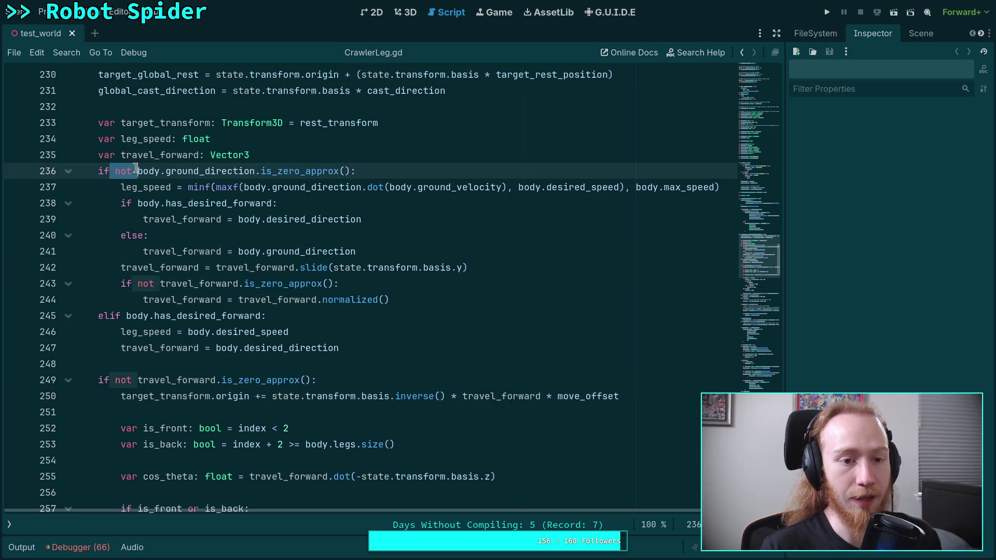
left_click_drag(108, 317, 99, 170)
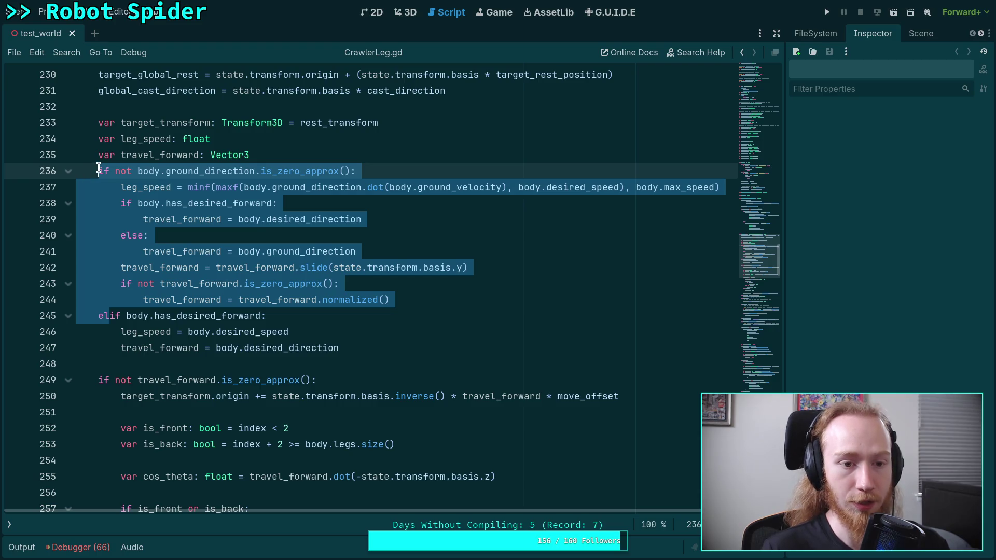
key("Delete")
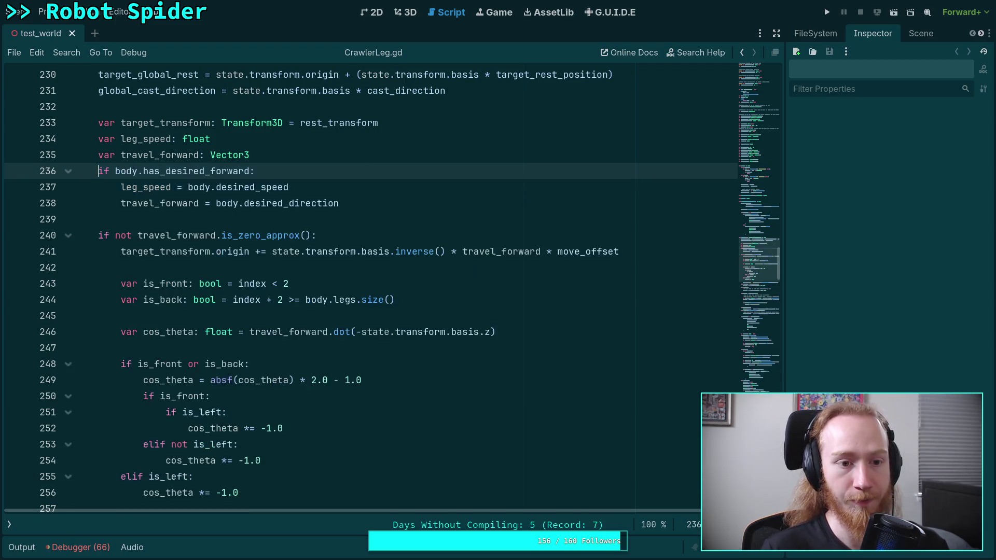
double_click(165, 236)
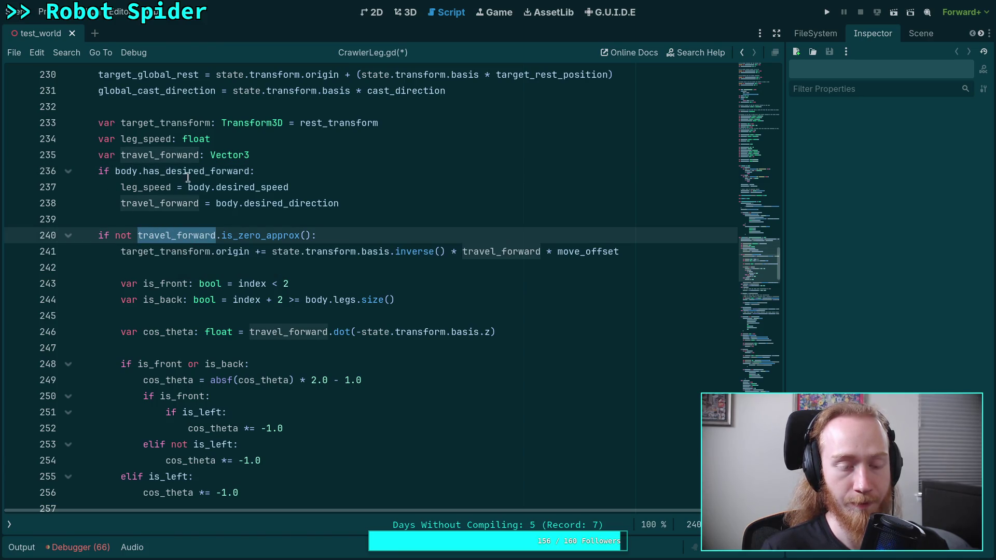
scroll(286, 228, "down", 5)
scroll(285, 227, "down", 16)
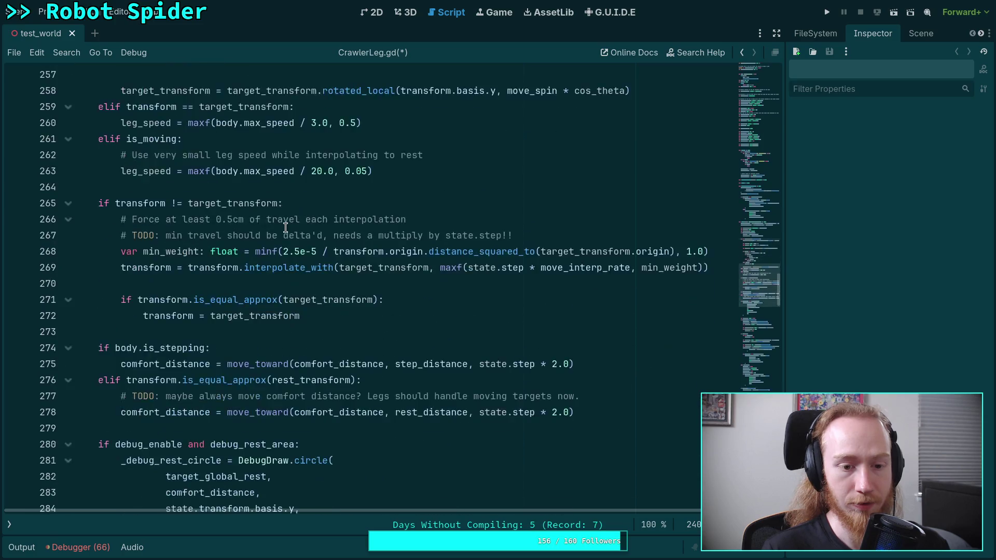
scroll(286, 228, "up", 5)
scroll(285, 228, "up", 17)
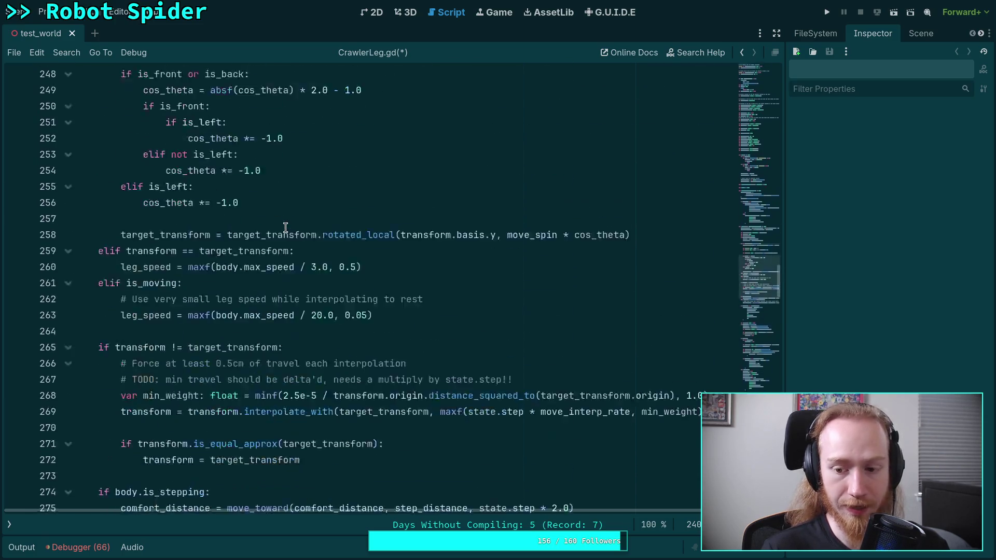
scroll(286, 228, "down", 2)
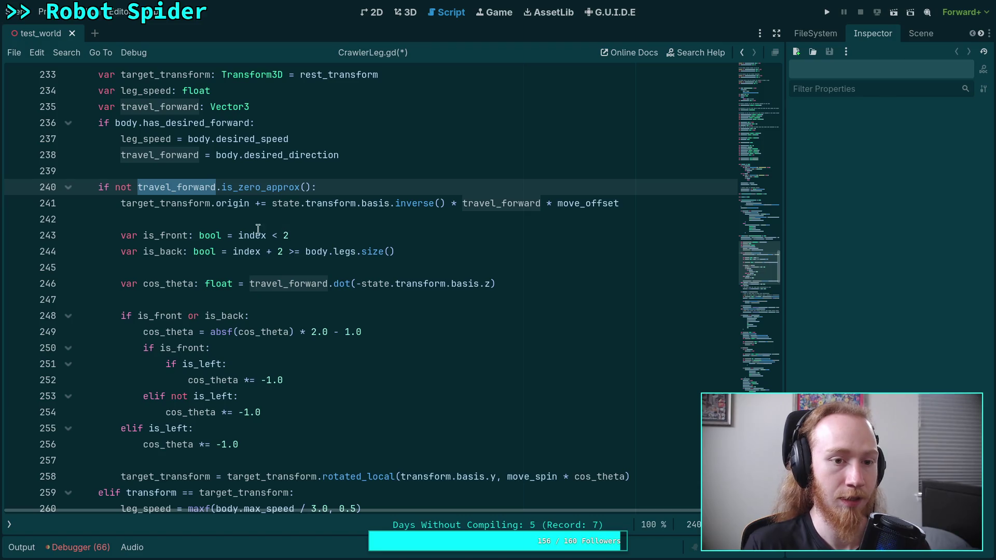
left_click(149, 123)
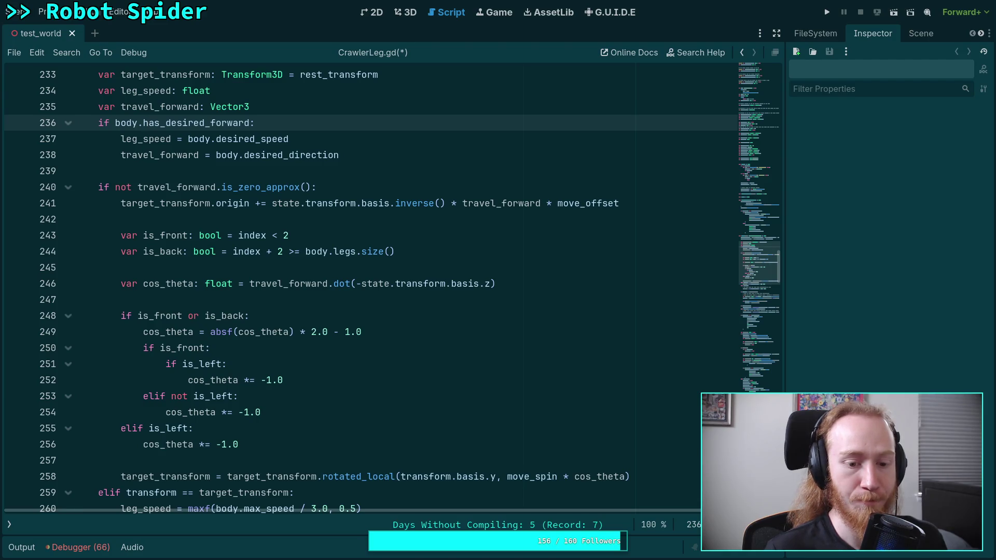
double_click(176, 155)
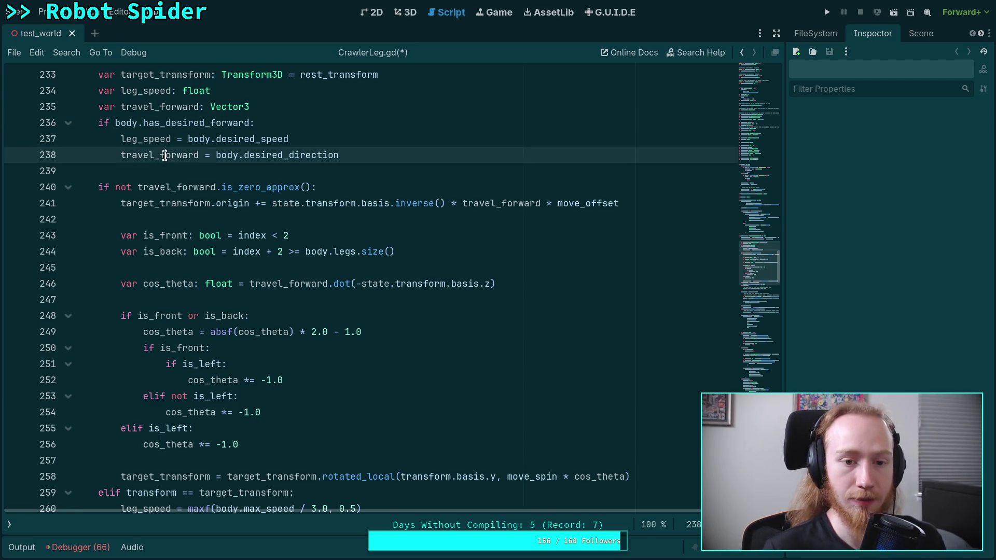
double_click(188, 124)
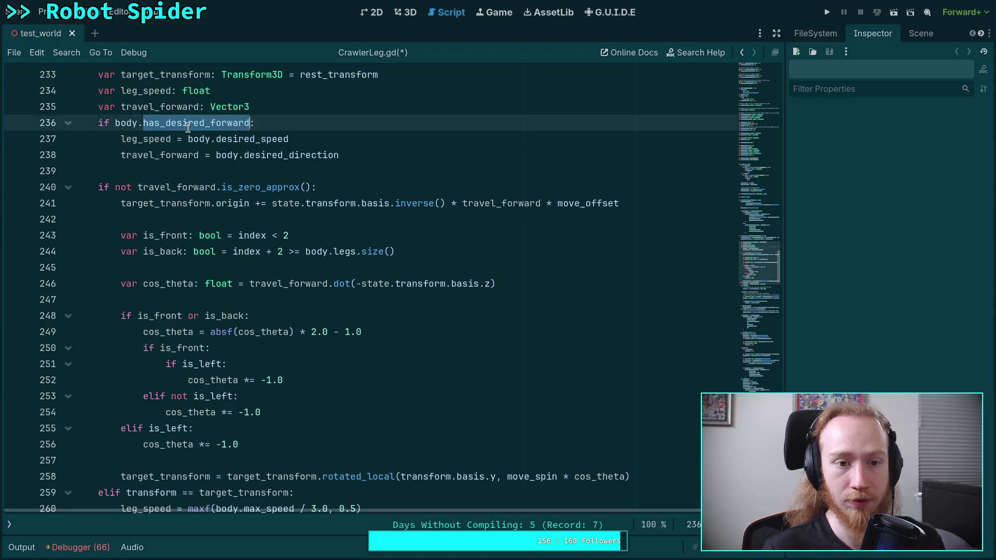
right_click(198, 123)
left_click(256, 293)
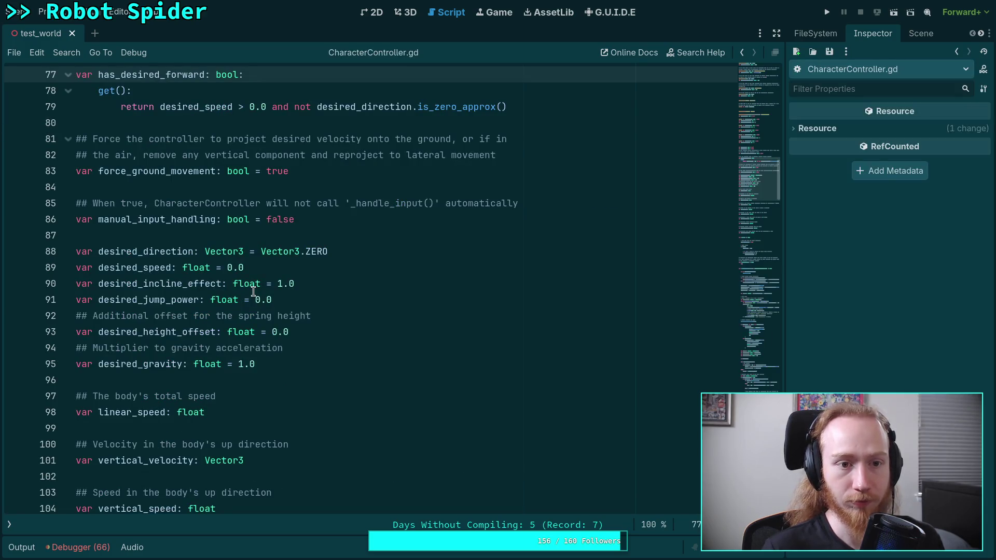
scroll(157, 403, "up", 1)
left_click(10, 524)
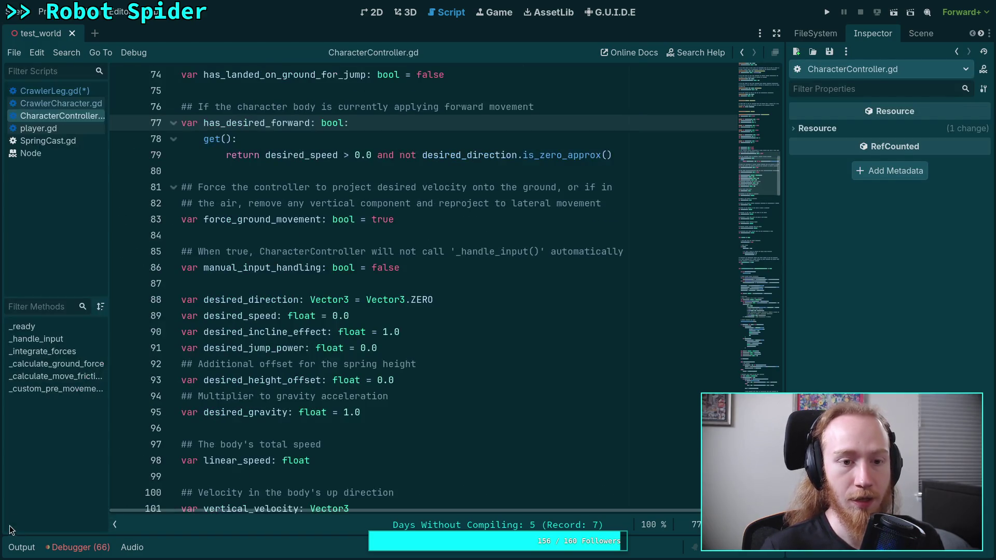
left_click(86, 103)
left_click(82, 97)
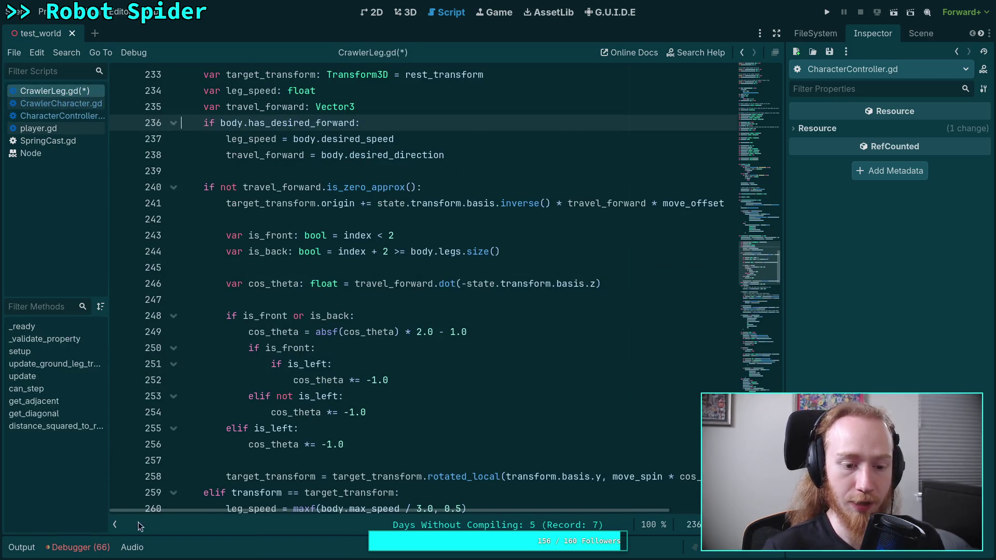
left_click(116, 524)
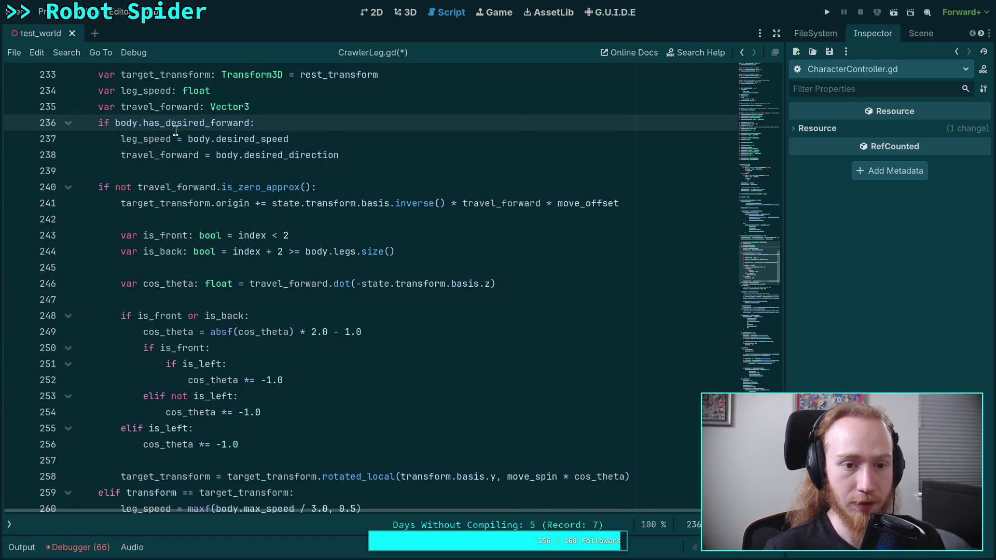
Step: Move the has_desired_forward condition below the assignments and delete the old travel_forward zero check
key("alt+Down")
key("alt+Down")
key("alt+Down")
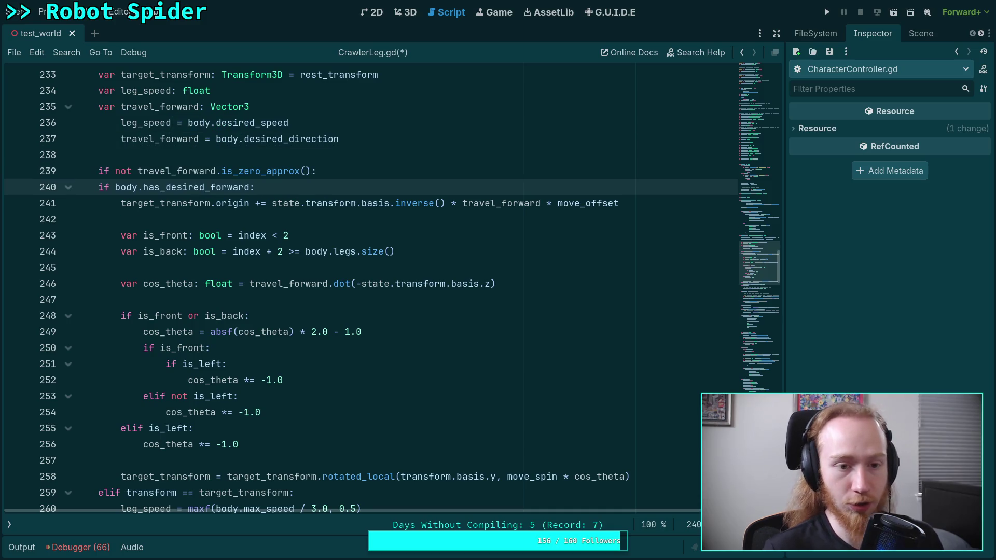
left_click_drag(335, 167, 343, 160)
key("BackSpace")
scroll(341, 159, "up", 2)
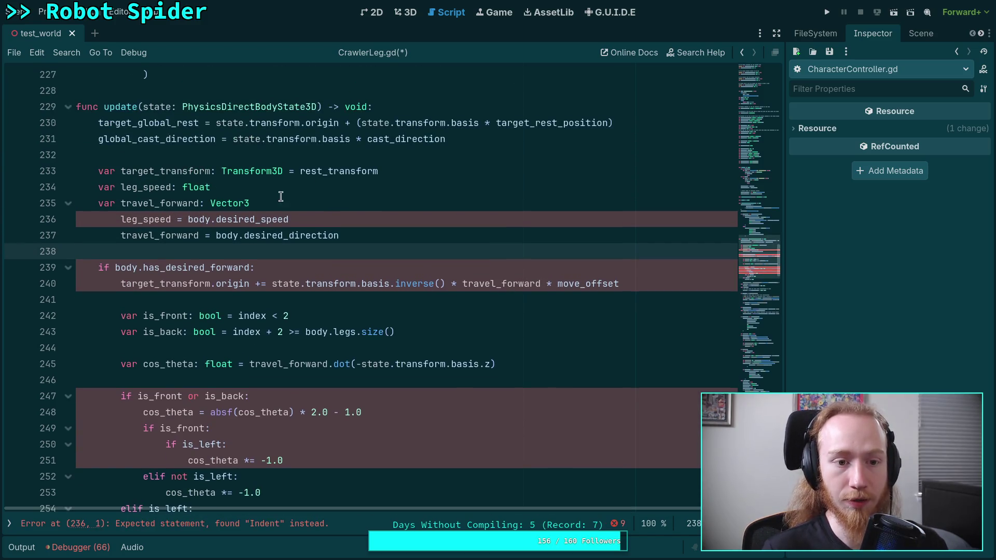
Step: Review the leg_speed assignment on line 236 and where leg_speed is used
left_click(168, 221)
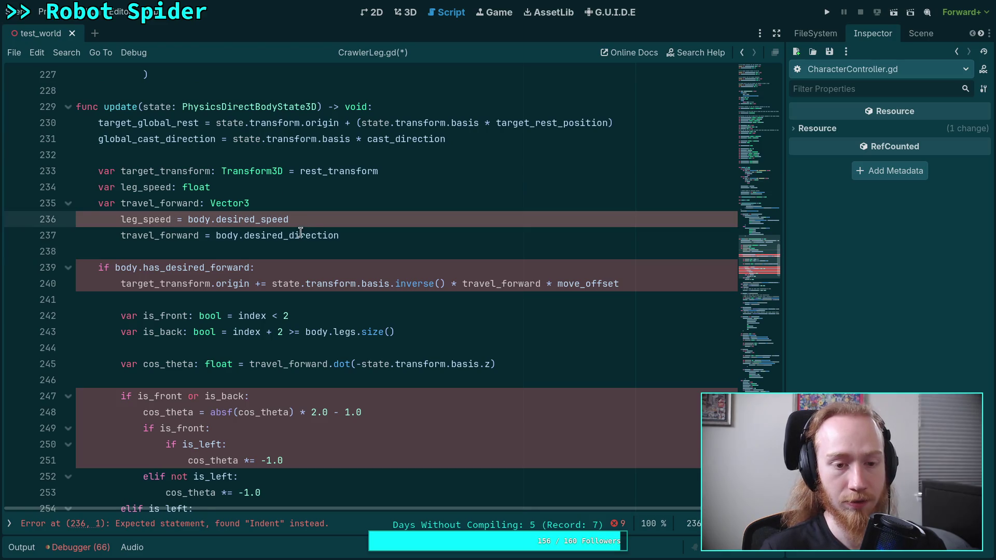
left_click(299, 266)
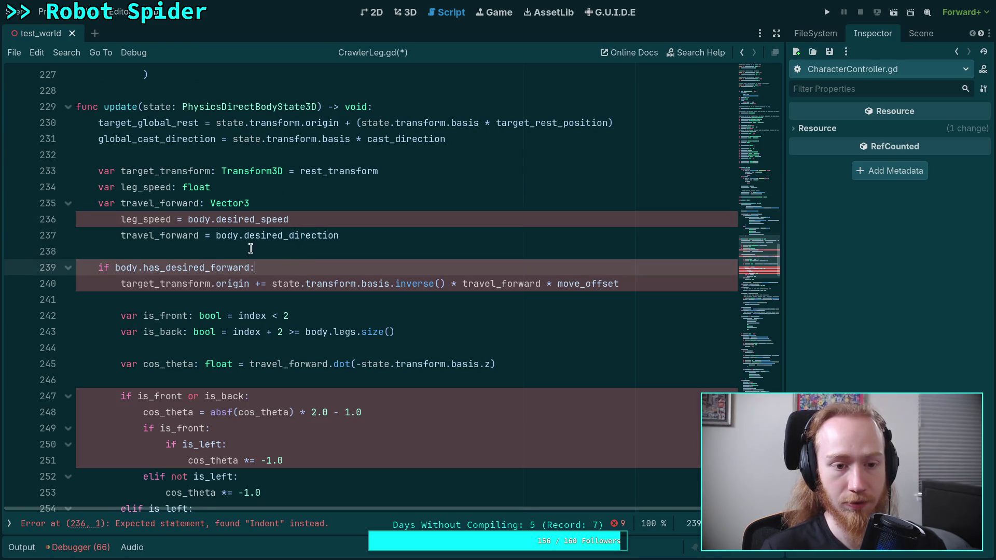
double_click(165, 220)
left_click(288, 218)
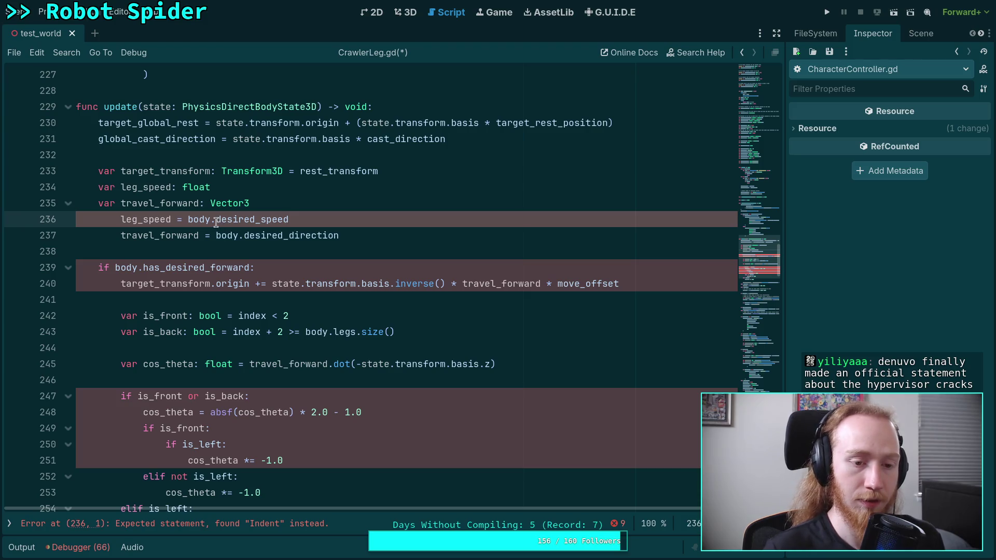
key("Home")
key("Up")
key("Up")
scroll(305, 300, "down", 7)
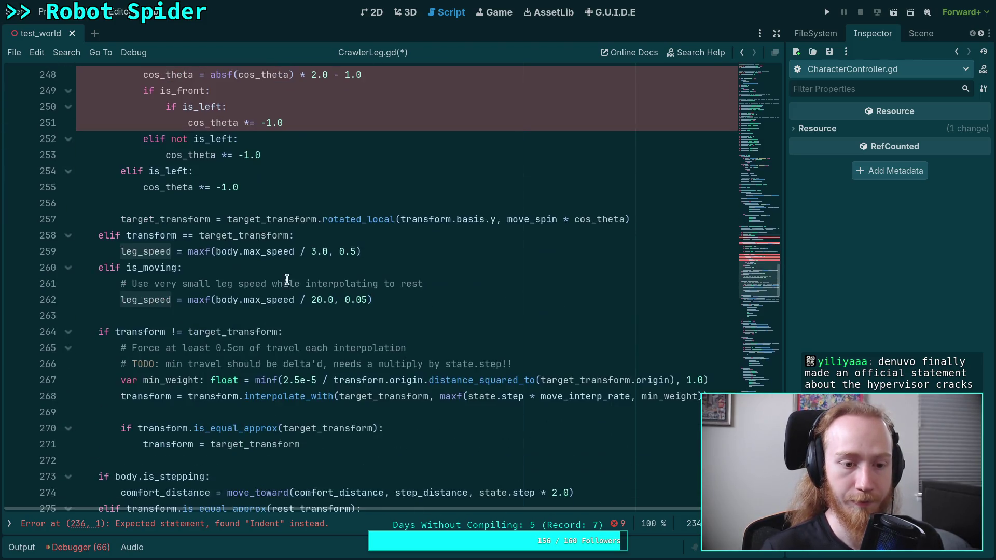
scroll(306, 300, "up", 3)
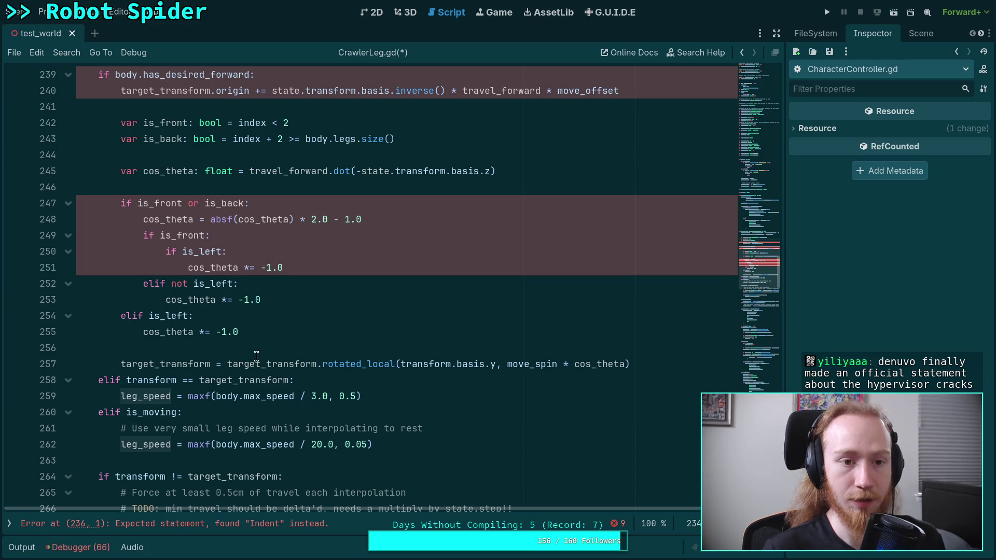
scroll(257, 356, "down", 10)
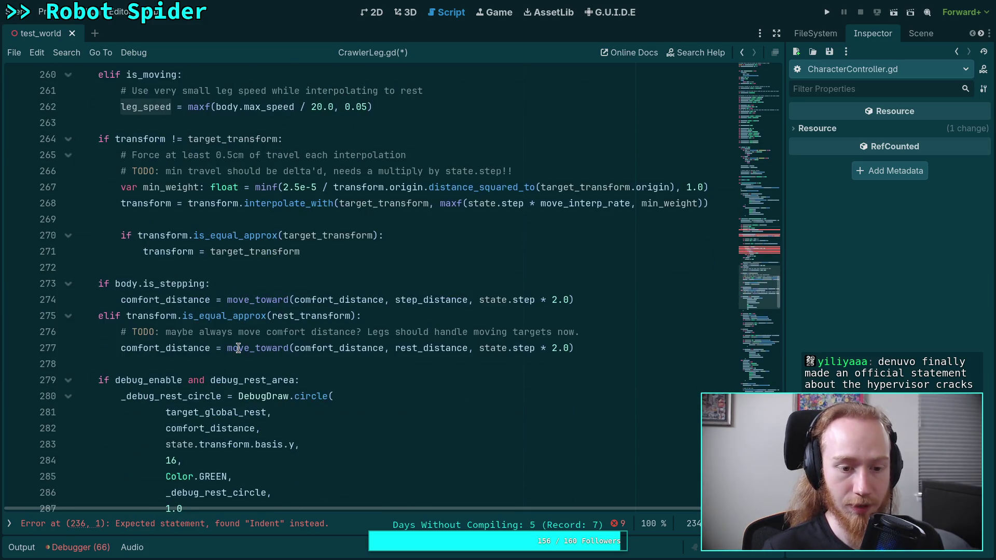
scroll(239, 346, "down", 3)
scroll(240, 345, "up", 7)
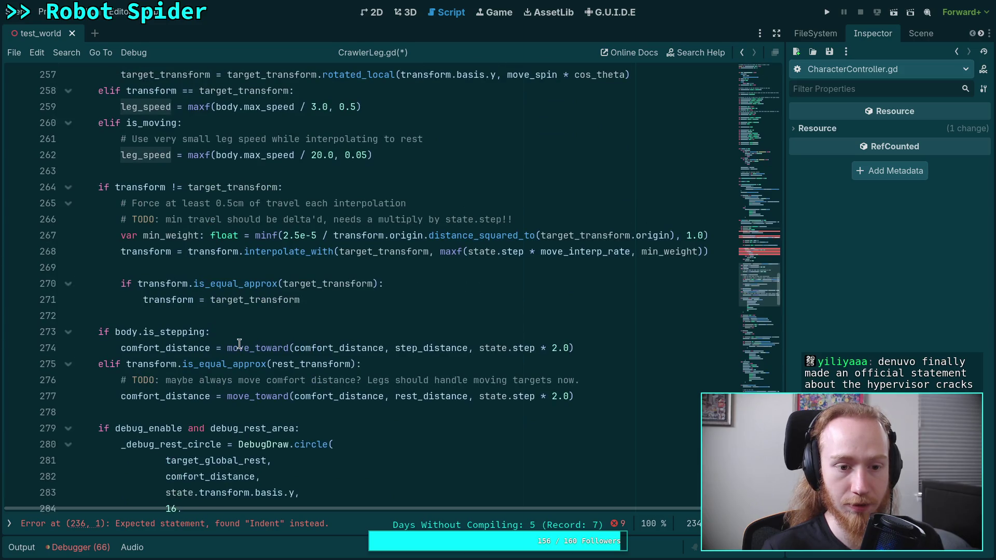
scroll(239, 345, "up", 3)
scroll(243, 347, "down", 13)
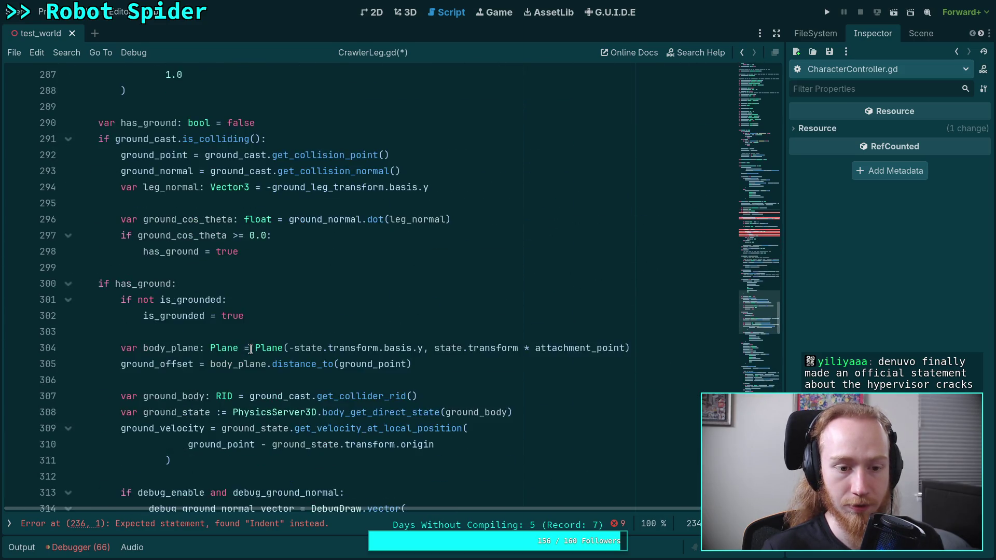
scroll(250, 348, "down", 20)
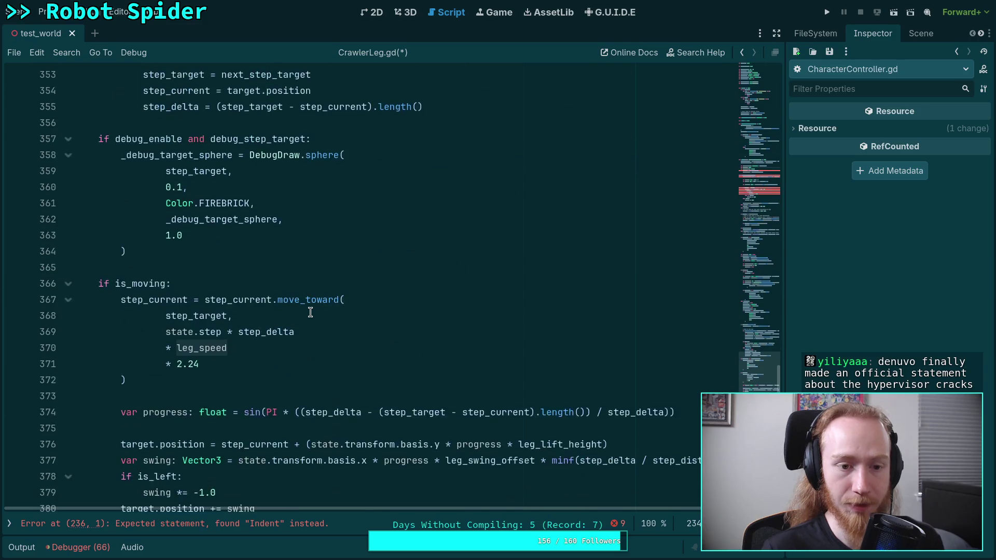
scroll(311, 311, "down", 2)
scroll(212, 308, "down", 5)
scroll(229, 293, "up", 14)
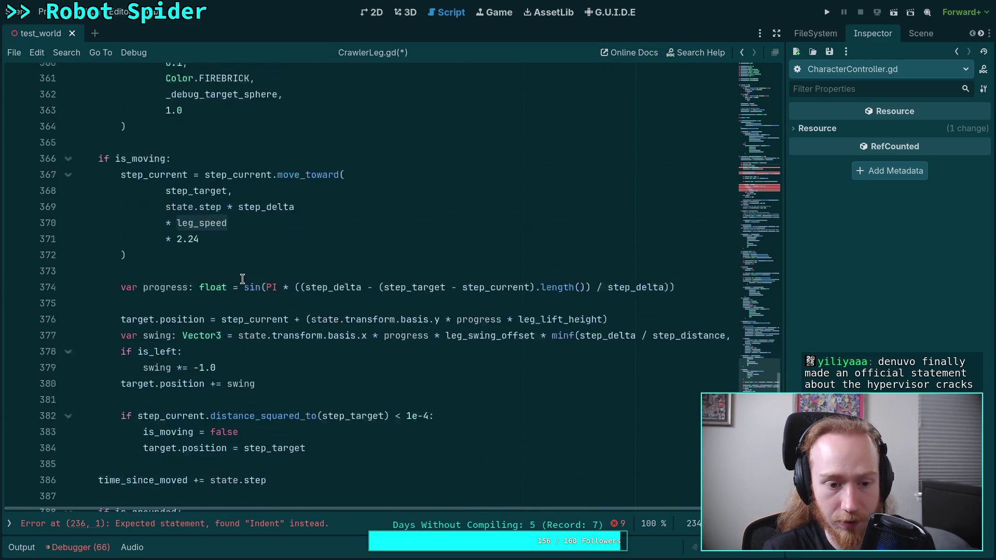
scroll(229, 278, "up", 20)
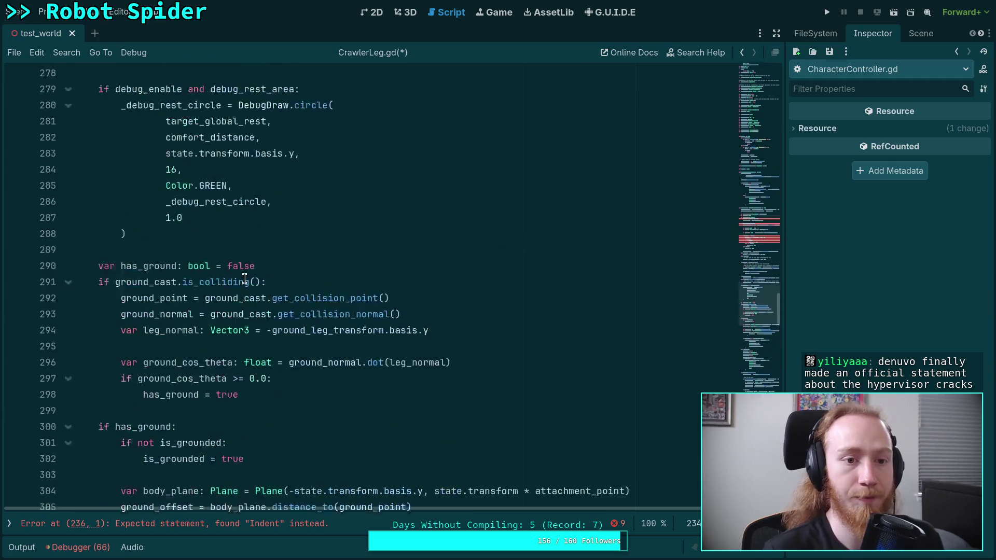
scroll(213, 275, "up", 6)
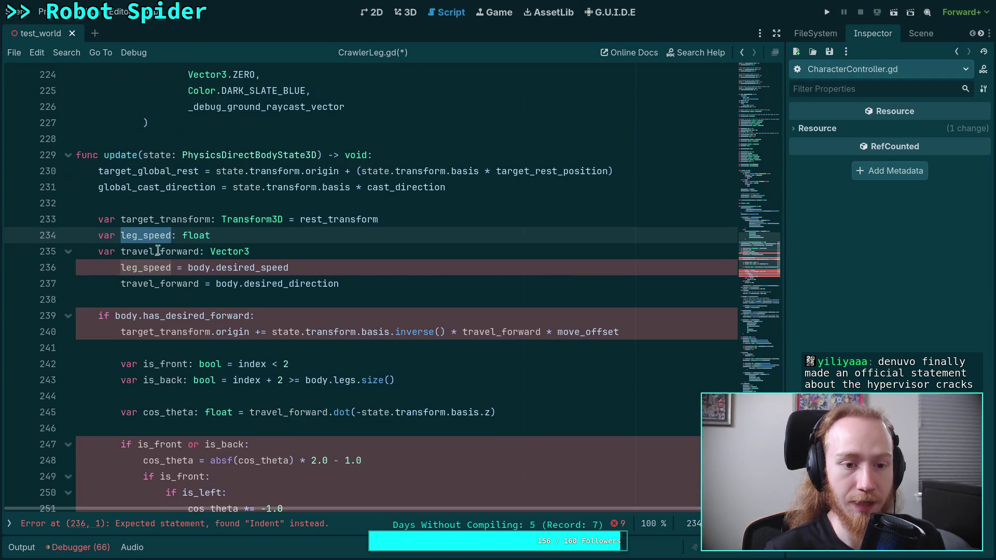
scroll(200, 223, "down", 2)
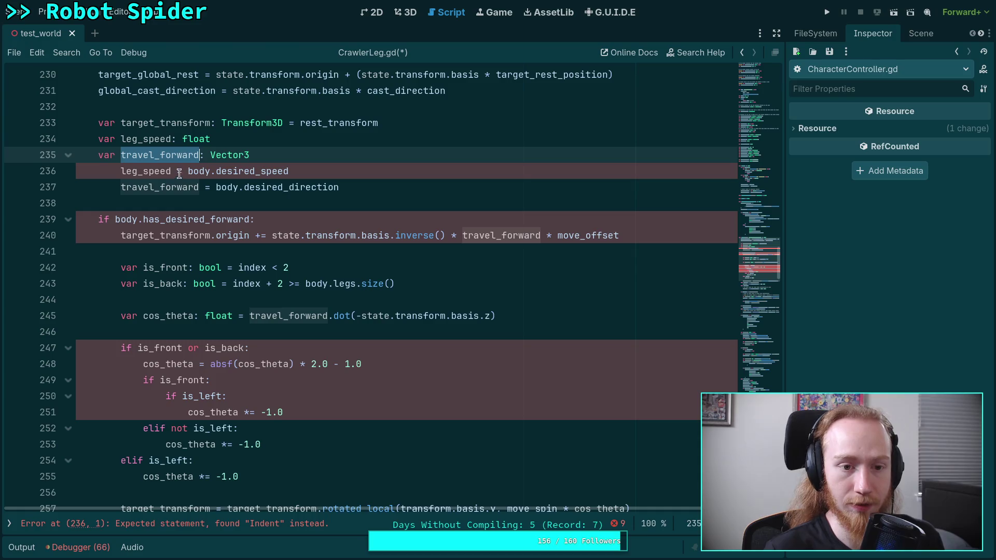
Step: Shift leg_speed = body.desired_speed down into the has_desired_forward block, then check travel_forward's uses
left_click(161, 174)
key("alt+Down")
key("alt+Down")
key("alt+Down")
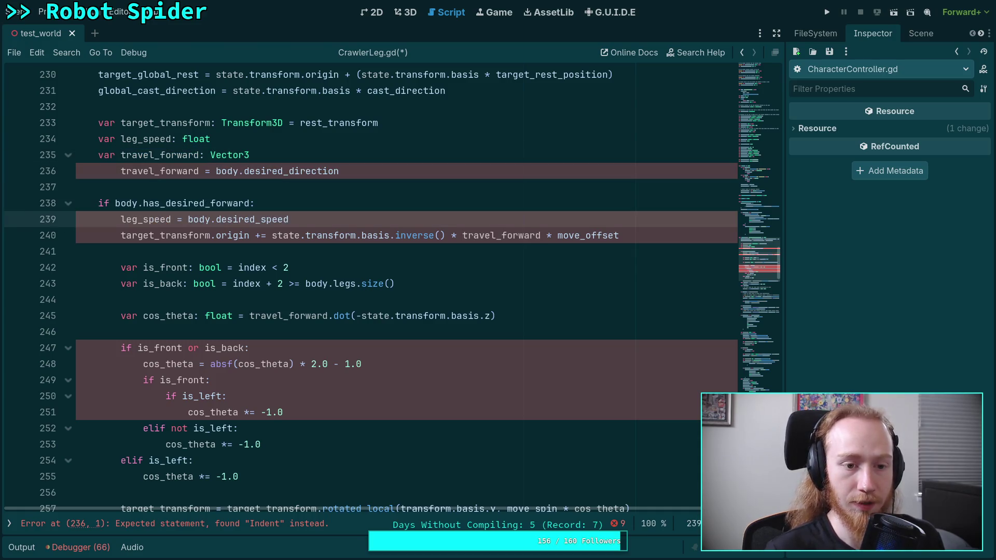
double_click(177, 170)
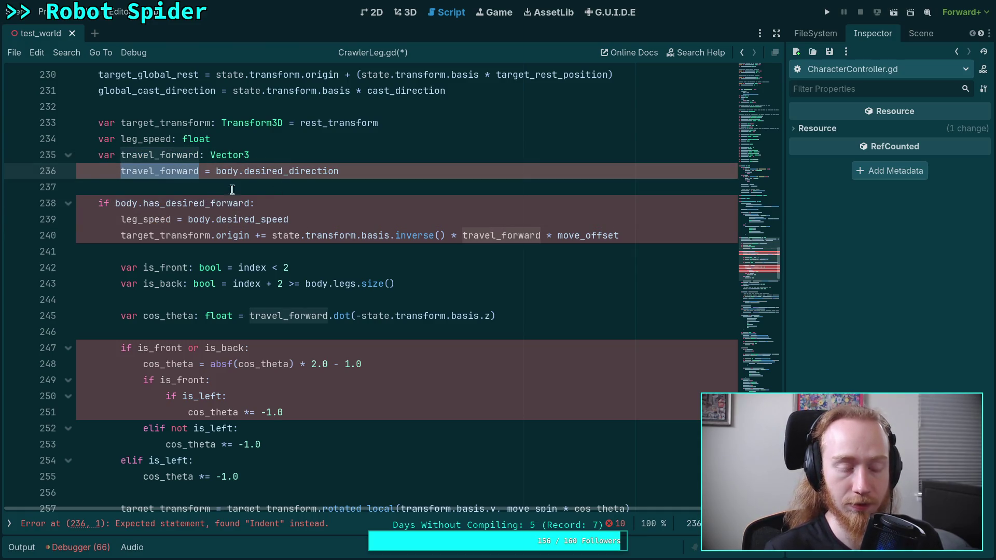
scroll(232, 189, "down", 20)
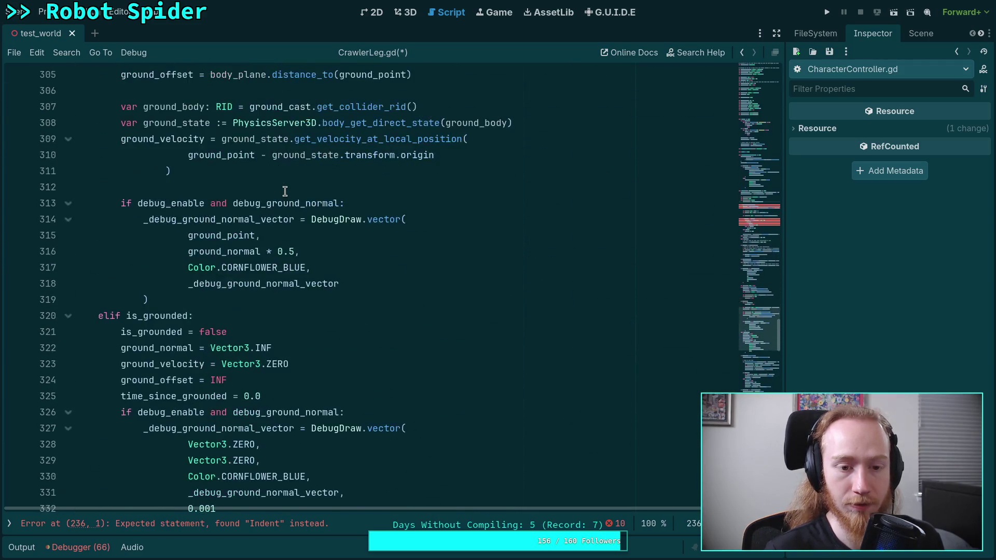
scroll(285, 191, "down", 11)
scroll(285, 191, "down", 13)
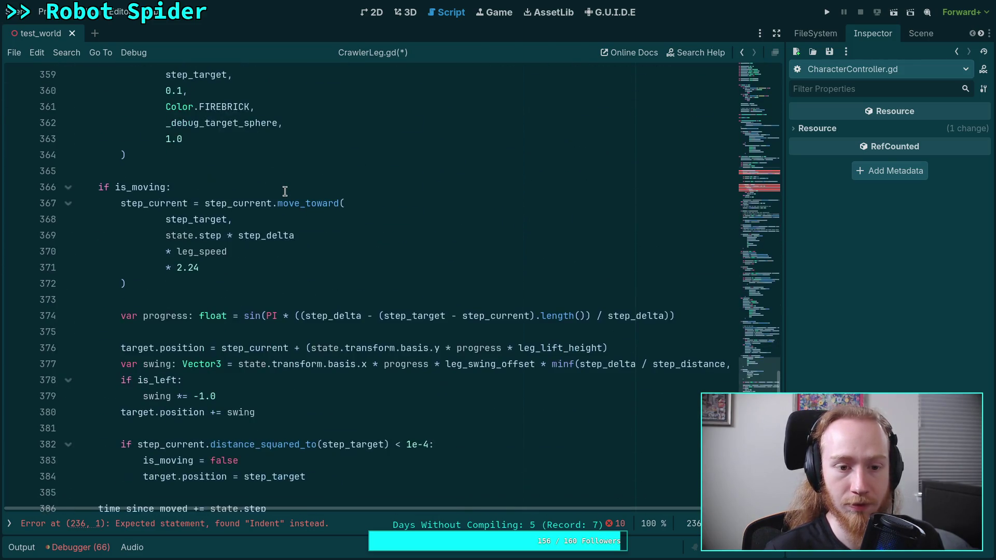
scroll(285, 191, "up", 20)
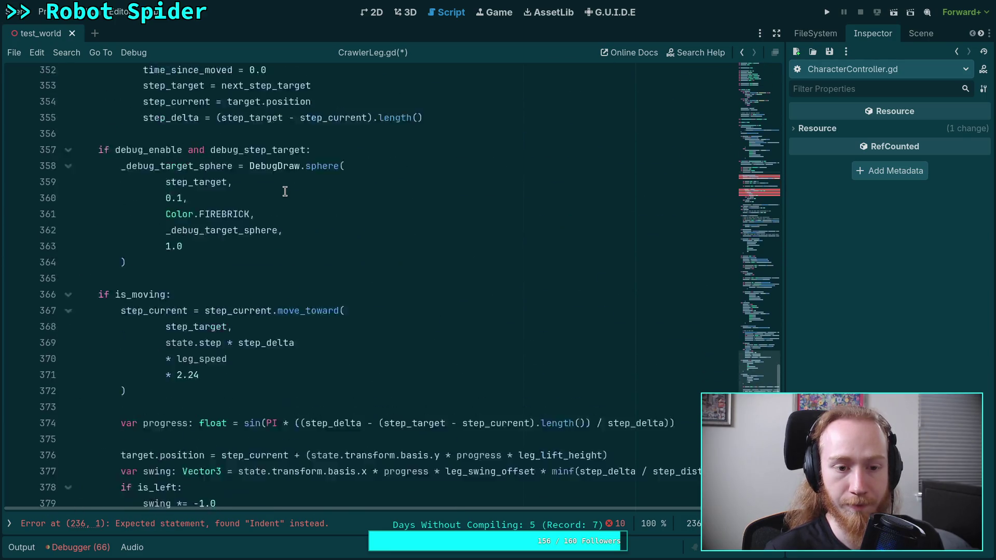
scroll(285, 191, "up", 8)
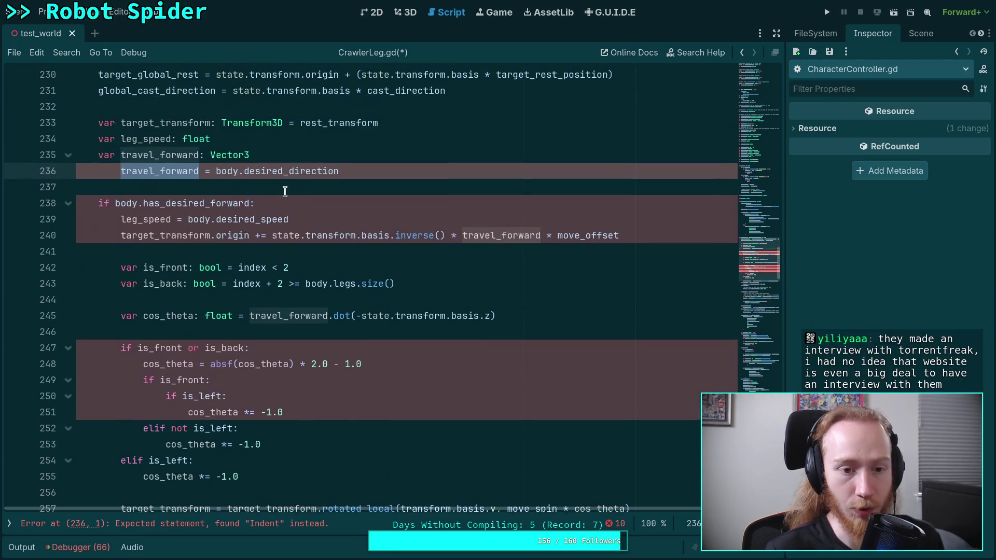
left_click(205, 172)
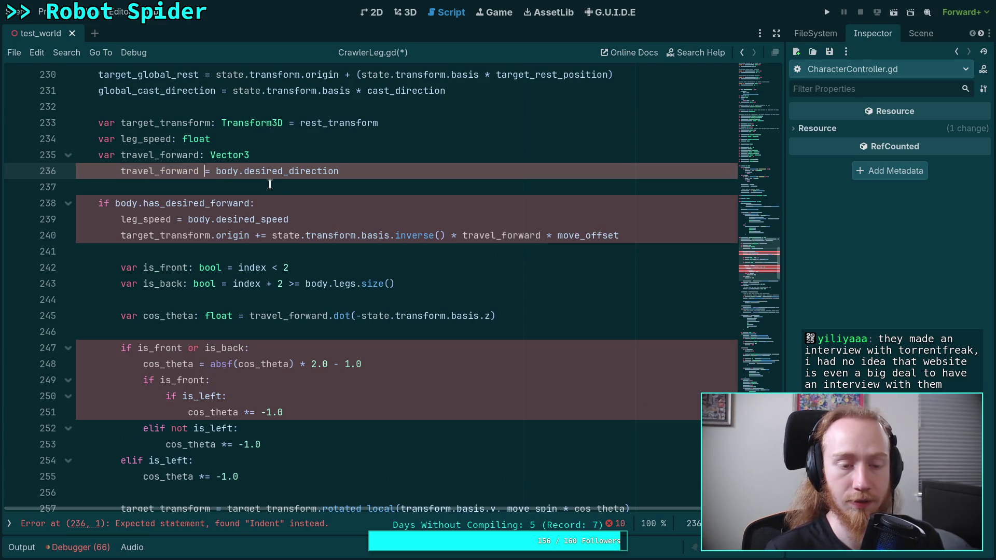
Step: Replace travel_forward in the move_offset and cos_theta lines with body.desired_direction
left_click_drag(206, 171, 261, 155)
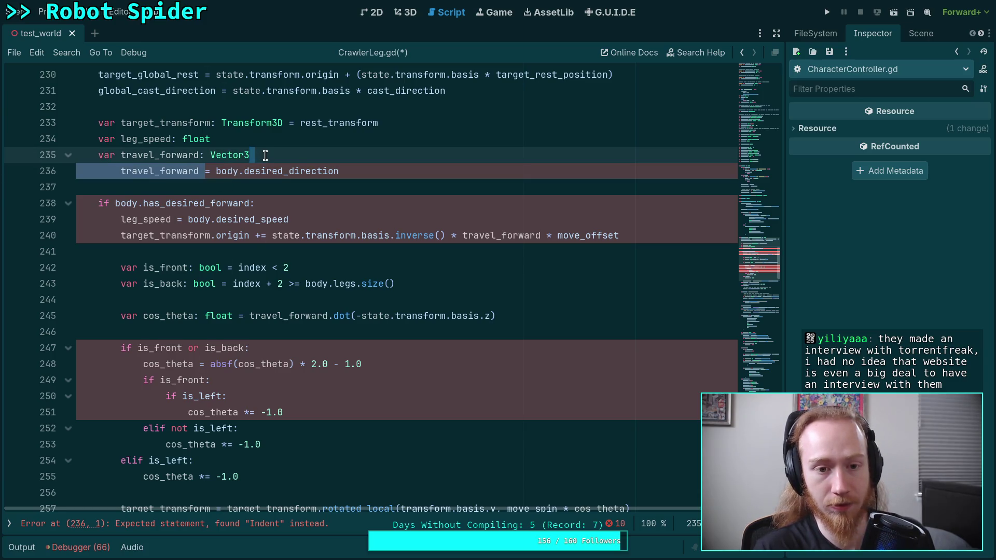
double_click(195, 154)
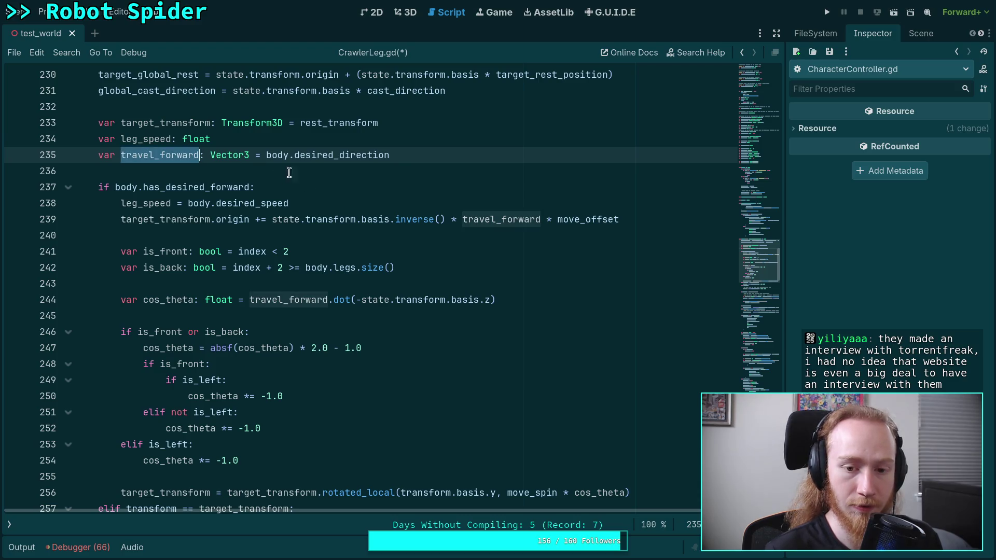
left_click_drag(264, 155, 429, 151)
left_click_drag(264, 154, 436, 148)
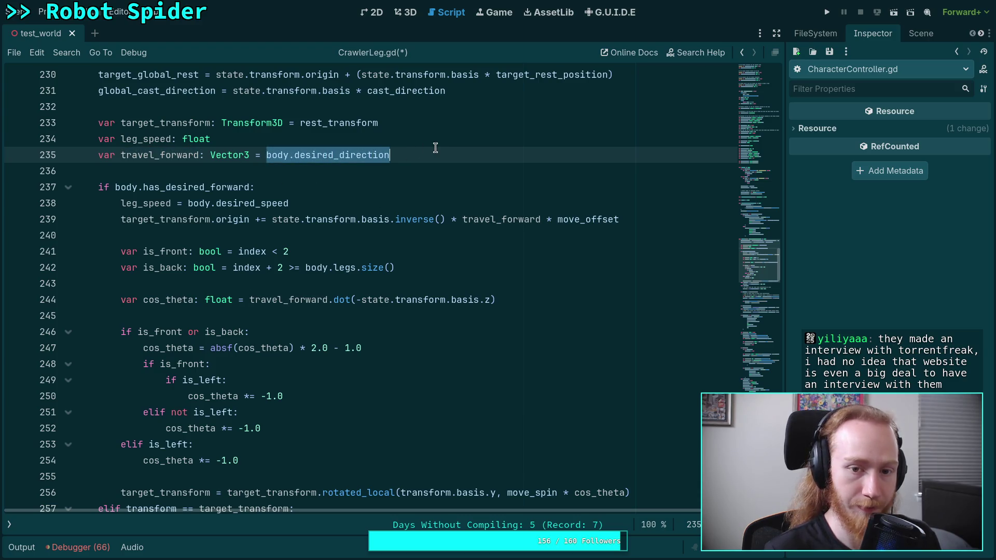
key("ctrl+x")
double_click(472, 219)
key("ctrl+v")
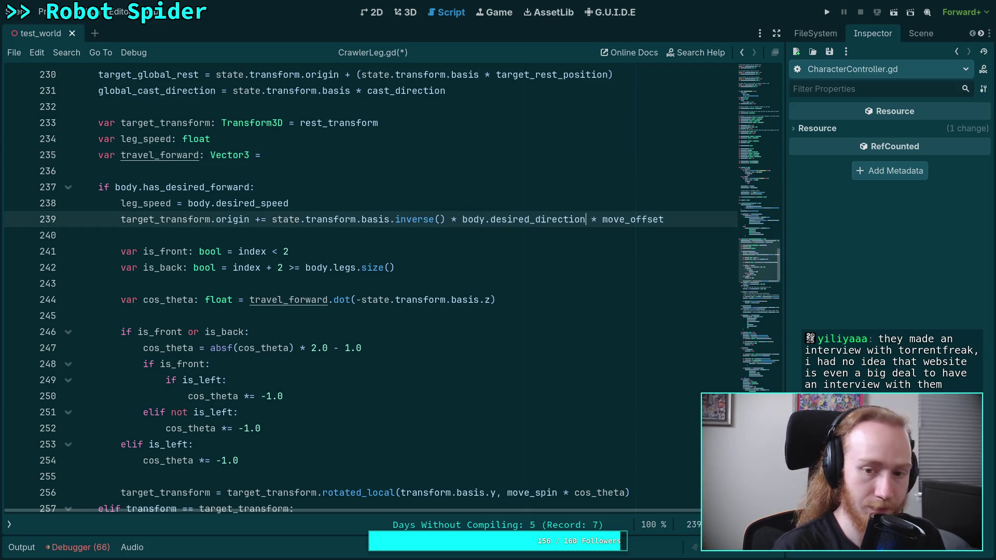
double_click(278, 299)
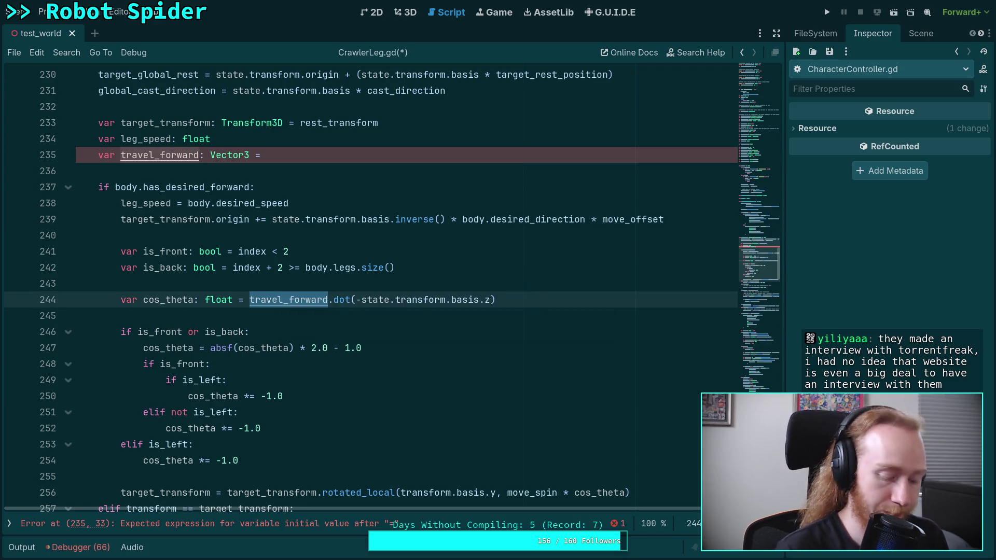
key("ctrl+v")
Step: Delete the unused travel_forward declaration, save CrawlerLeg.gd, and run the project with F5
left_click_drag(285, 157, 307, 140)
key("BackSpace")
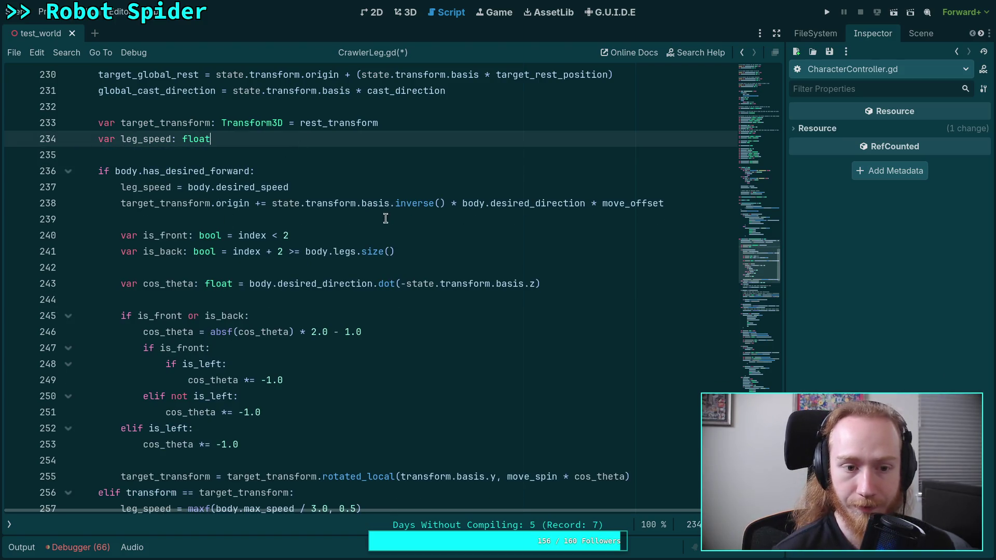
left_click(511, 203)
scroll(405, 292, "down", 1)
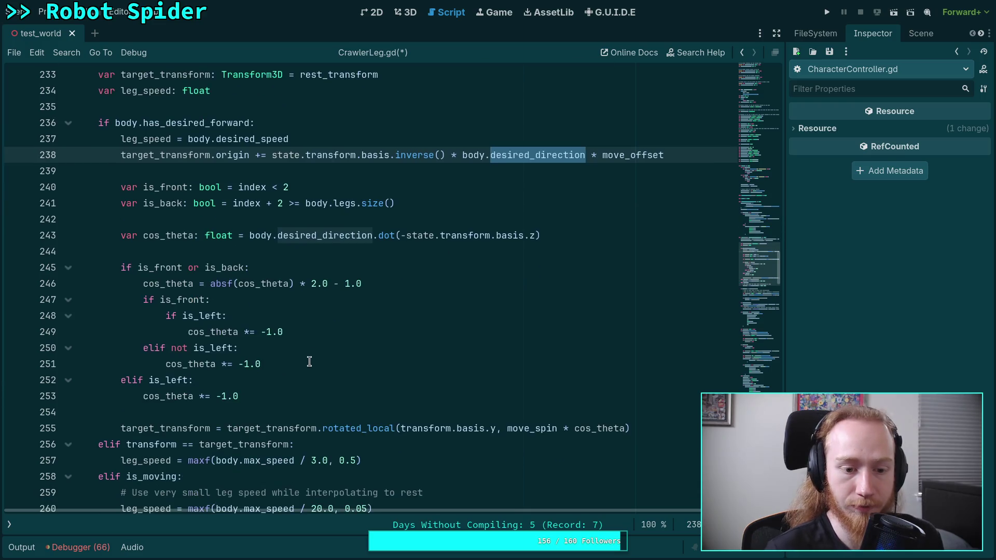
left_click(326, 359)
scroll(326, 359, "up", 1)
key("ctrl+s")
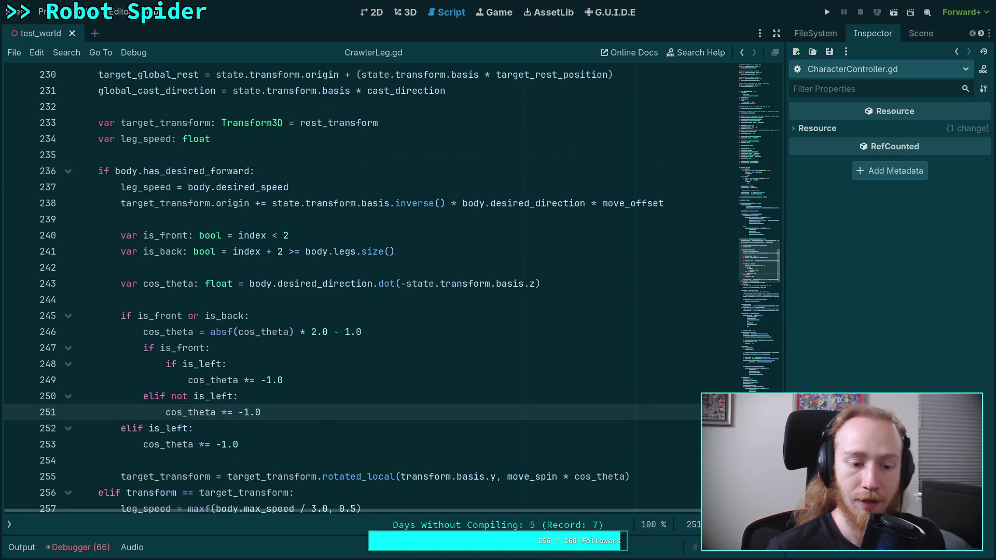
key("F5")
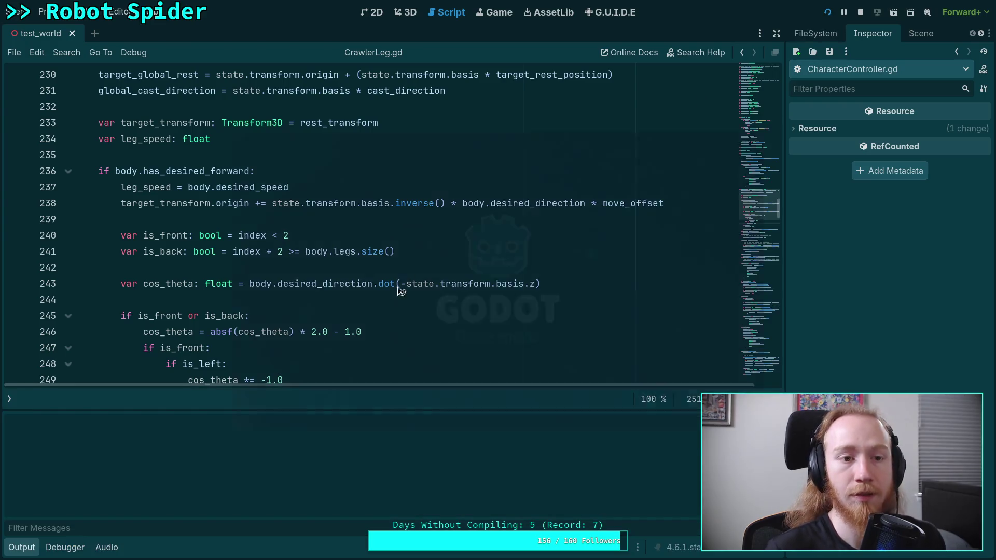
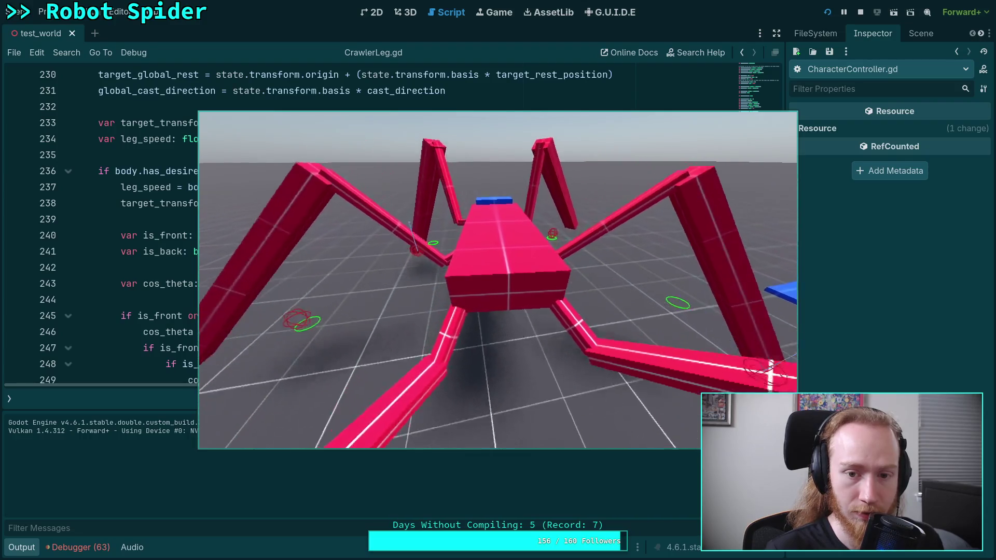
Step: Stop the running test_world game
left_click(861, 13)
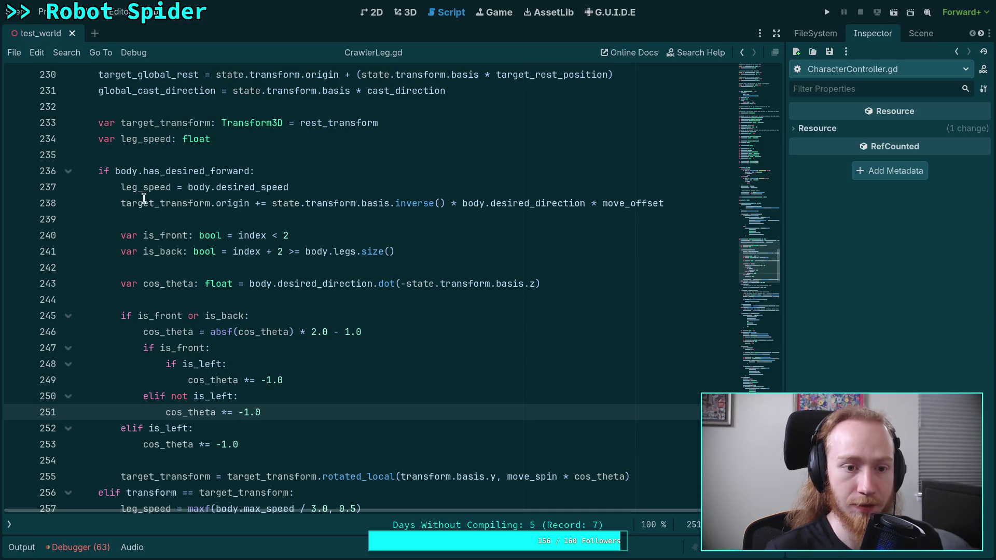
scroll(293, 386, "up", 1)
scroll(292, 386, "down", 2)
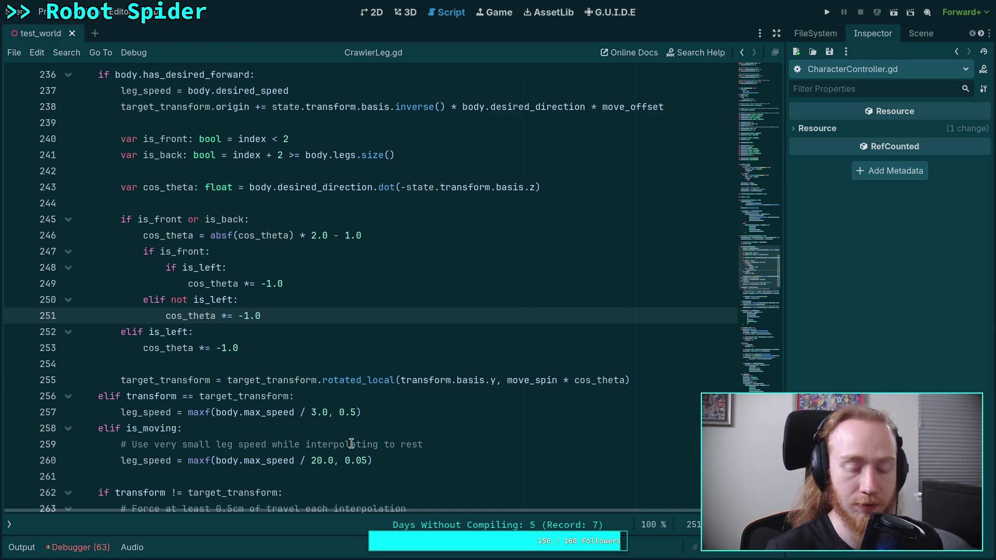
Step: Review the leg_speed code in CrawlerLeg.gd around lines 237 and 256–257
left_click(374, 414)
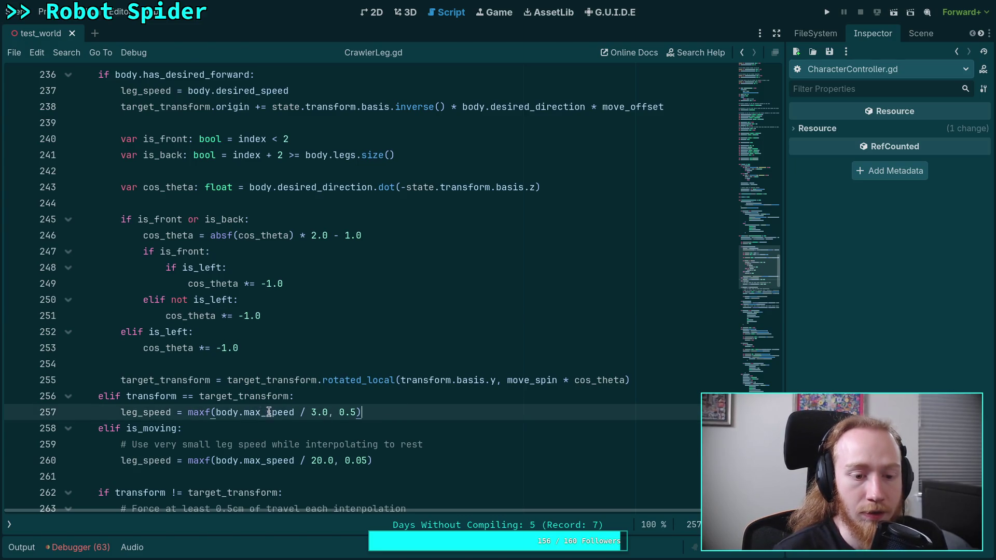
scroll(270, 413, "up", 1)
double_click(166, 446)
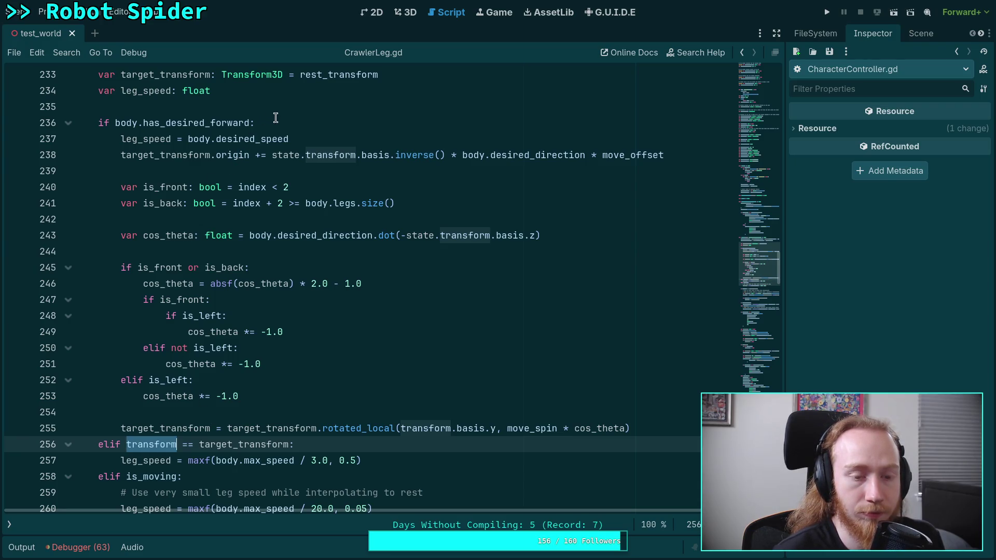
scroll(317, 109, "up", 1)
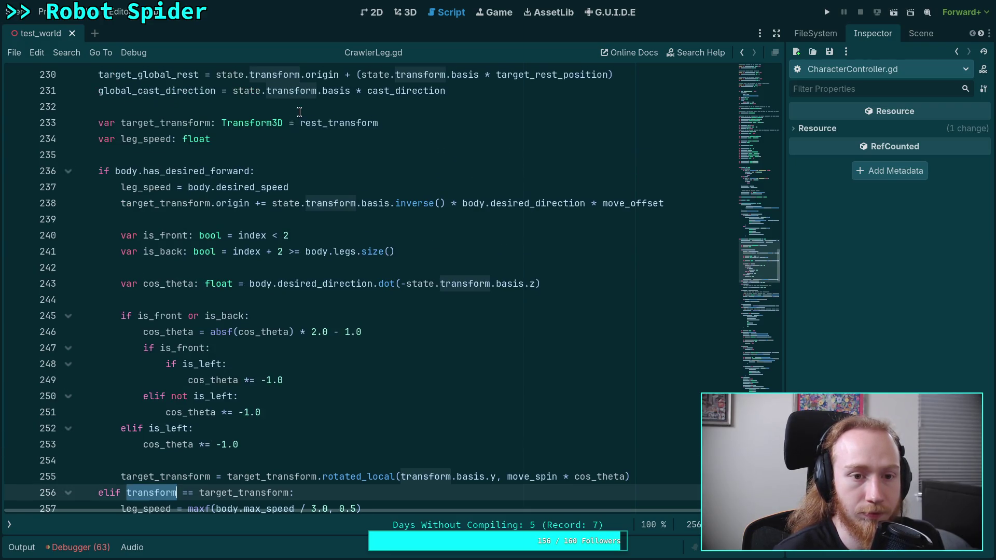
mouse_move(289, 187)
left_mouse_down()
mouse_move(301, 186)
mouse_move(122, 187)
left_mouse_up()
left_click(319, 175)
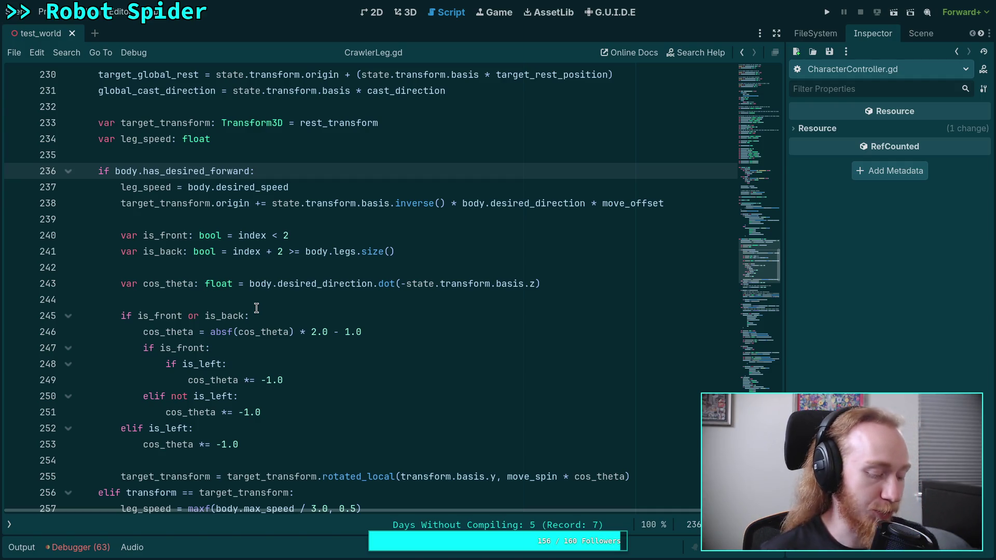
key("super+4")
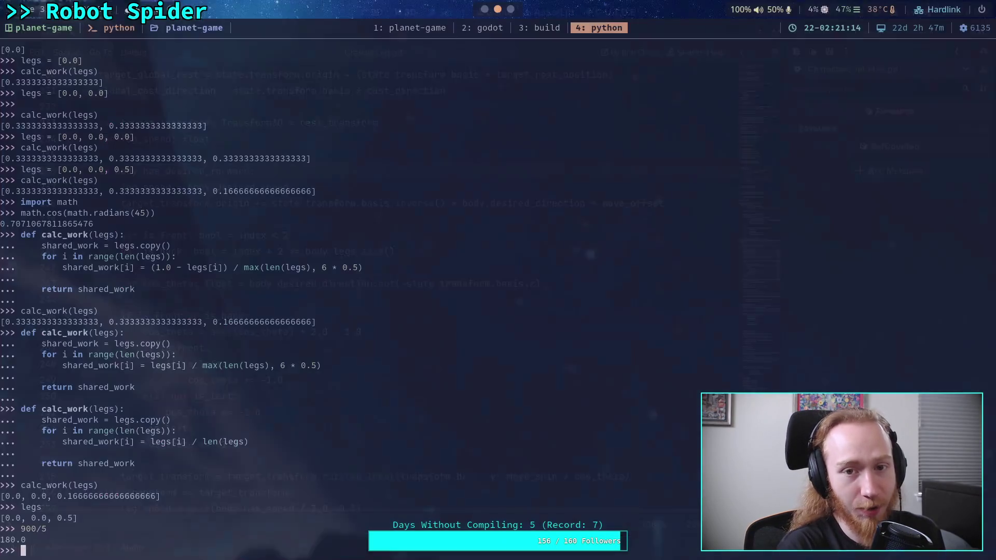
Step: Run git status in the planet-game terminal to list the modified files
left_click(408, 28)
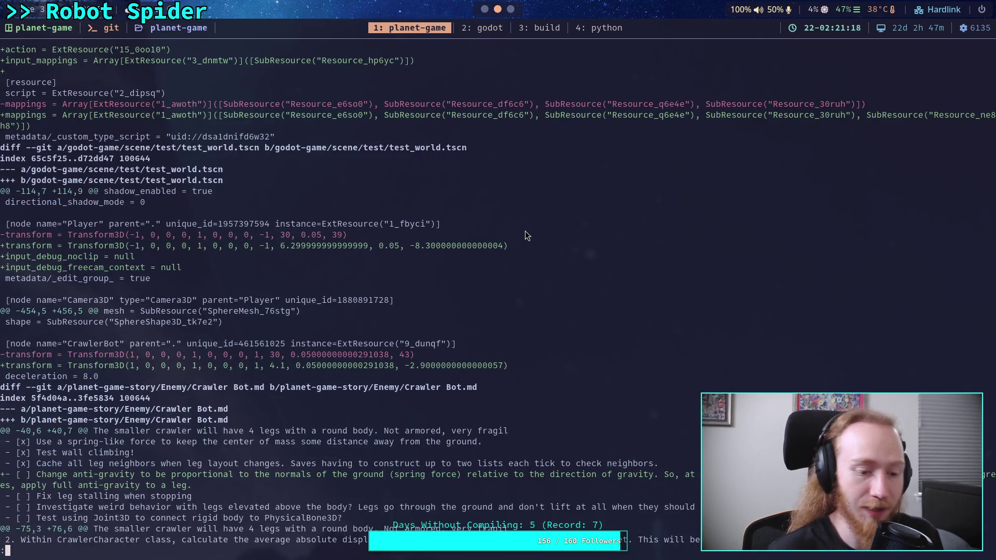
type("qgit status")
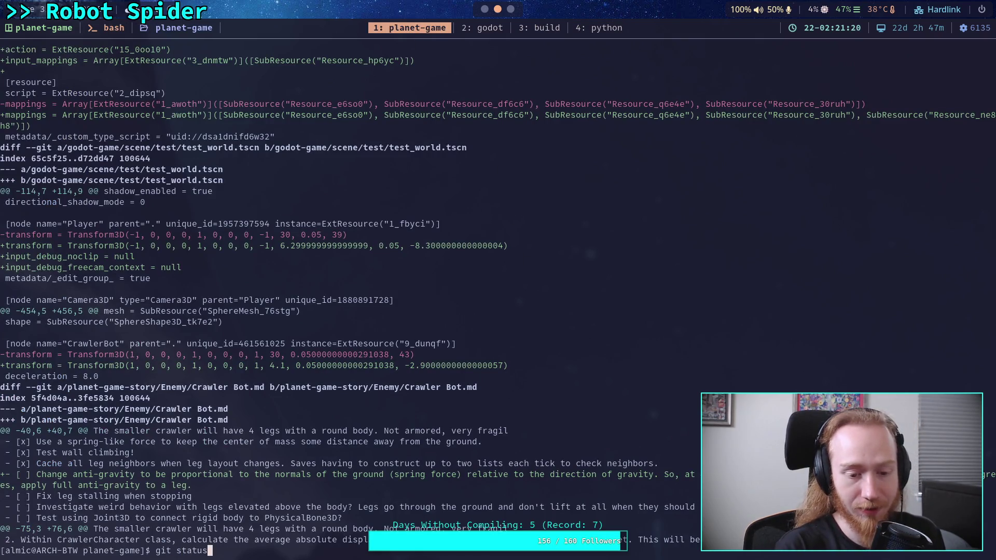
key("Return")
Step: Show the git diff of the crawler_bot CrawlerLeg.gd file
type("git")
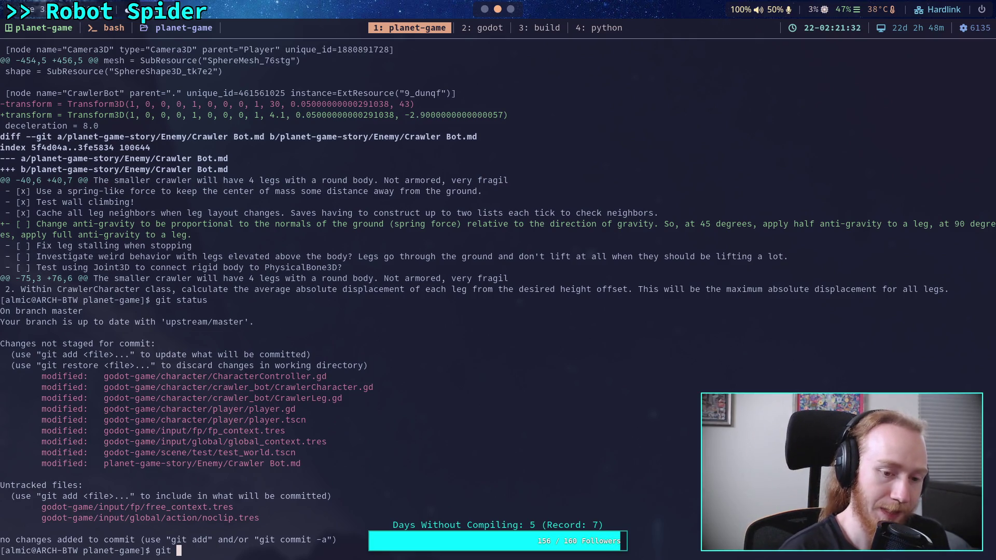
type("diff g")
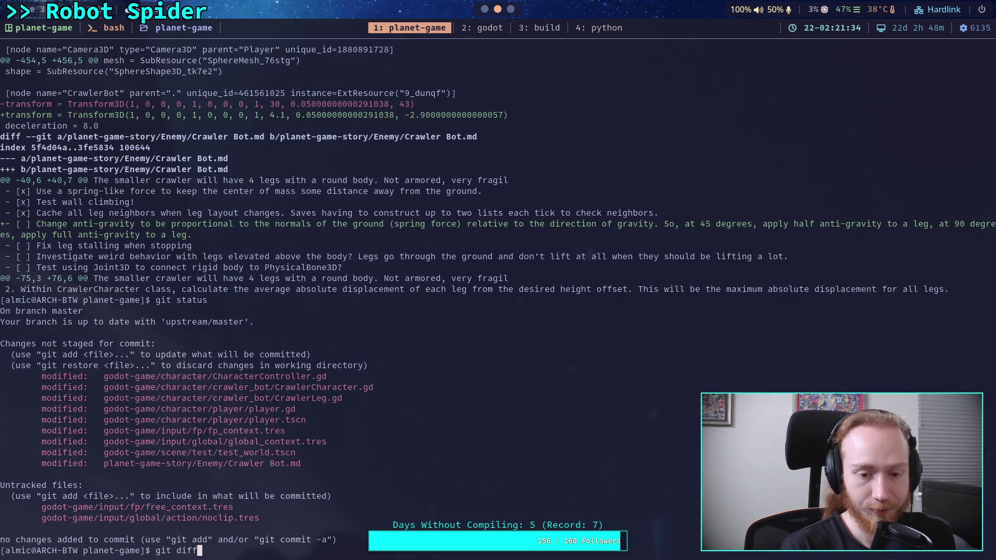
key("Tab")
type("ch")
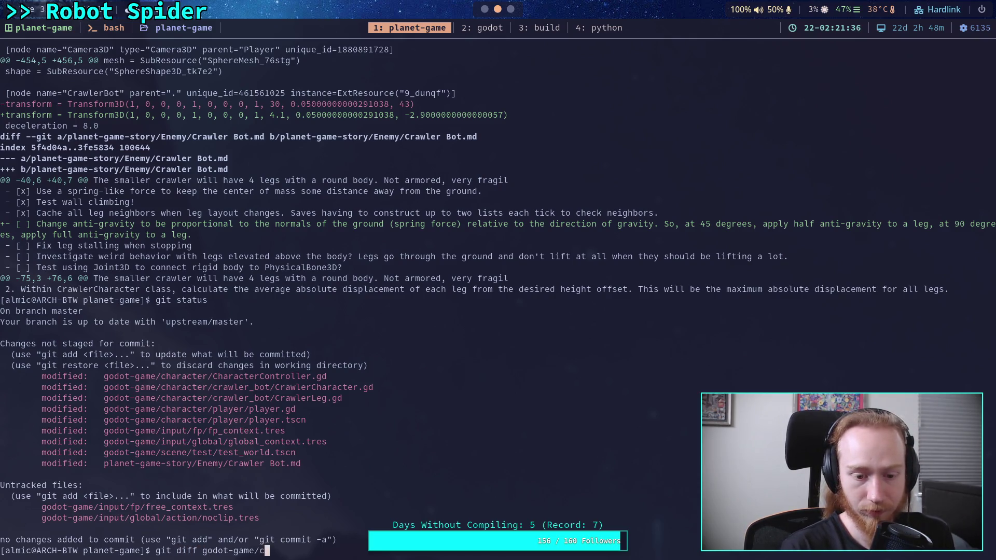
key("Tab")
type("c")
key("Tab")
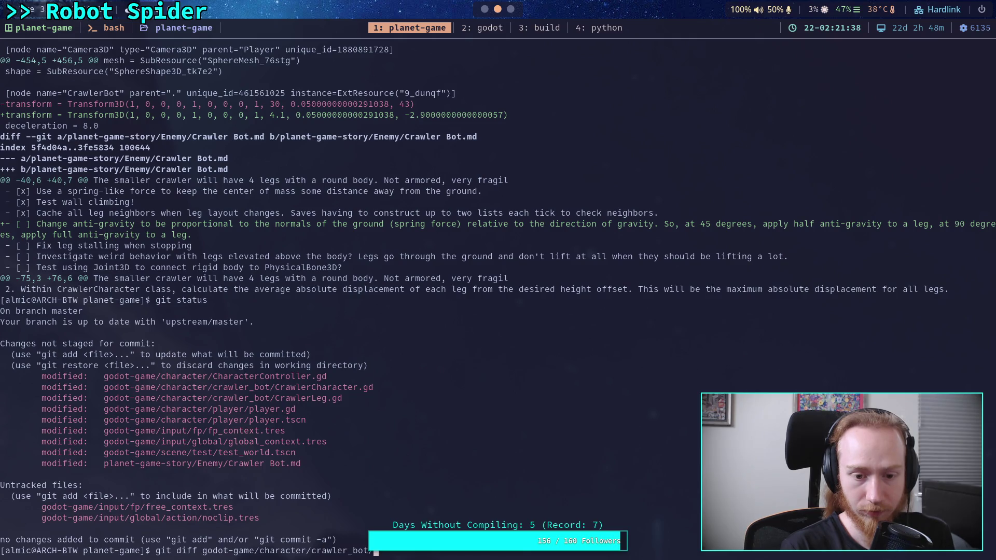
key("Tab")
type("L")
key("Tab")
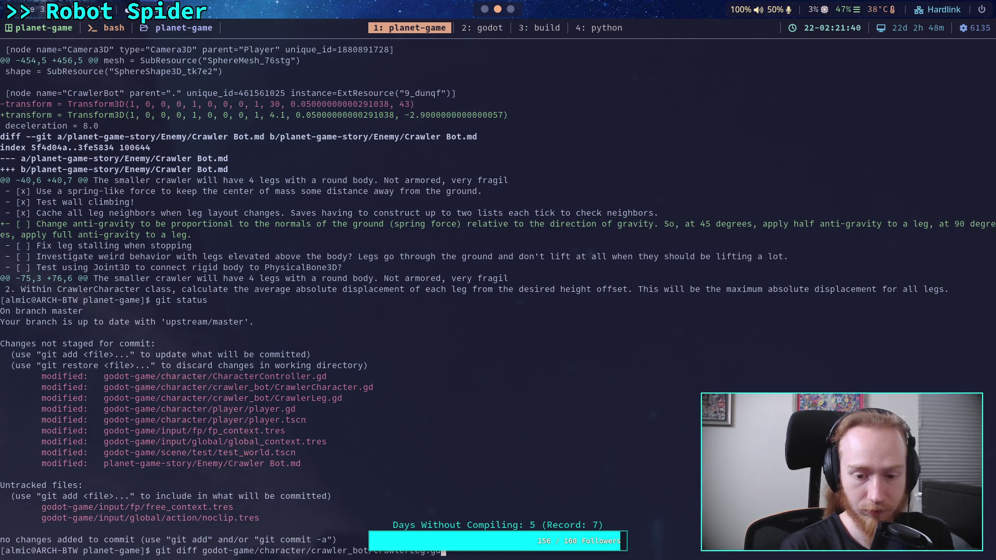
key("Return")
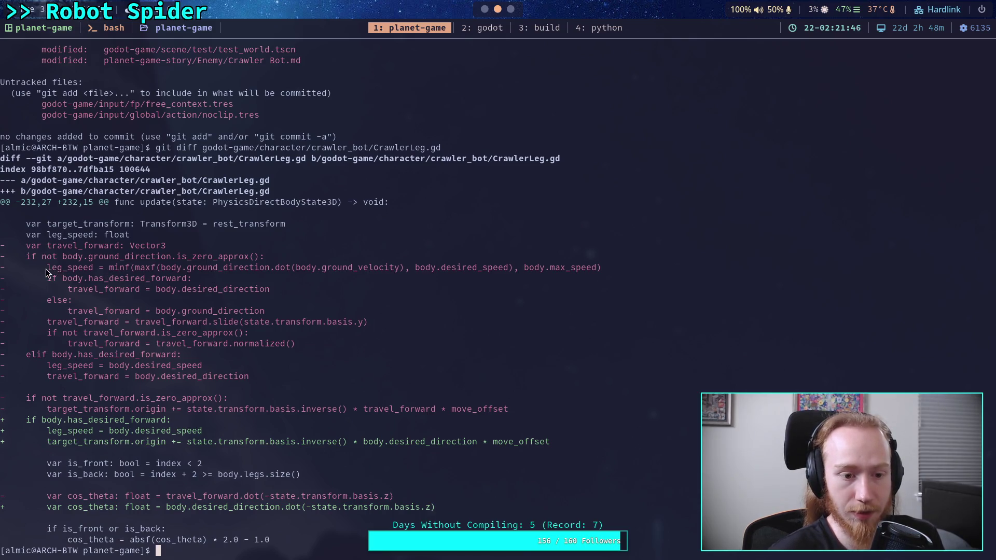
Step: Copy the removed old leg_speed line from the diff and clear it from the prompt
left_click_drag(47, 268, 606, 267)
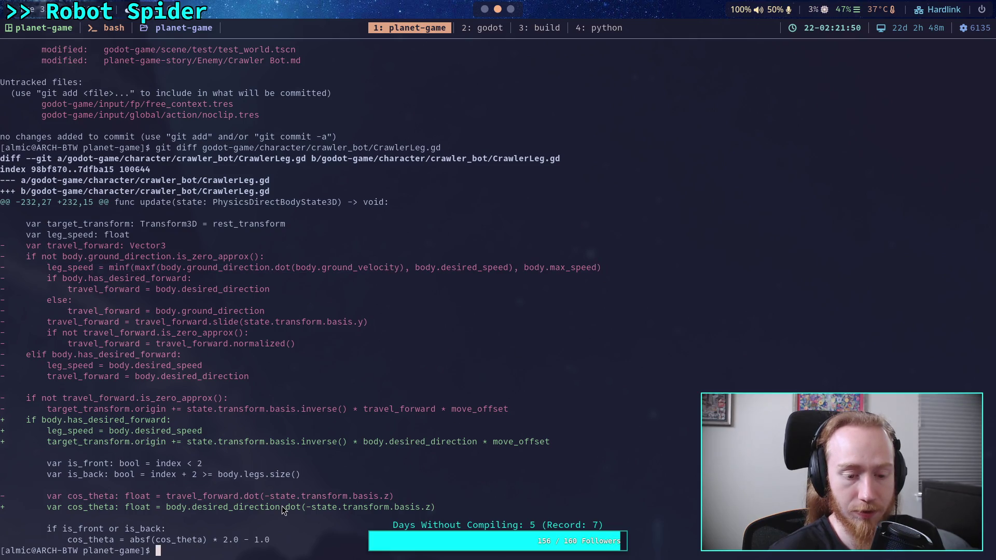
middle_click(221, 541)
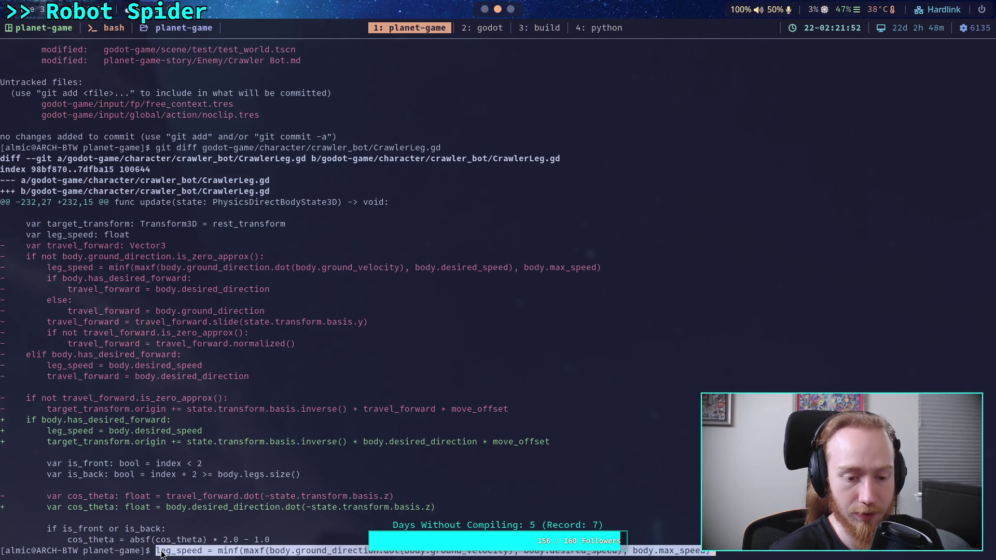
right_click(706, 553)
right_click(706, 553)
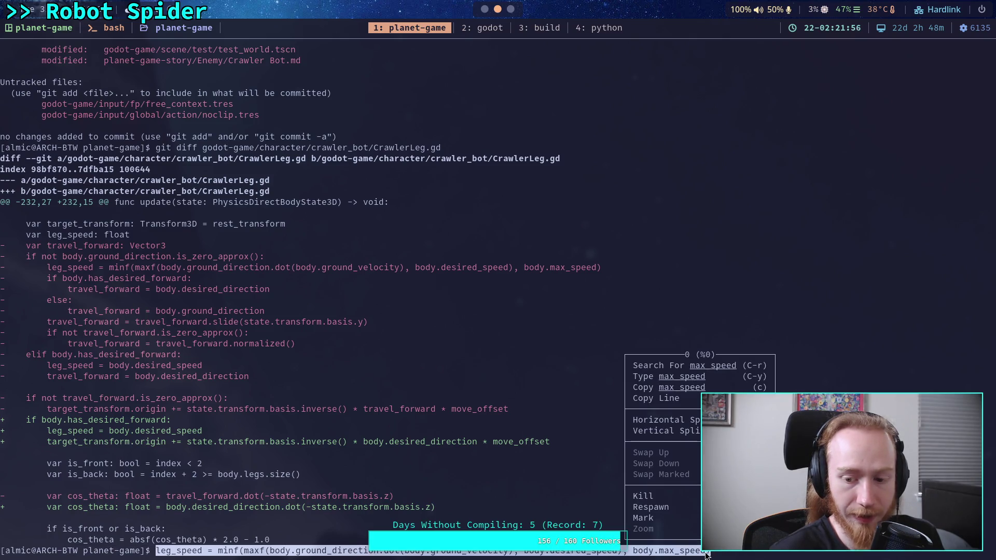
left_click(663, 400)
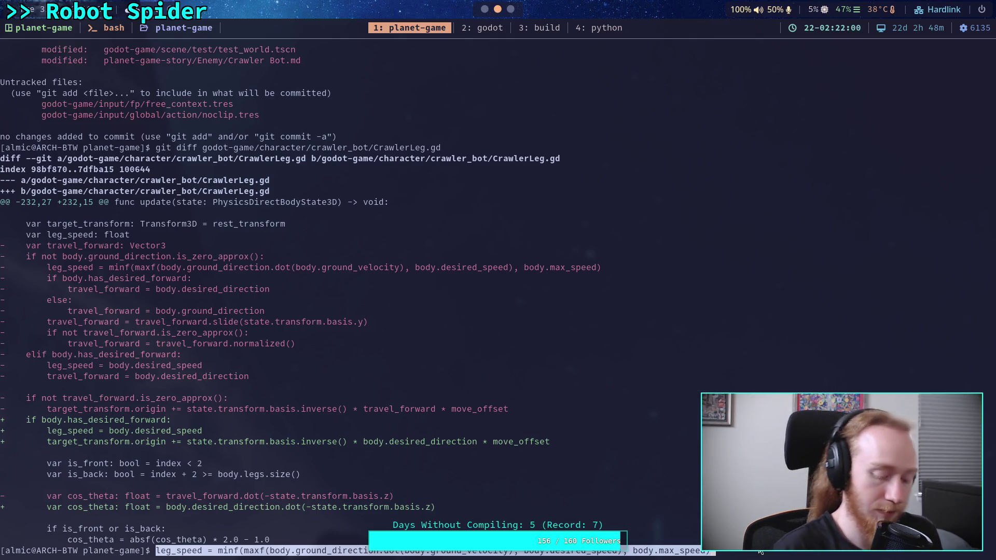
key("BackSpace")
key("BackSpace")
key("BackSpace")
key("BackSpace")
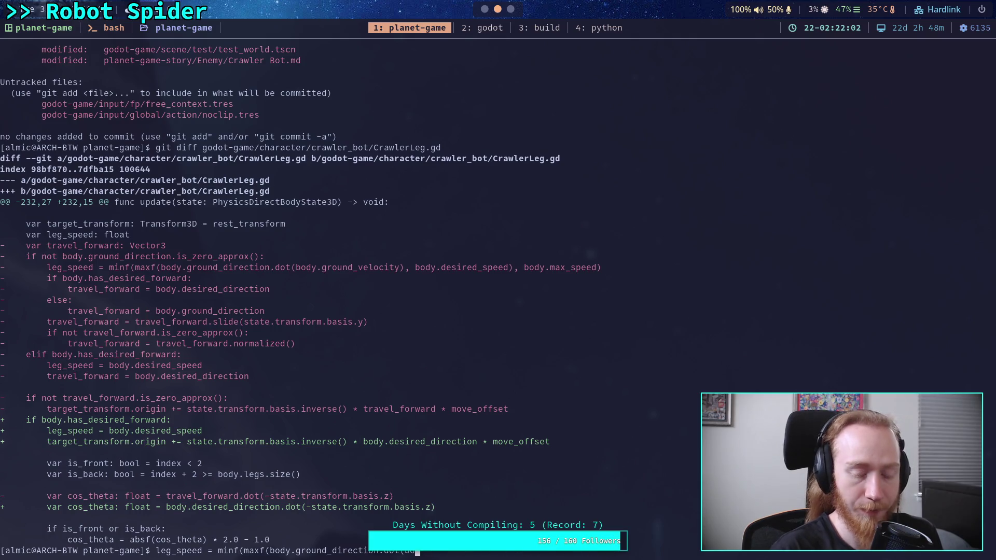
key("BackSpace")
key("BackSpace")
key("BackSpace")
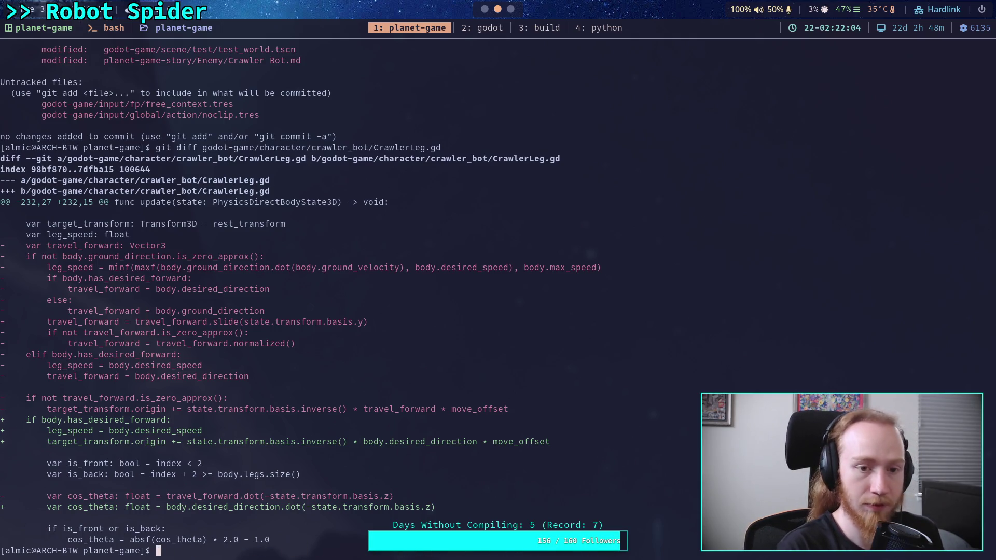
key("super+2")
key("Return")
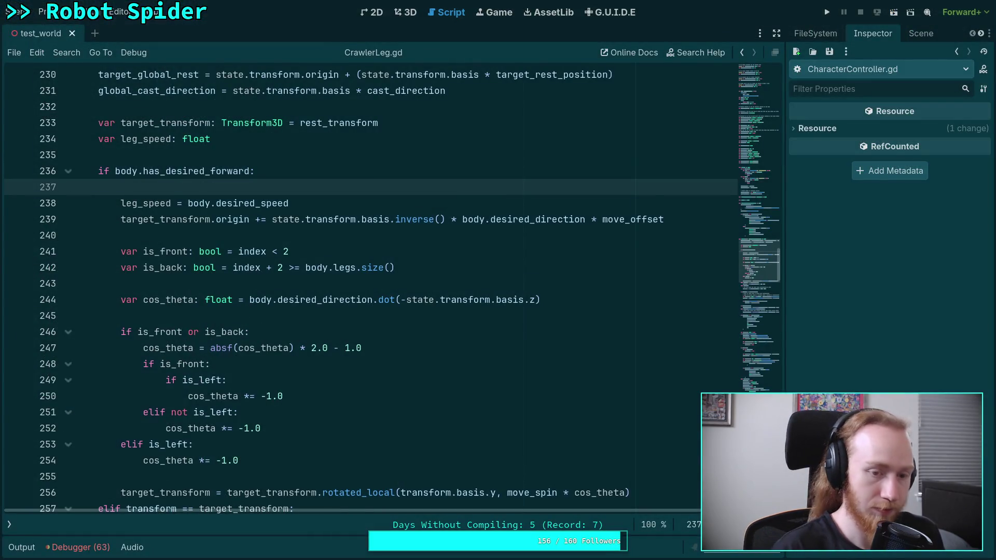
Step: Paste the old leg_speed line at line 237 and add its closing parenthesis
type("leg_speed = minf(maxf(body.ground_direction.dot(body.ground_velocity), body.desired_speed), body.max_speed")
scroll(449, 402, "up", 1)
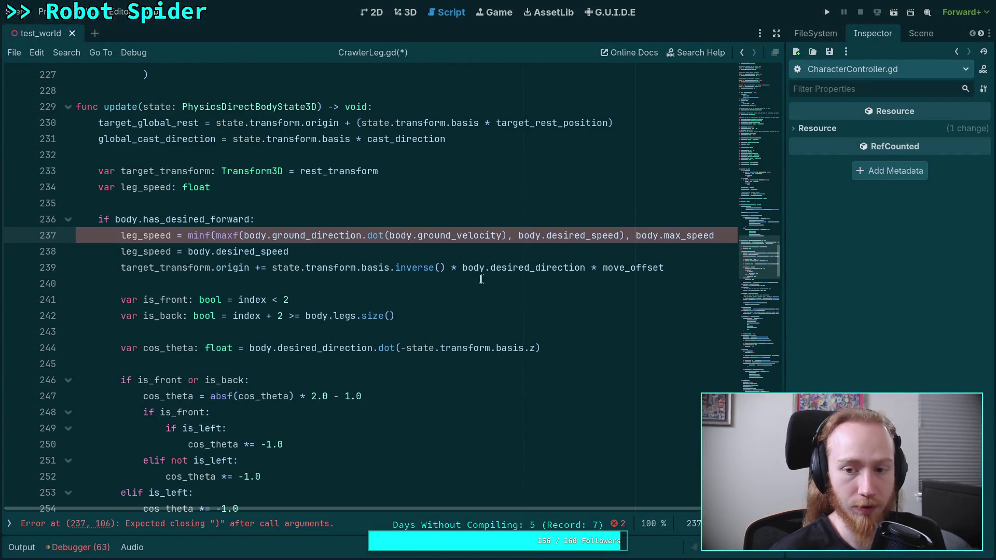
type(")")
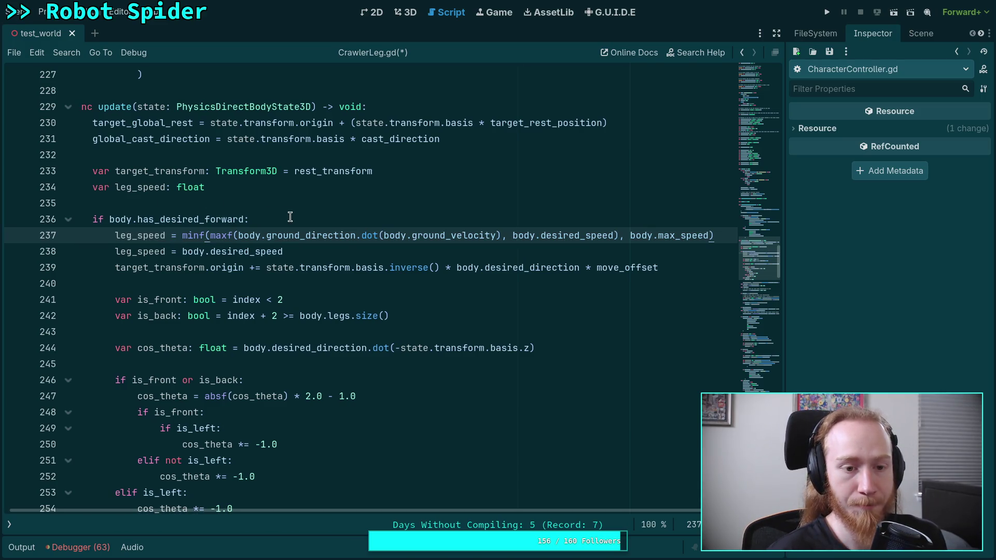
scroll(290, 217, "down", 2)
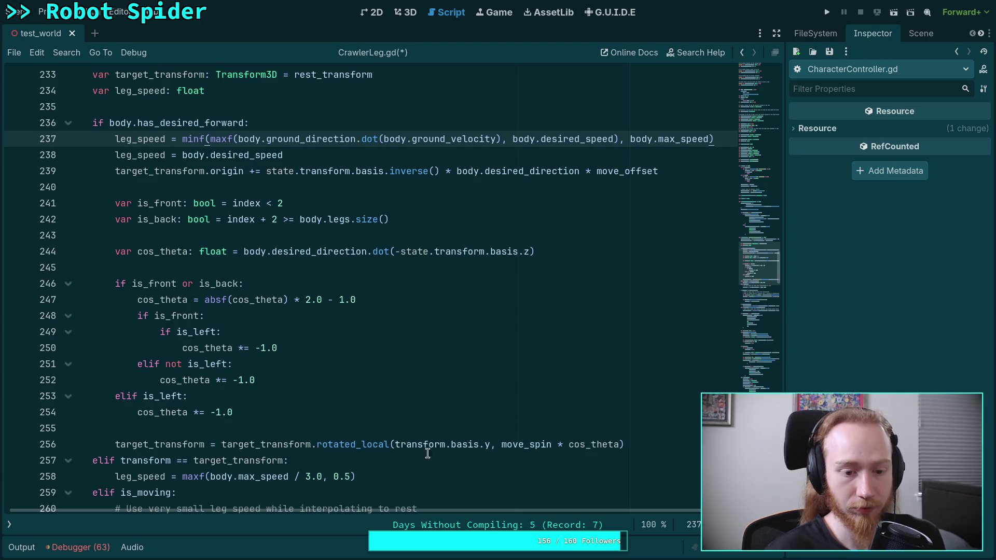
Step: Add a new line below 256 testing body.ground_direction.is_zero_approx()
left_click(641, 444)
key("Return")
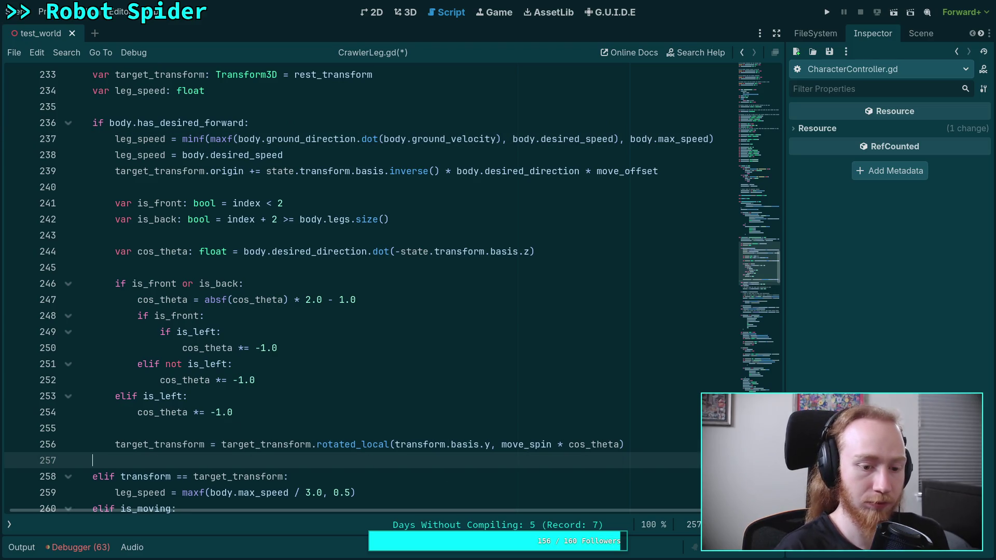
type("elif ")
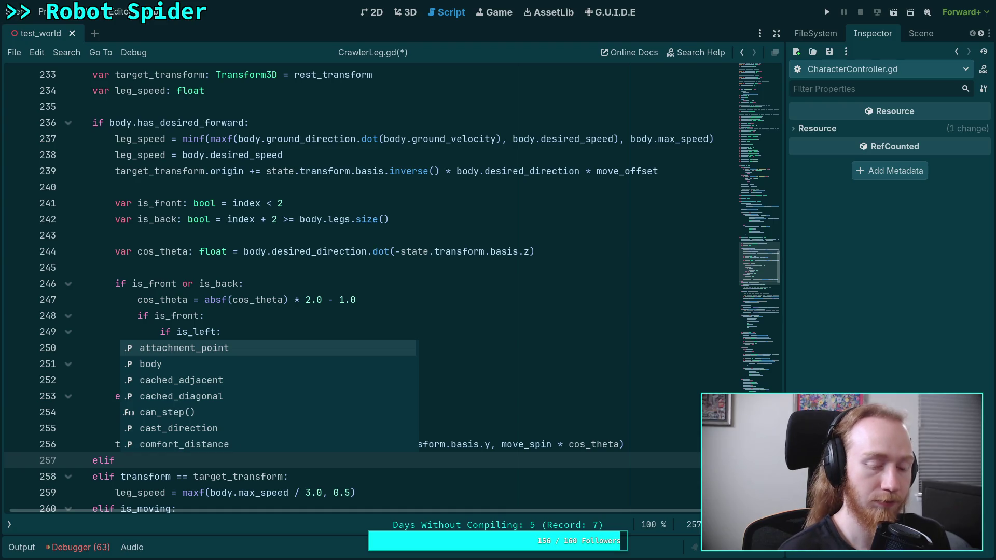
type("bod")
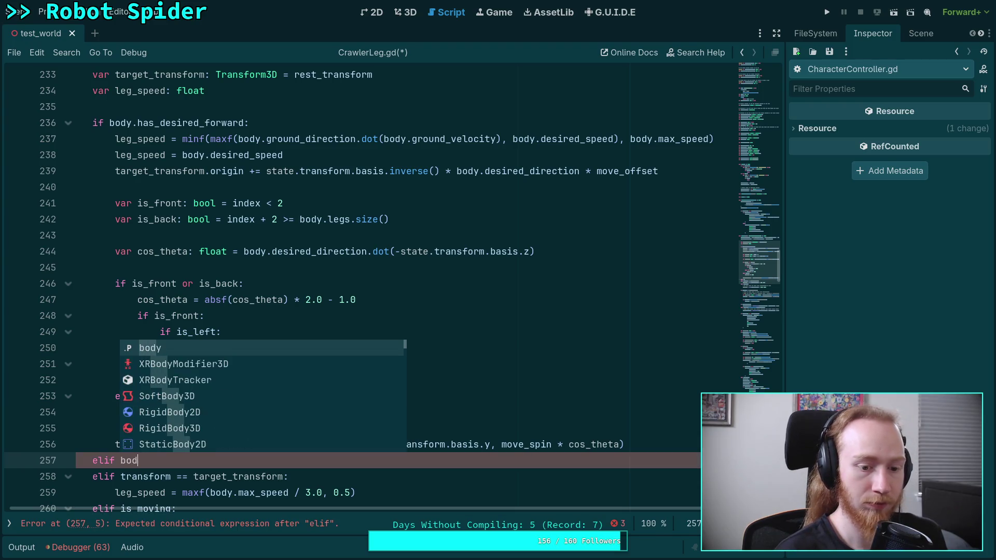
type("y.grou")
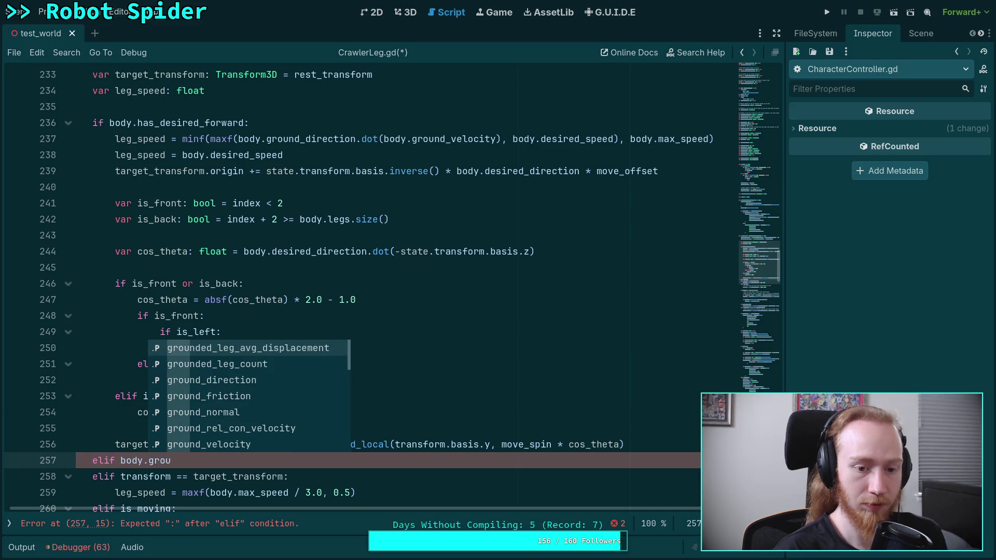
key("Down")
key("Down")
key("Down")
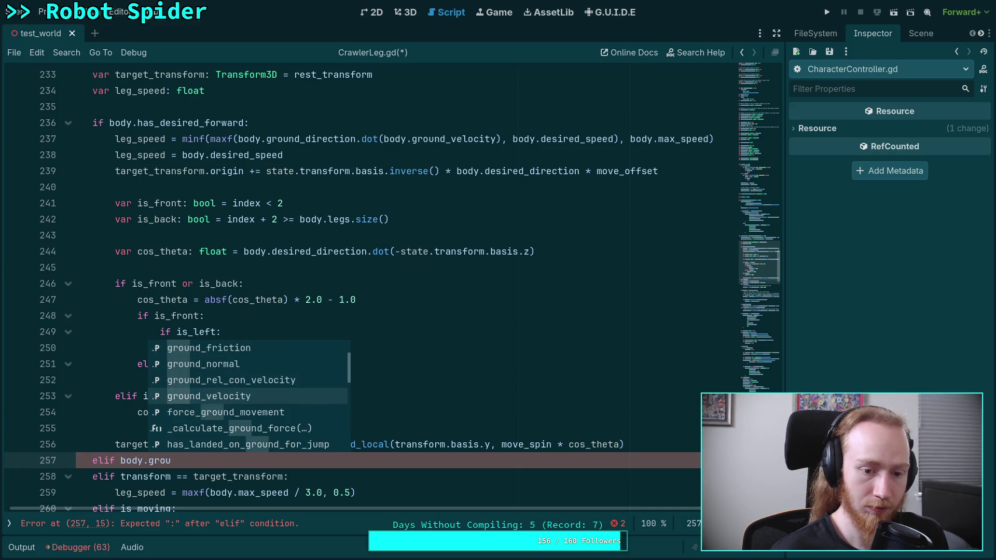
key("Return")
key("super+1")
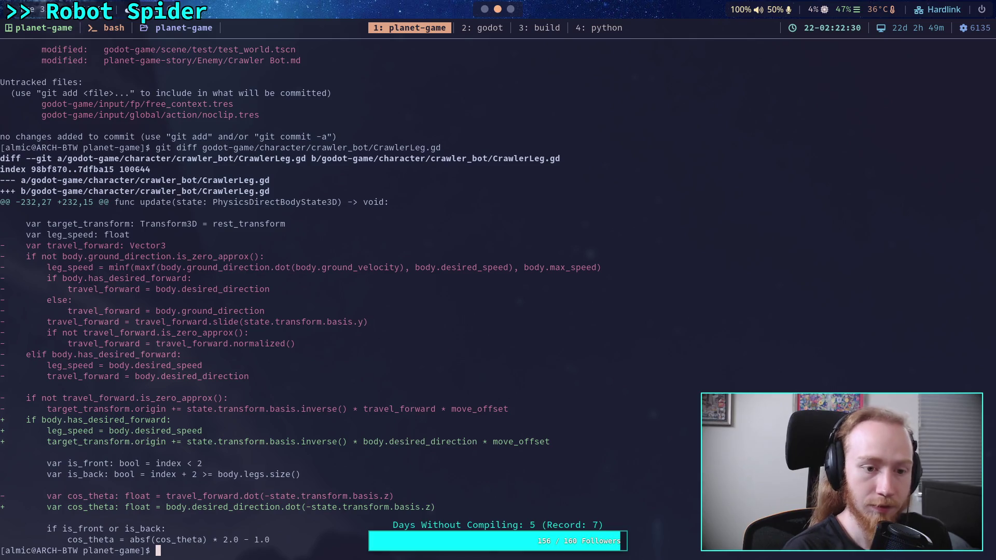
key("super+2")
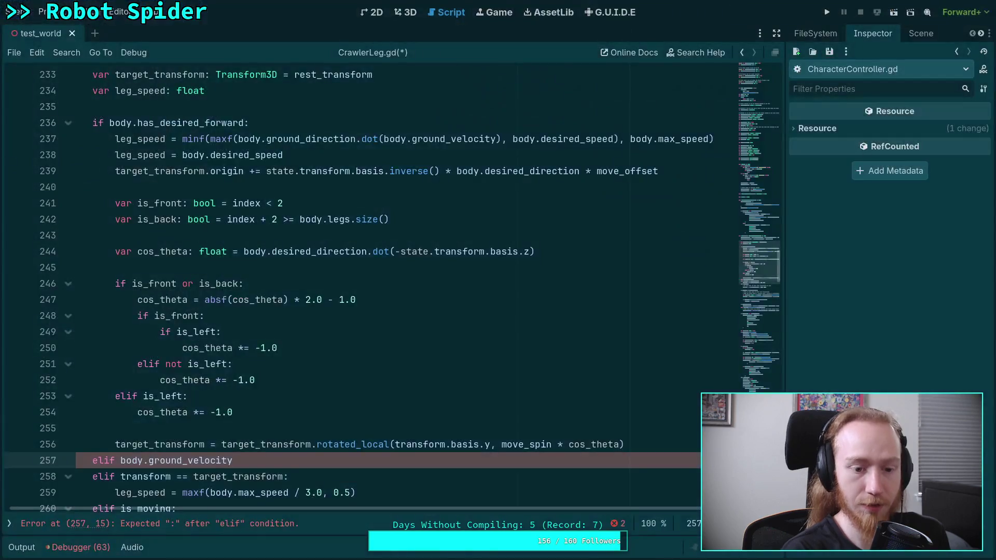
key("BackSpace")
key("BackSpace")
key("BackSpace")
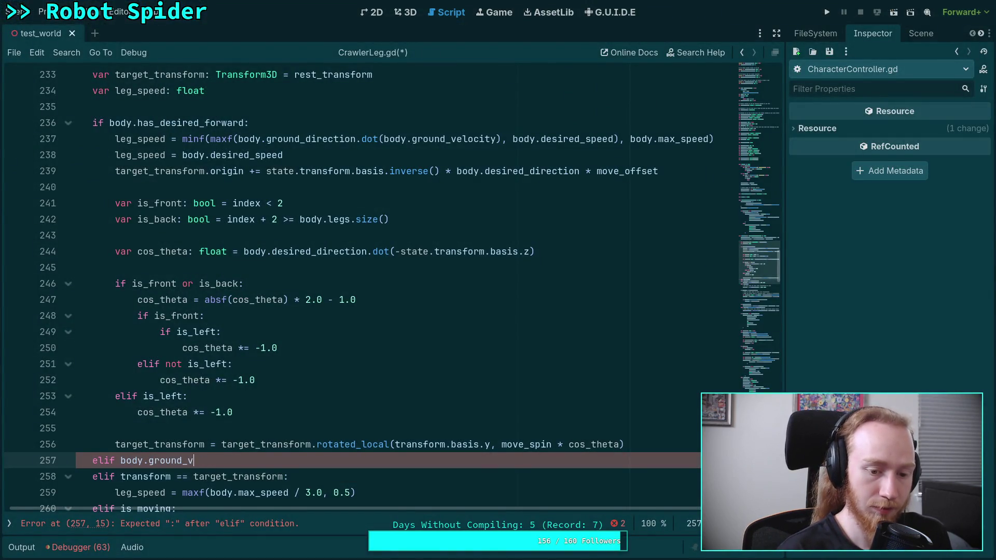
type("di")
key("Return")
type(".is_ze")
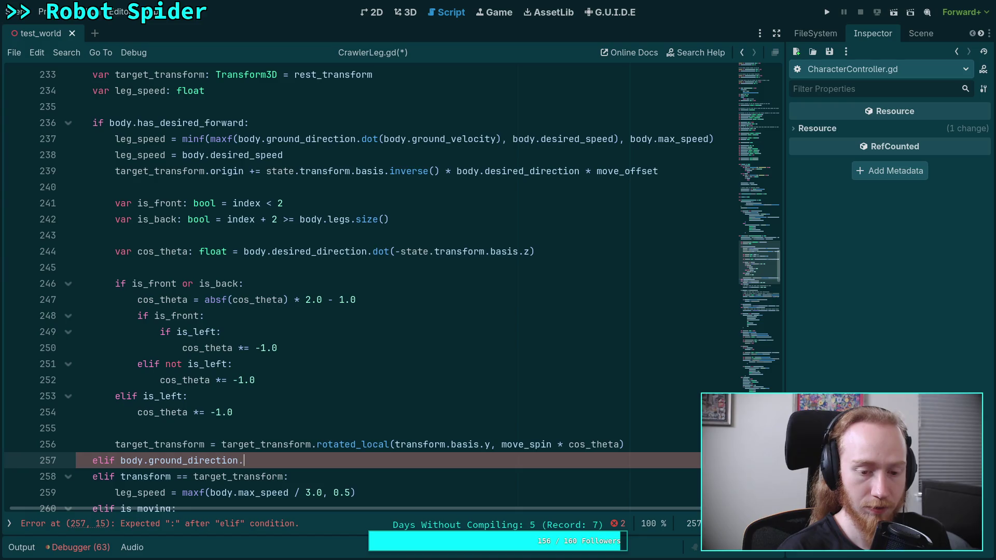
key("Return")
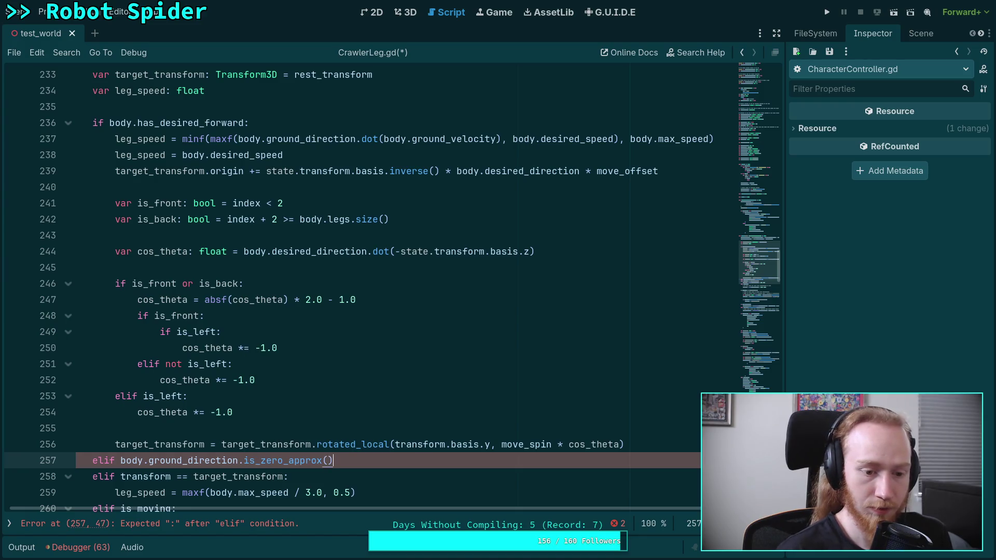
Step: Insert 'not' to make it 'elif not body.ground_direction.is_zero_approx():'
left_click(120, 460)
type("not")
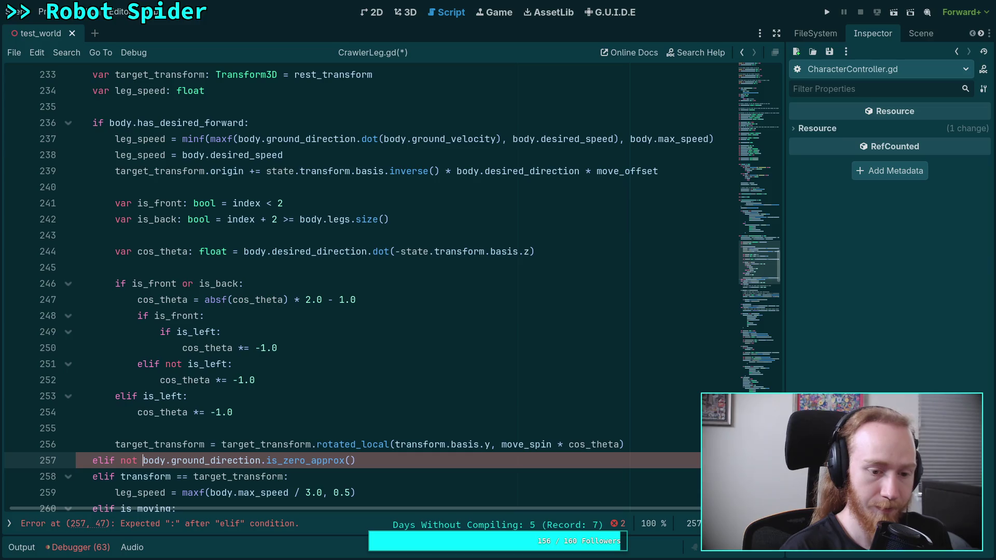
key("super+1")
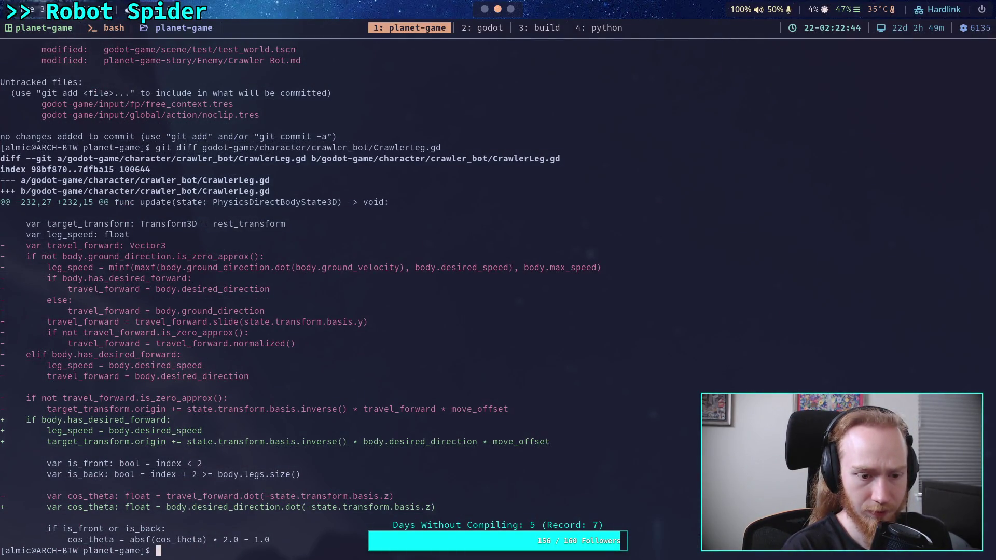
key("super+2")
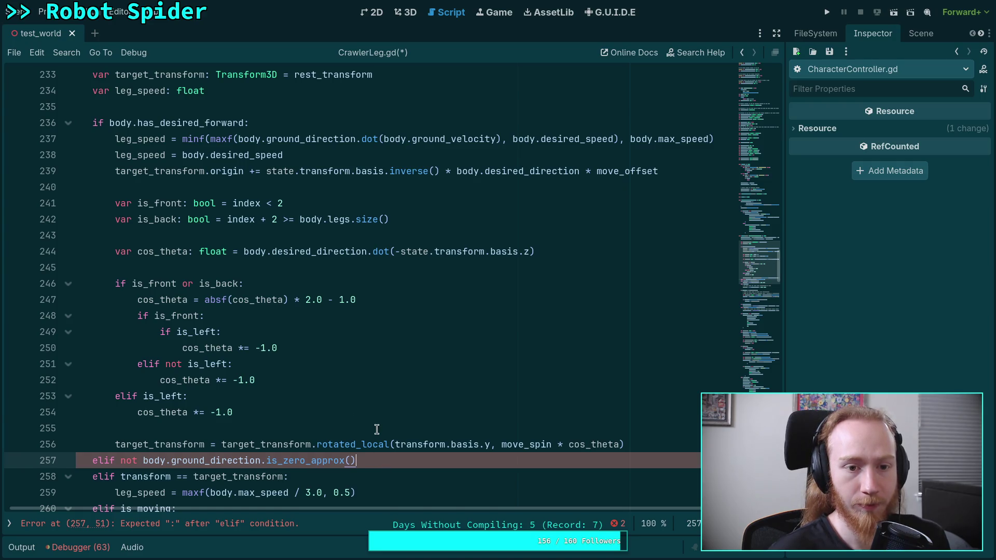
Step: Move the minf leg_speed line under the new elif branch and remove the empty line
scroll(405, 438, "down", 1)
type(":")
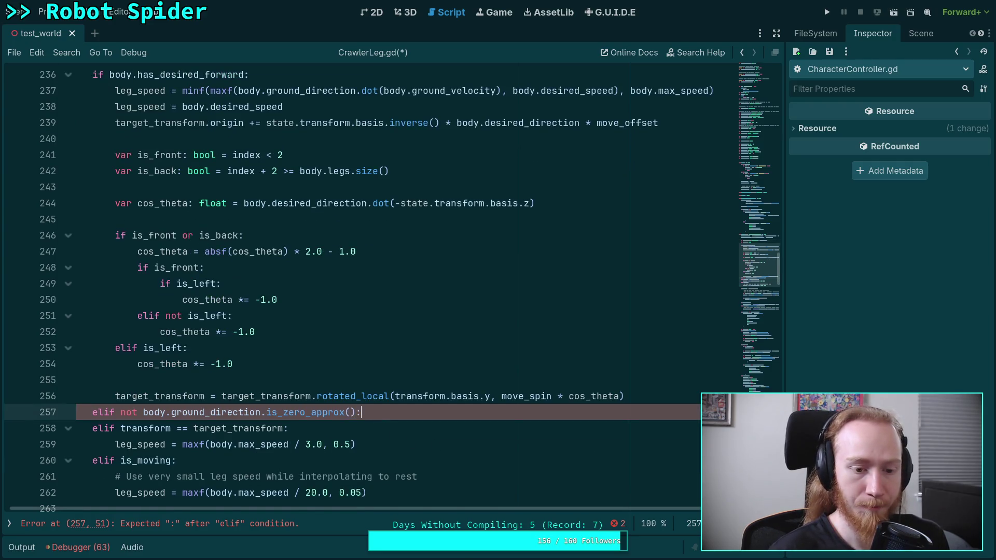
key("Return")
left_click(225, 90)
key("alt+Down")
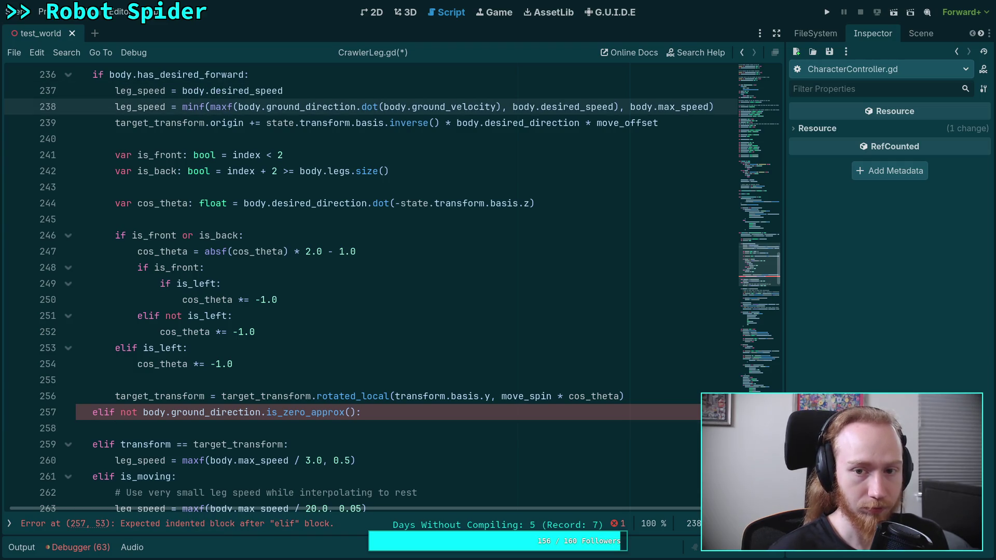
key("alt+Down")
key("alt+Down")
key("alt+Down")
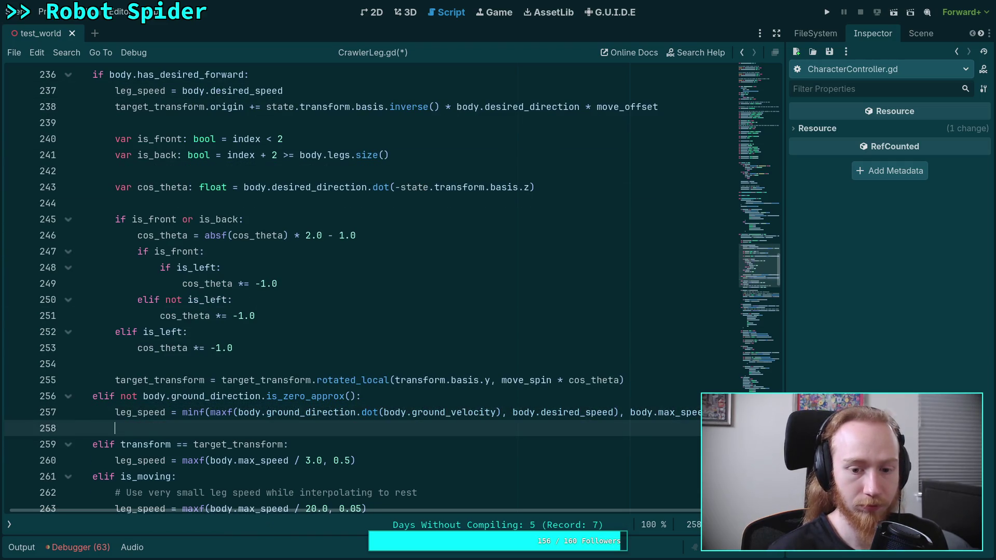
key("BackSpace")
key("BackSpace")
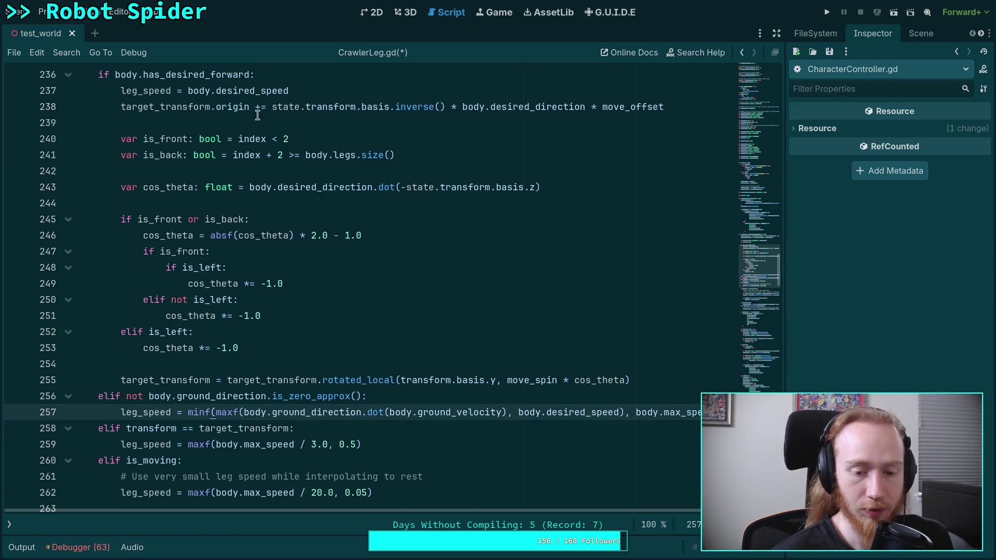
Step: Review the ground_direction dot-product expression on line 257 and save the script
left_click_drag(244, 412, 623, 413)
left_click(516, 415)
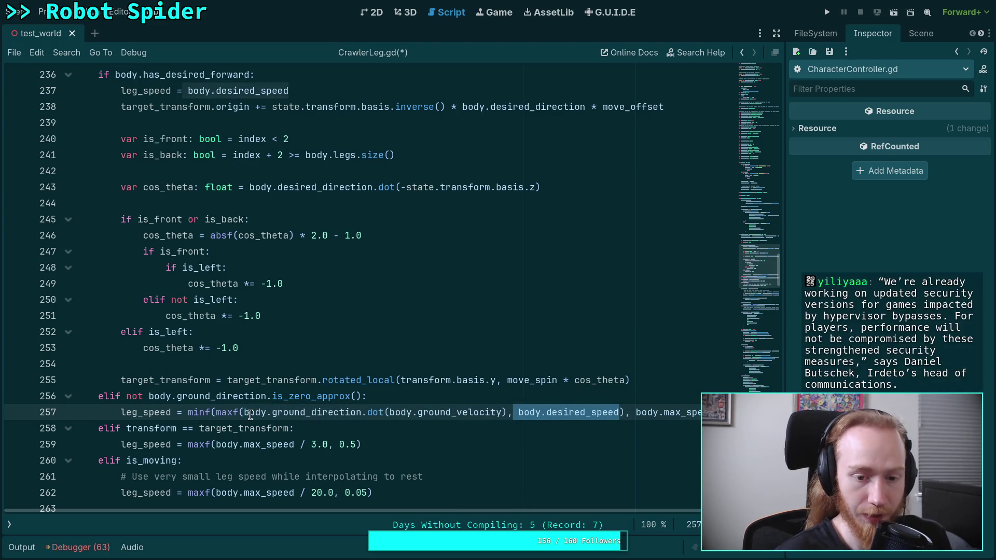
left_click_drag(247, 412, 506, 412)
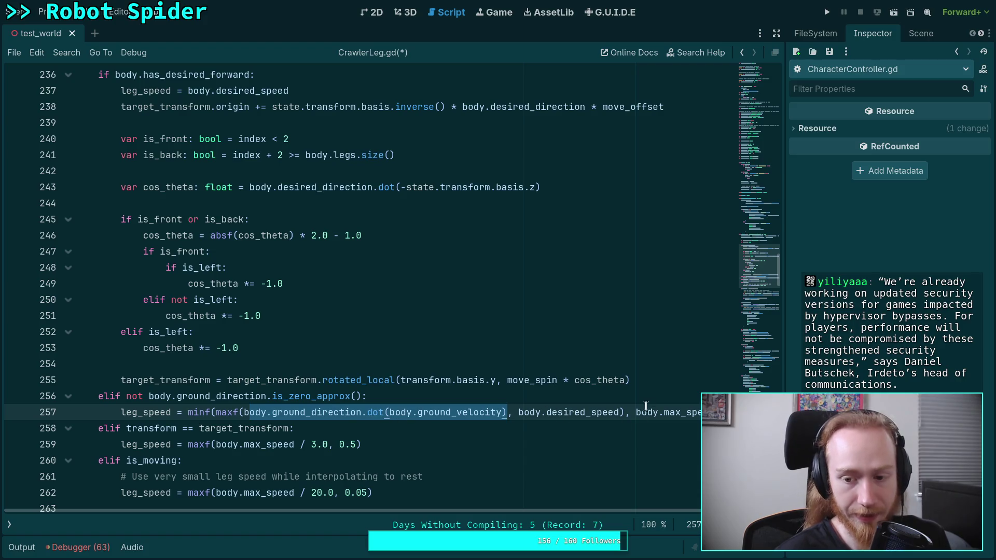
left_click(666, 410)
key("ctrl+s")
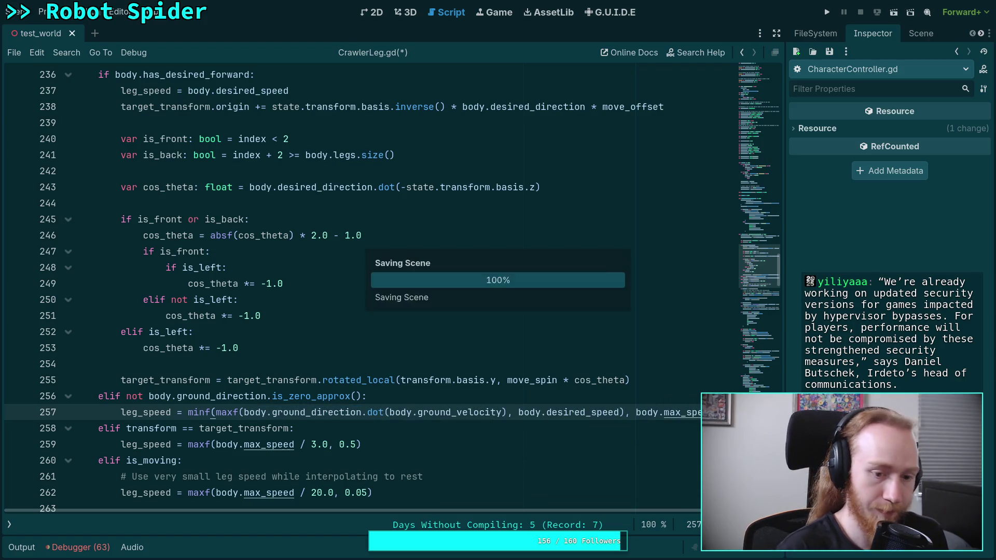
left_click(832, 18)
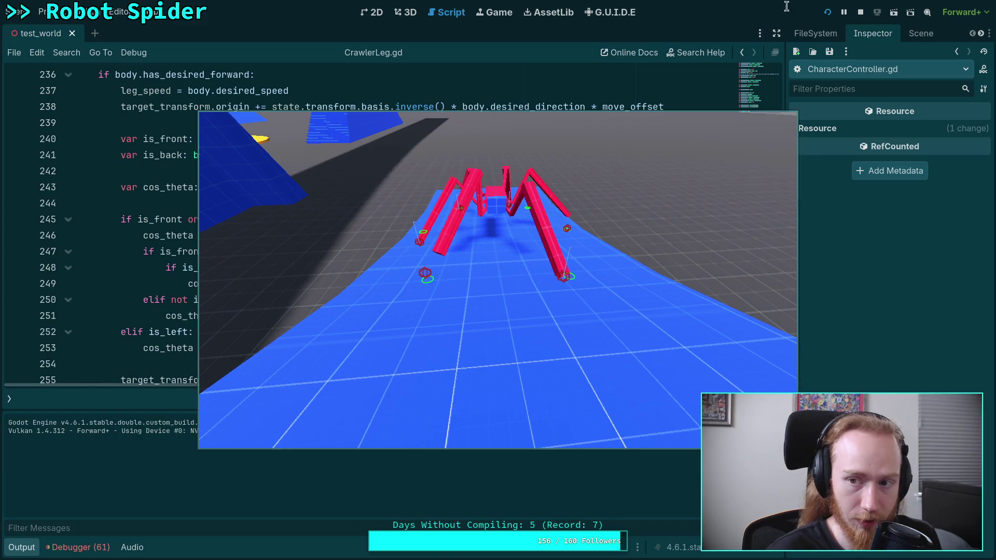
Step: Stop the game, hide the output log, rerun and stop it, then view the 3D scene
left_click(863, 11)
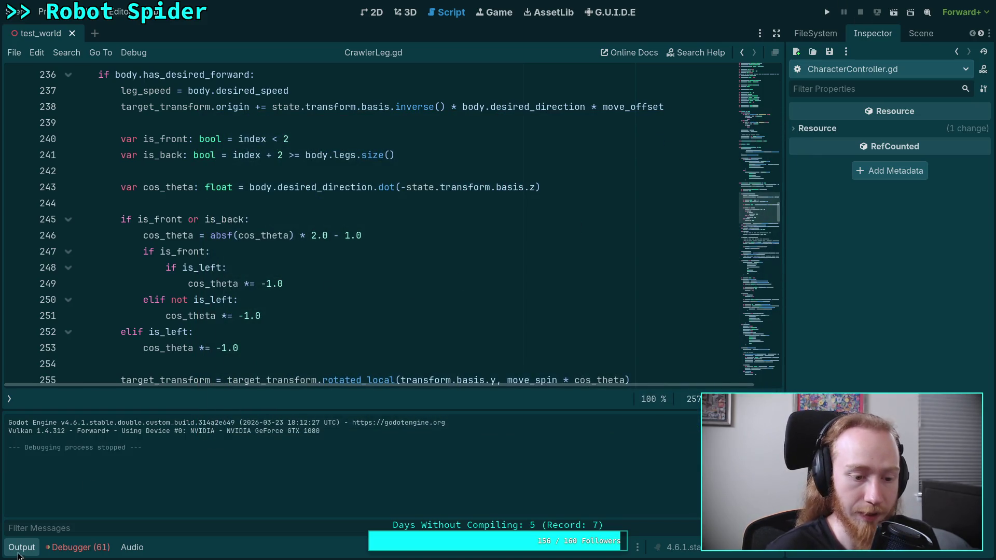
key("ctrl+j")
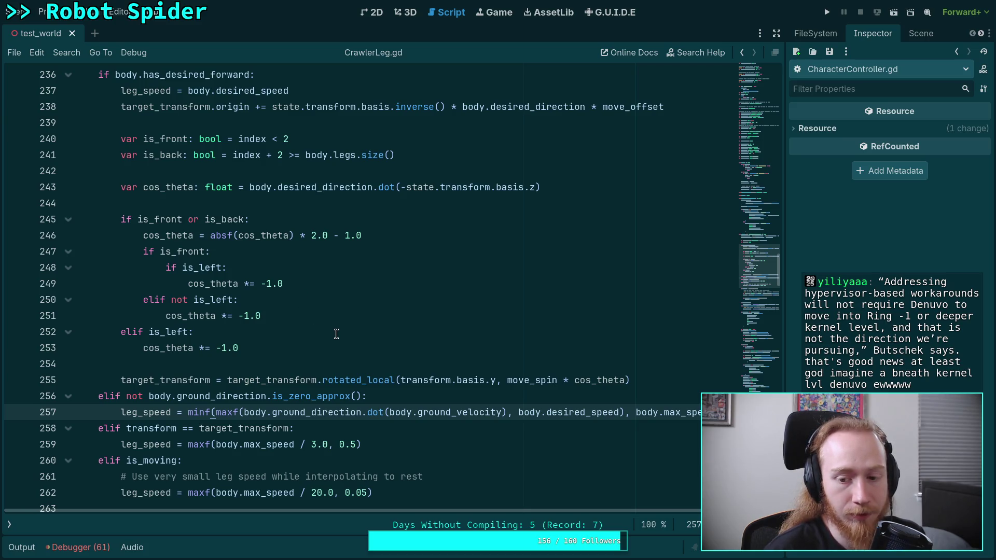
left_click(827, 12)
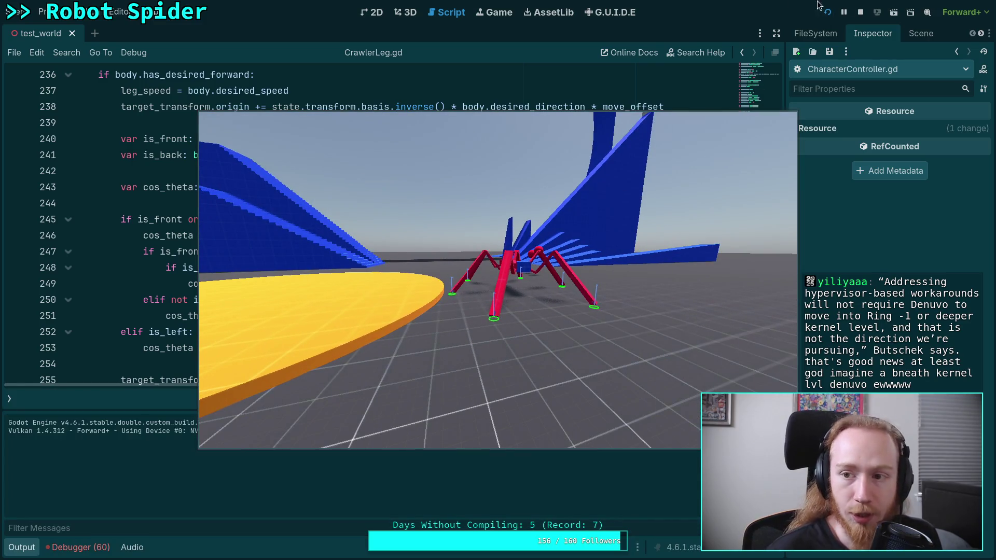
left_click(860, 12)
left_click(406, 12)
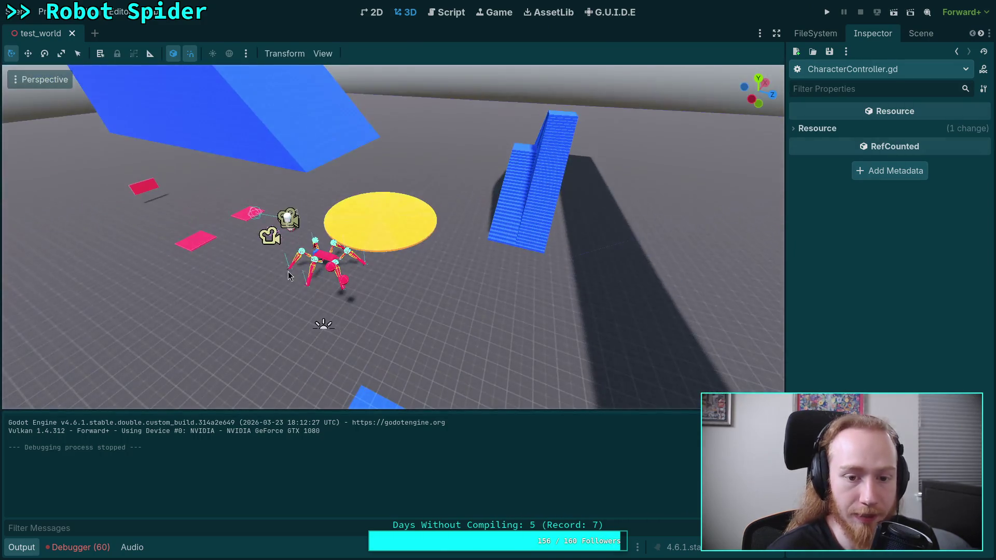
Step: Rotate the CrawlerBot spider and reposition it, sliding it along the Z axis
left_click(321, 262)
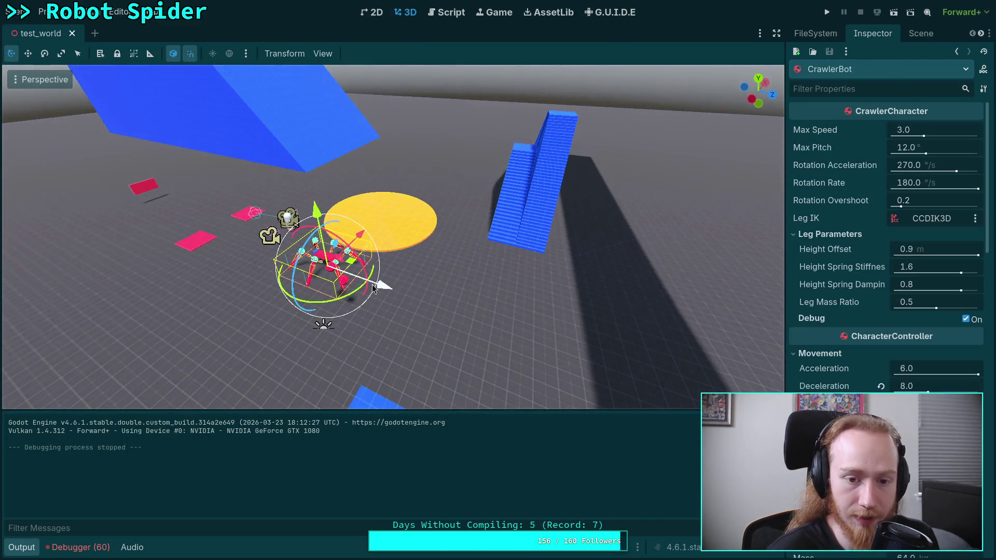
mouse_move(356, 291)
left_mouse_down()
mouse_move(300, 242)
mouse_move(645, 356)
left_mouse_up()
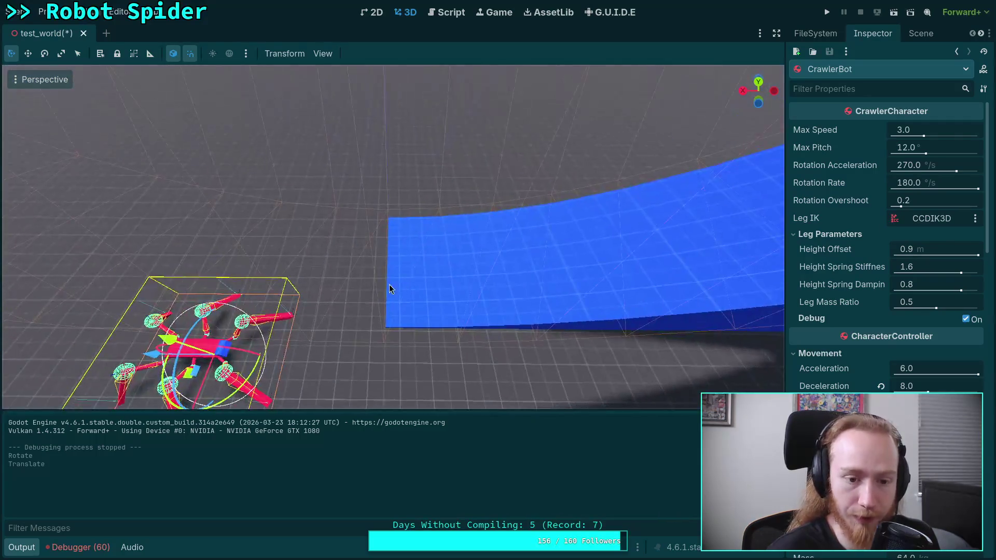
mouse_move(197, 363)
left_mouse_down()
mouse_move(234, 278)
mouse_move(300, 262)
mouse_move(311, 238)
left_mouse_up()
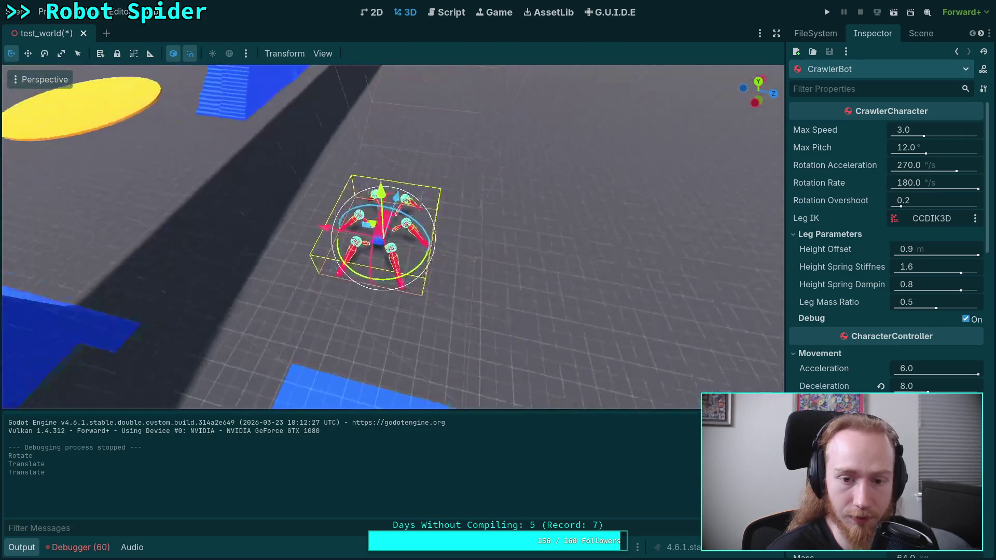
key("g")
key("z")
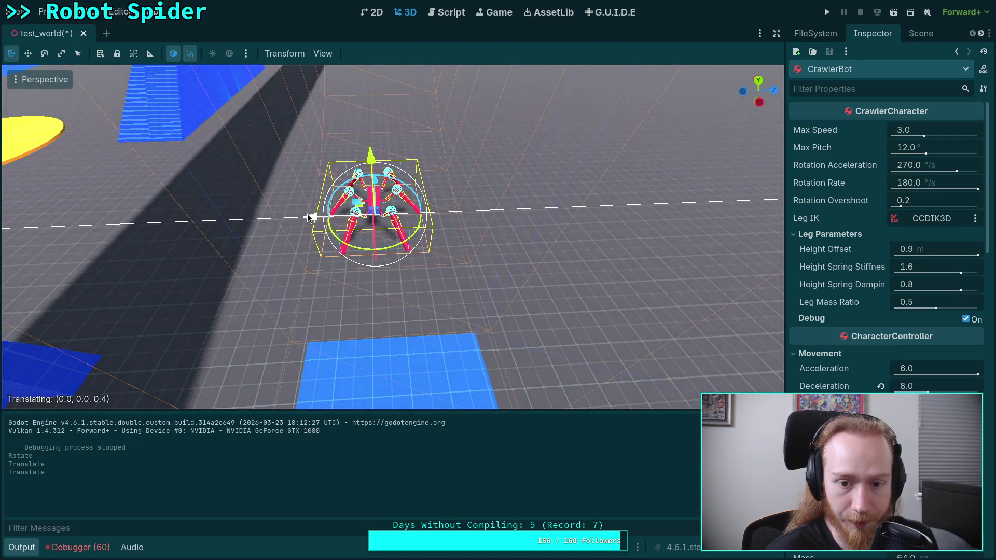
left_click(316, 214)
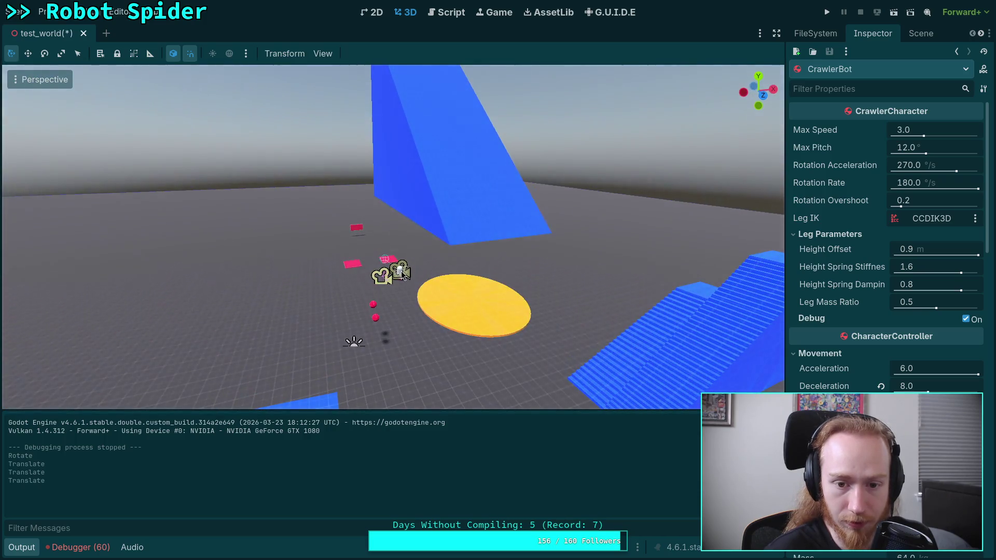
Step: Select the Player and move it along the Z axis
left_click(406, 281)
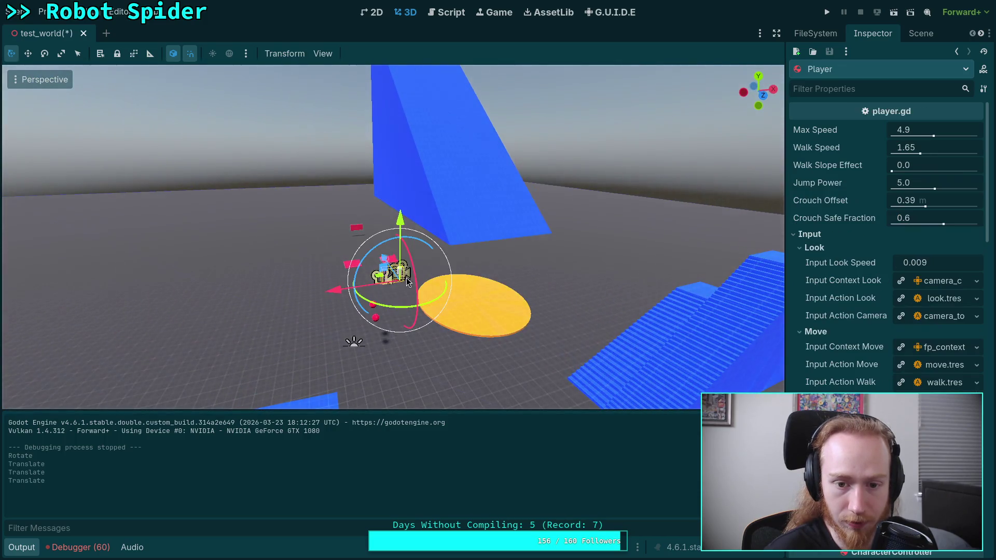
key("g")
key("z")
key("Return")
key("f")
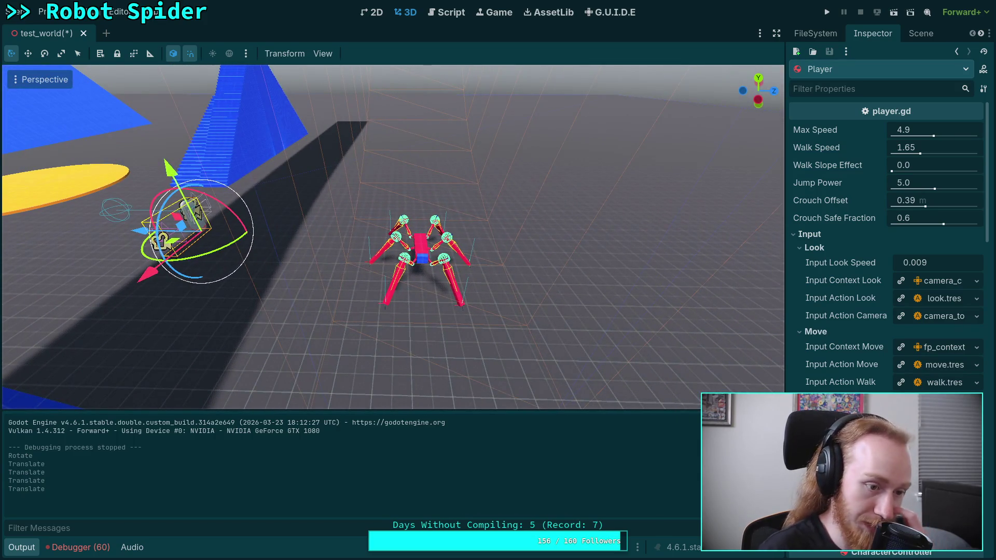
key("g")
left_click(120, 318)
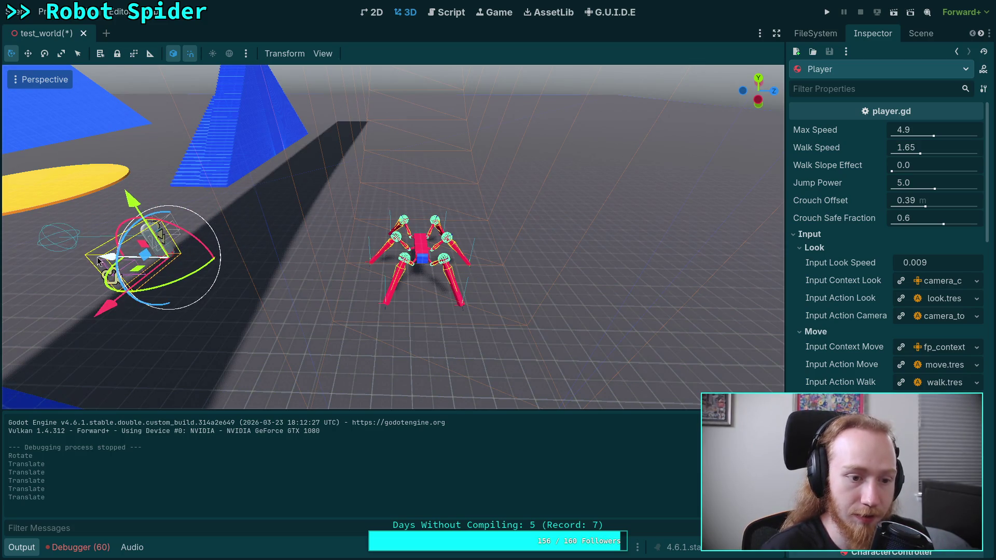
key("g")
key("z")
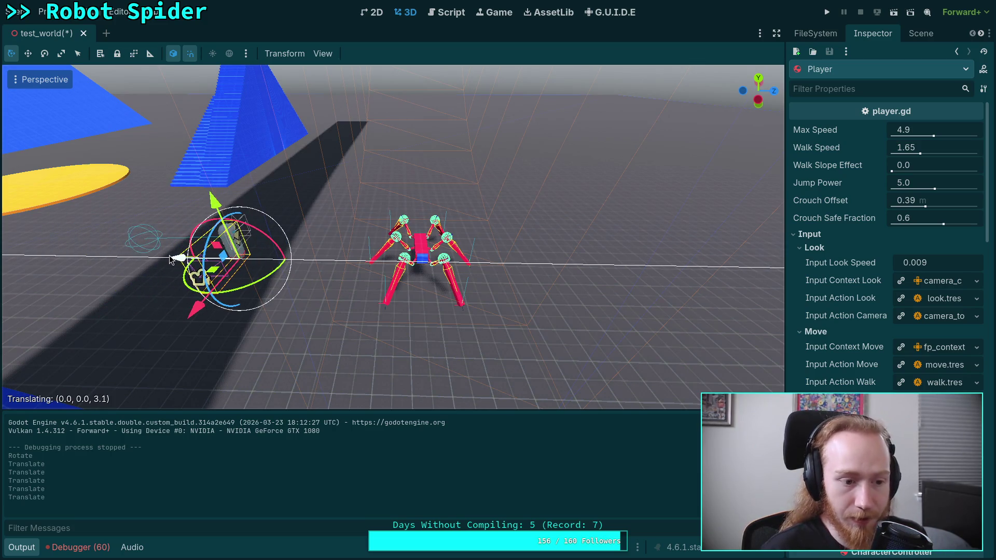
left_click(169, 256)
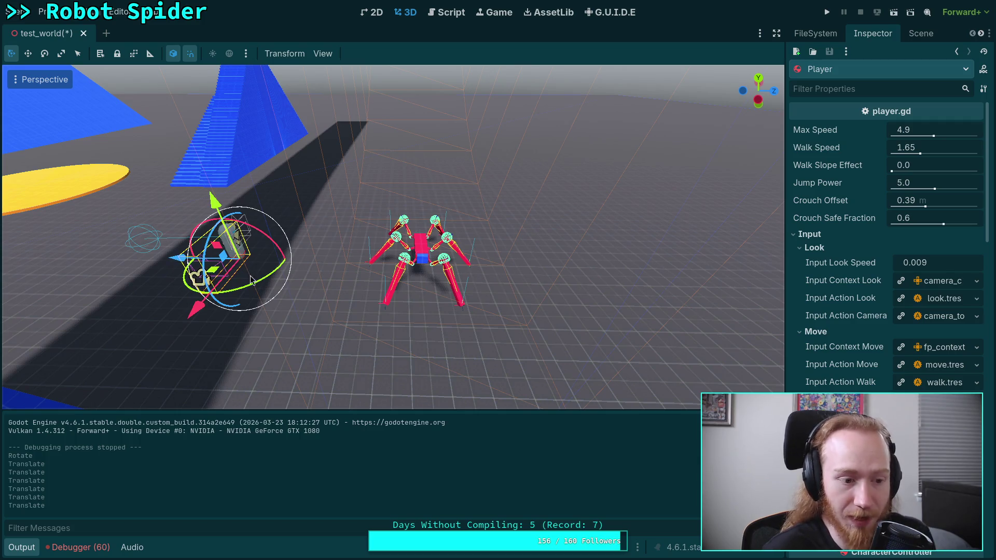
Step: Turn the Player 90° about Y and drop it just in front of the spider
key("r")
key("y")
left_click(304, 253)
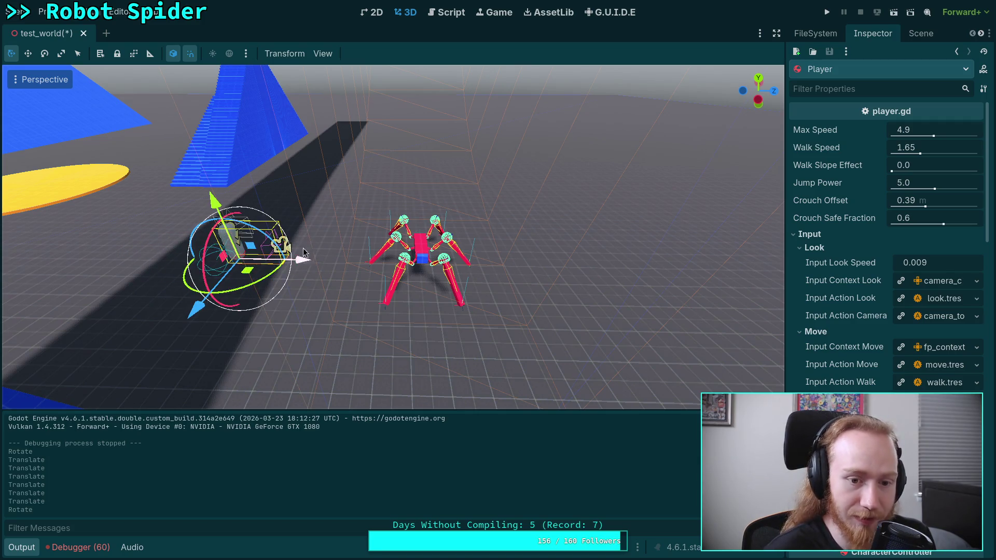
key("g")
left_click(457, 358)
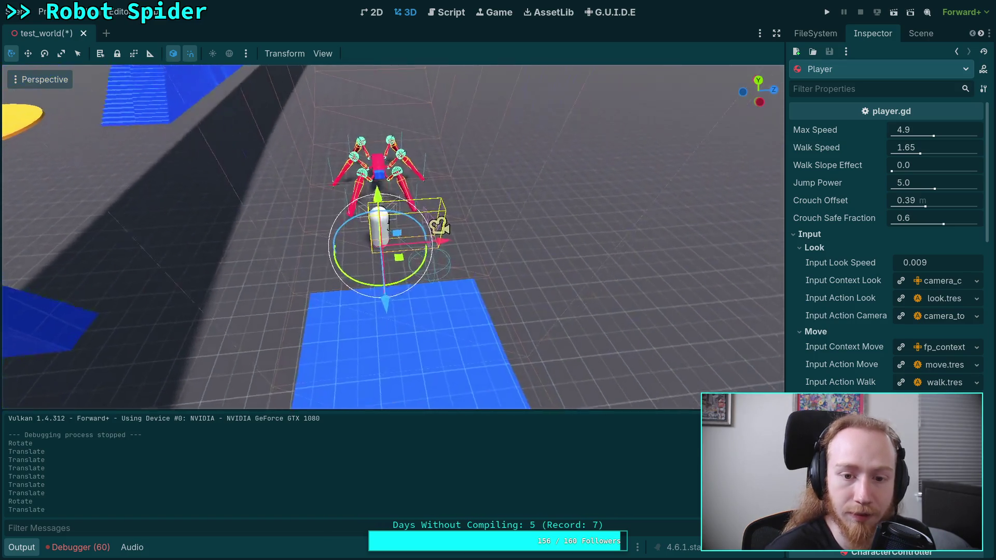
key("g")
key("shift+y")
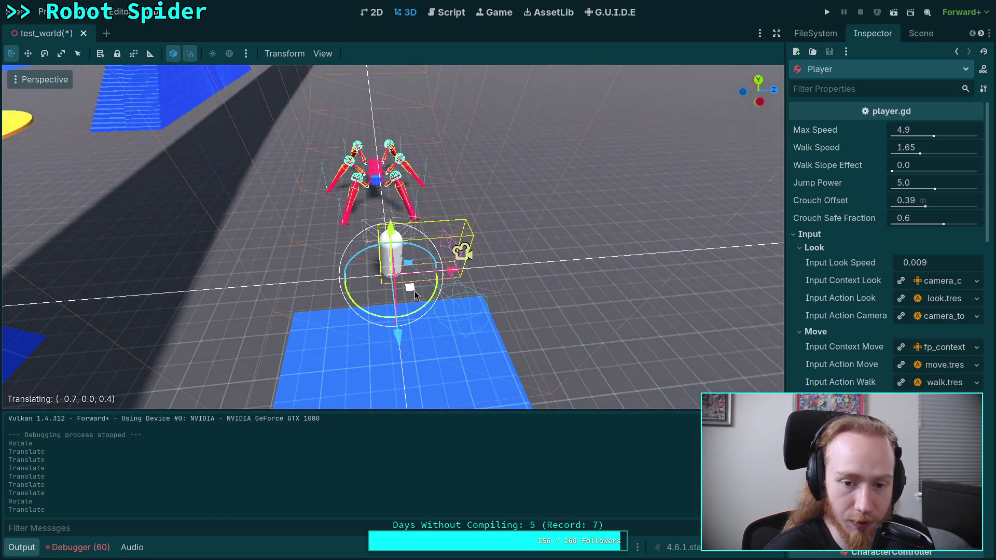
left_click(410, 295)
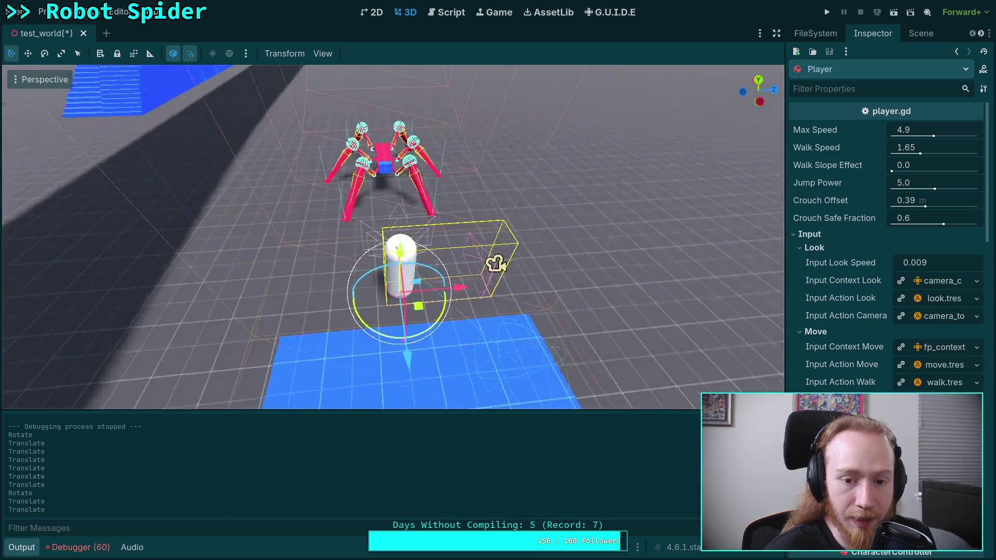
left_click_drag(442, 311, 430, 315)
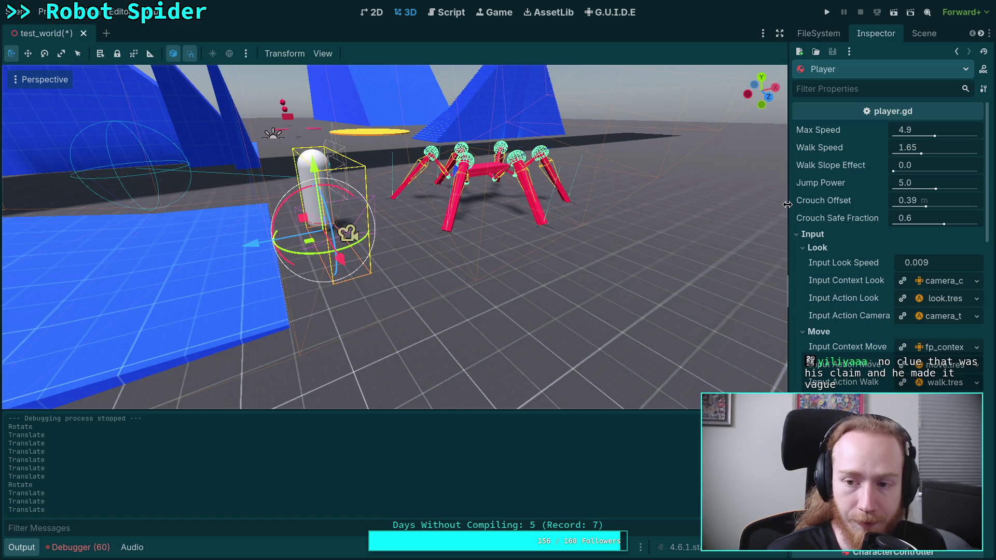
Step: Widen the 3D viewport and property panel, then switch to the CrawlerLeg.gd script
left_click_drag(787, 205, 789, 205)
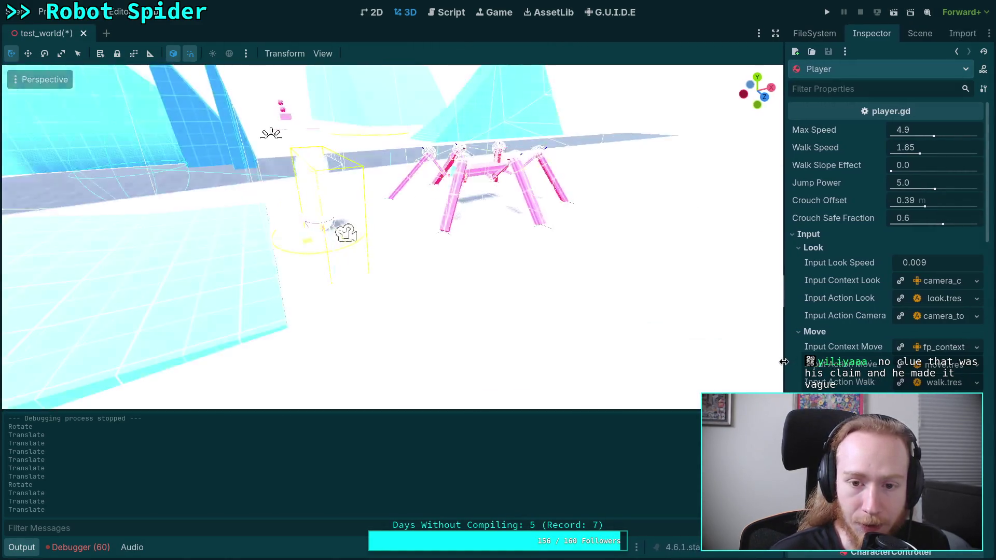
left_click_drag(791, 361, 784, 361)
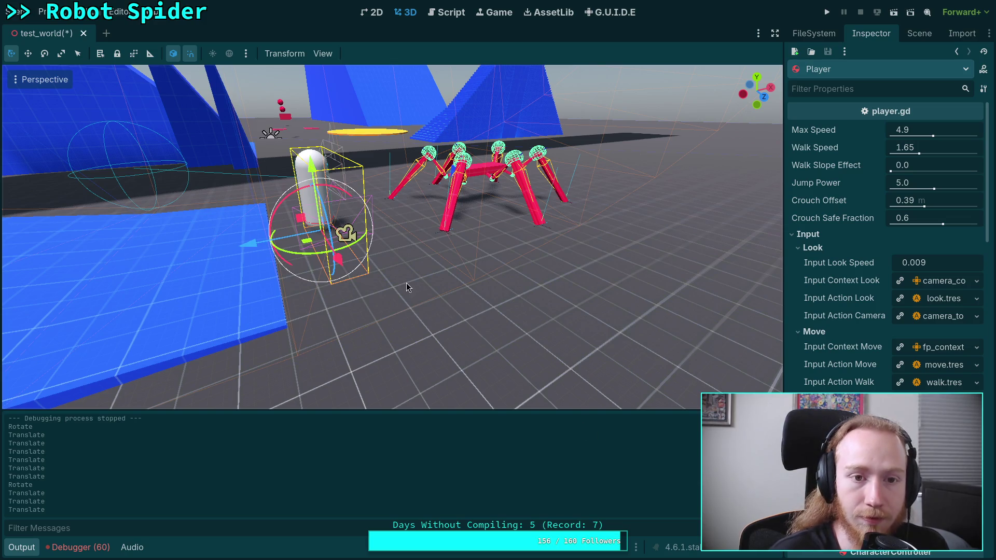
key("ctrl+F3")
Step: Bring the leg_speed line 257 and the is_moving branch at line 260 into view
scroll(405, 288, "up", 2)
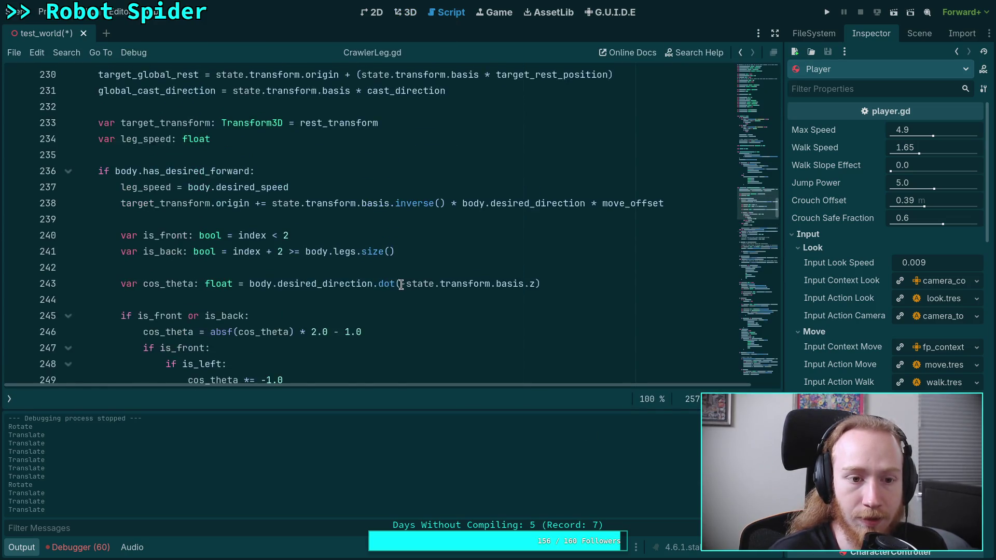
scroll(406, 287, "down", 4)
left_click(21, 548)
scroll(355, 423, "up", 1)
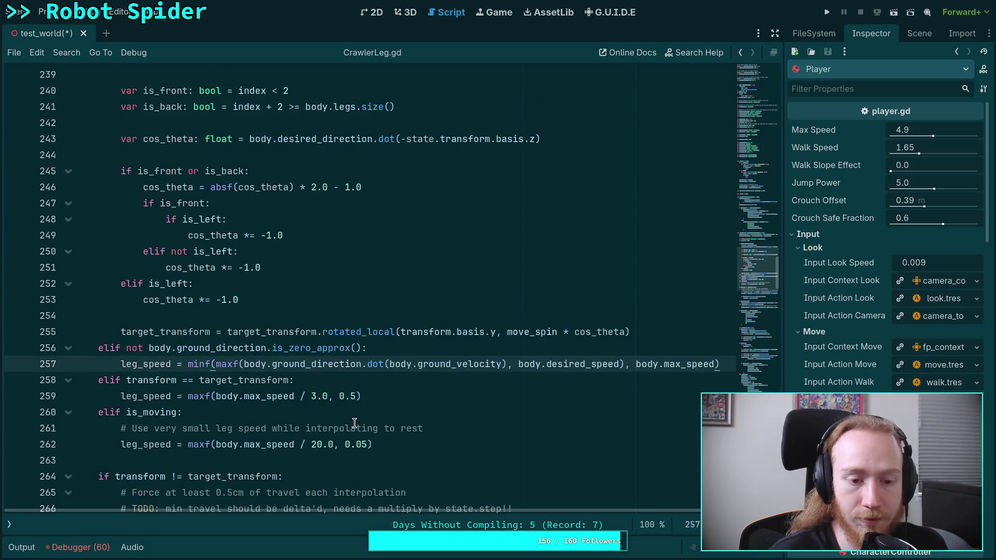
left_click(398, 411)
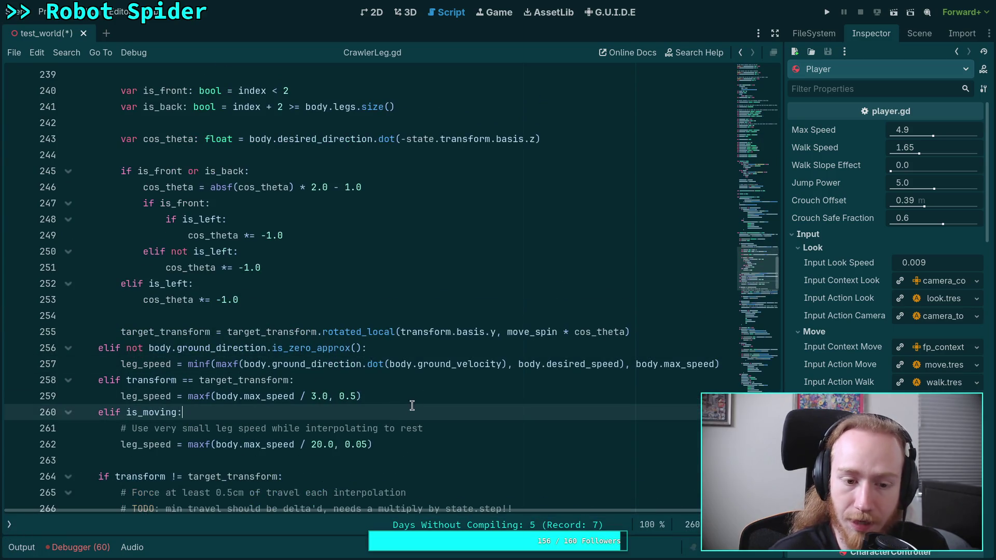
left_click(710, 360)
left_click(176, 364)
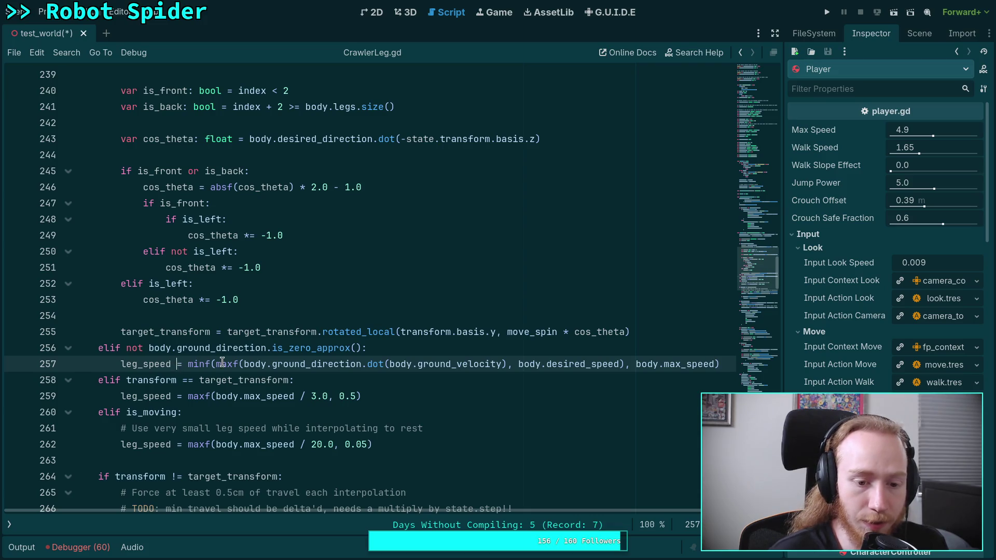
Step: Examine the ground_direction condition on line 256 and the maxf term on line 257
left_click_drag(134, 348, 488, 348)
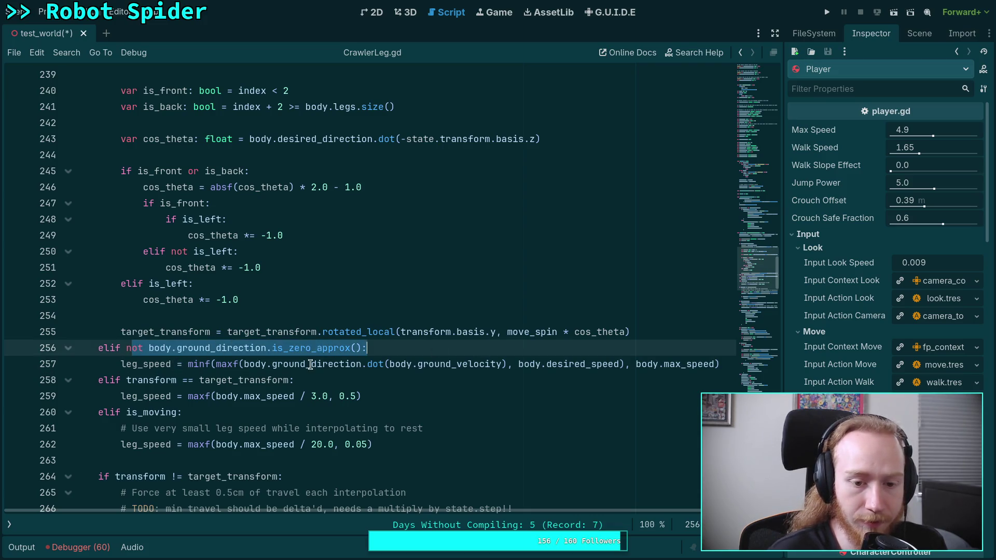
left_click(310, 365)
left_click(211, 364)
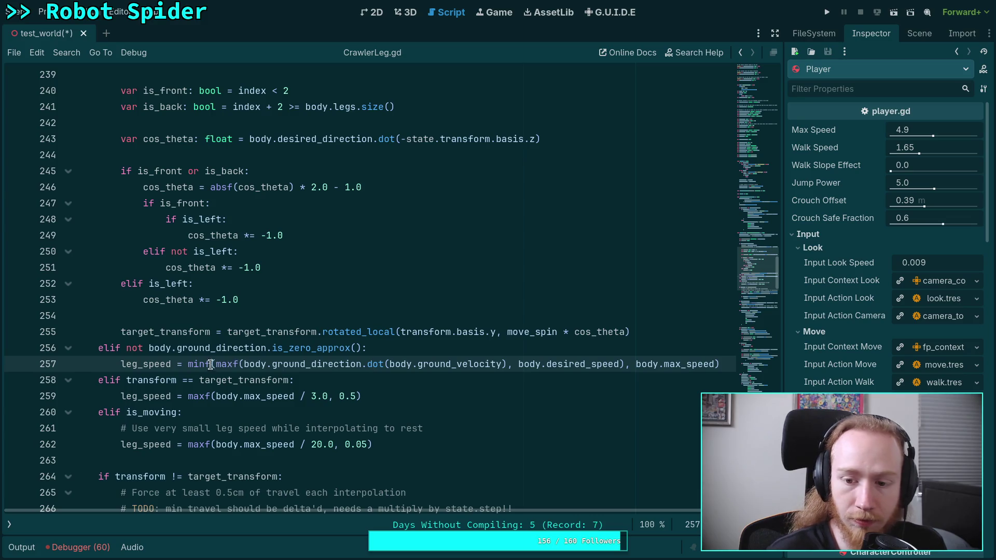
left_click_drag(216, 363, 506, 364)
left_click_drag(625, 363, 216, 363)
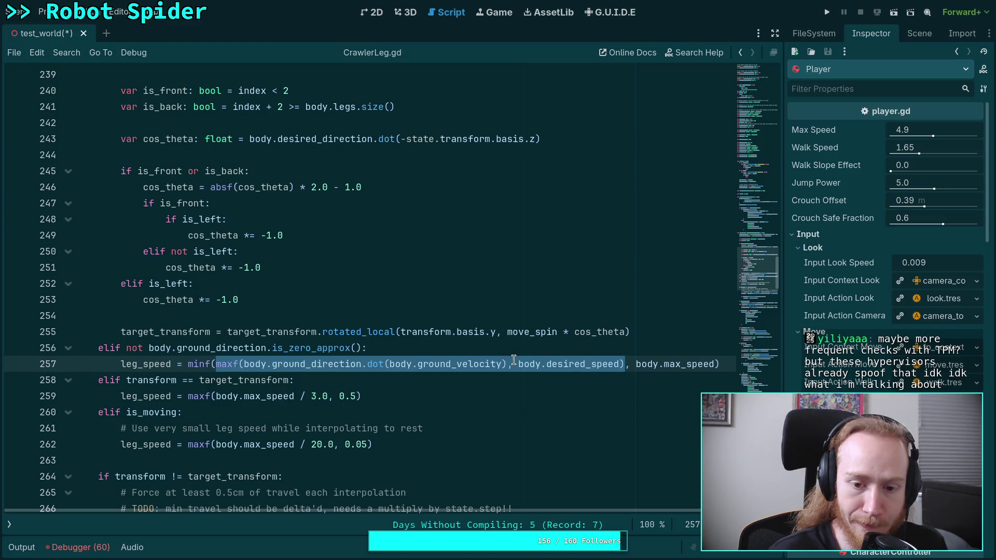
left_click(241, 366)
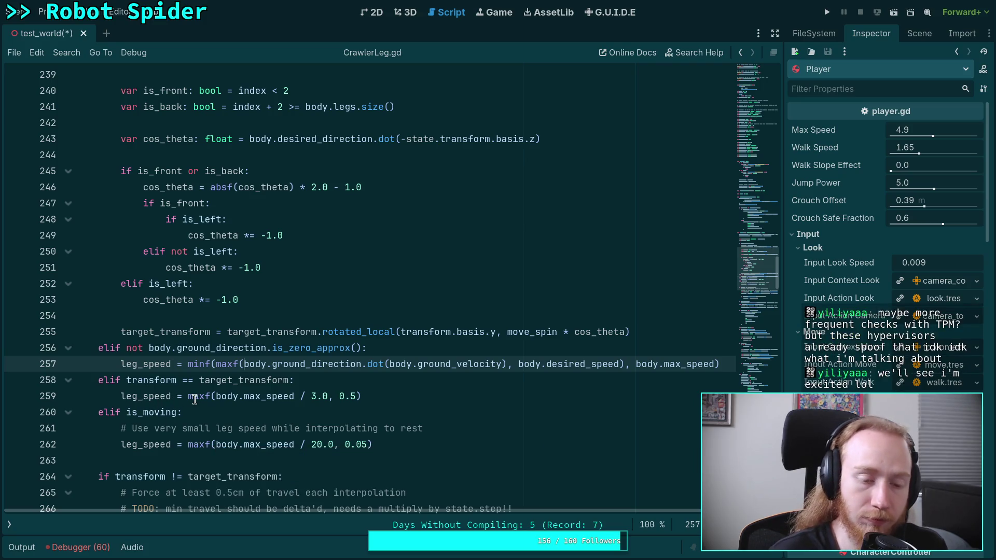
mouse_move(197, 398)
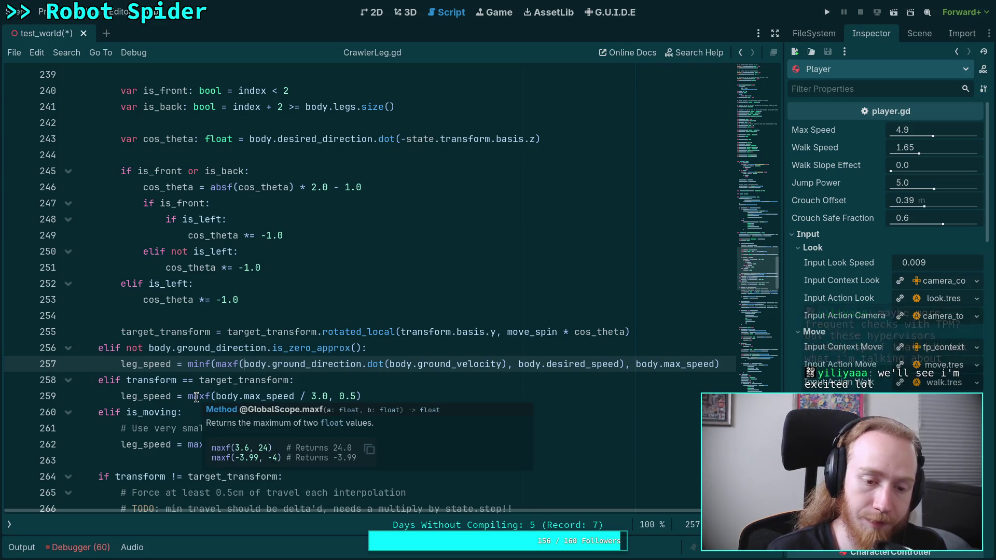
scroll(394, 363, "down", 1)
left_click(394, 363)
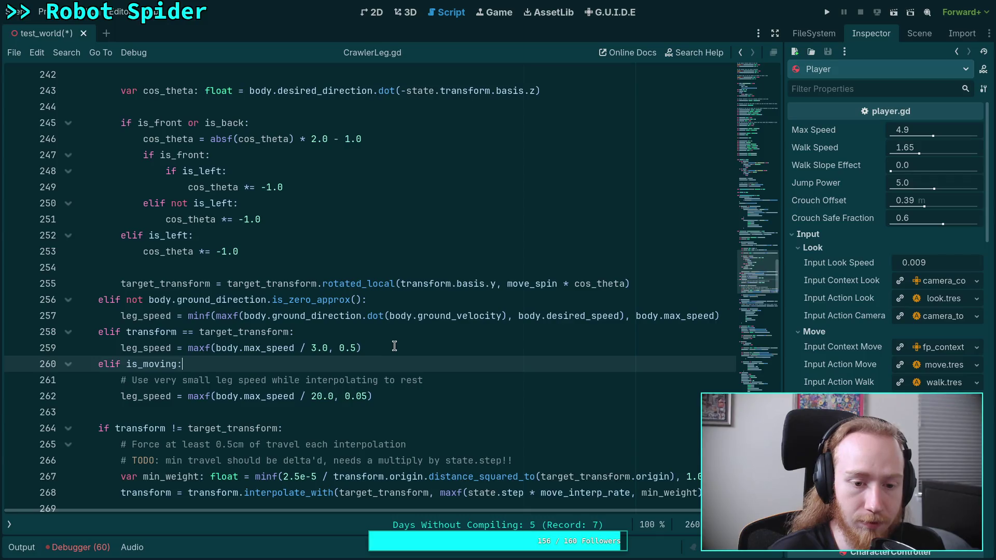
double_click(292, 346)
double_click(109, 333)
double_click(176, 333)
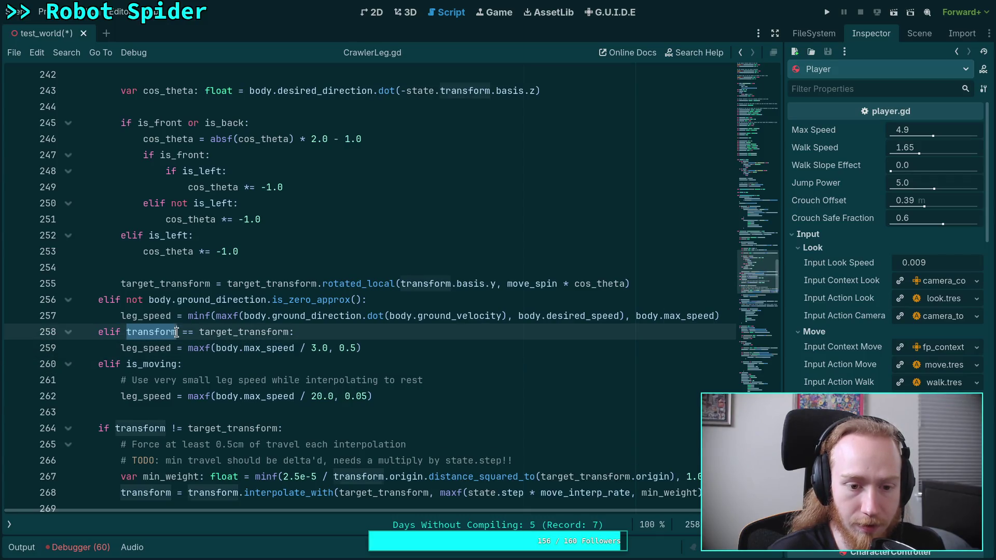
double_click(229, 330)
double_click(164, 332)
double_click(227, 329)
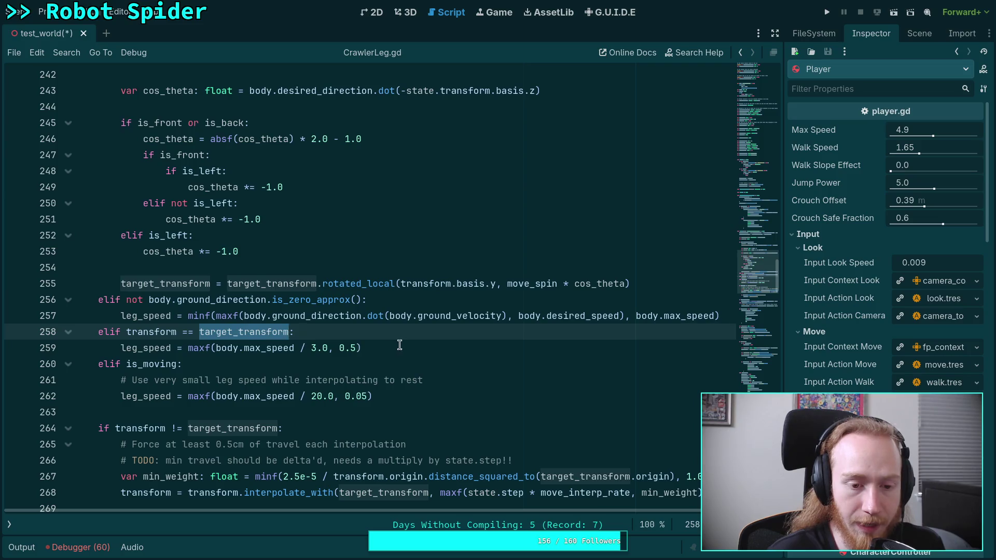
left_click_drag(400, 345, 99, 336)
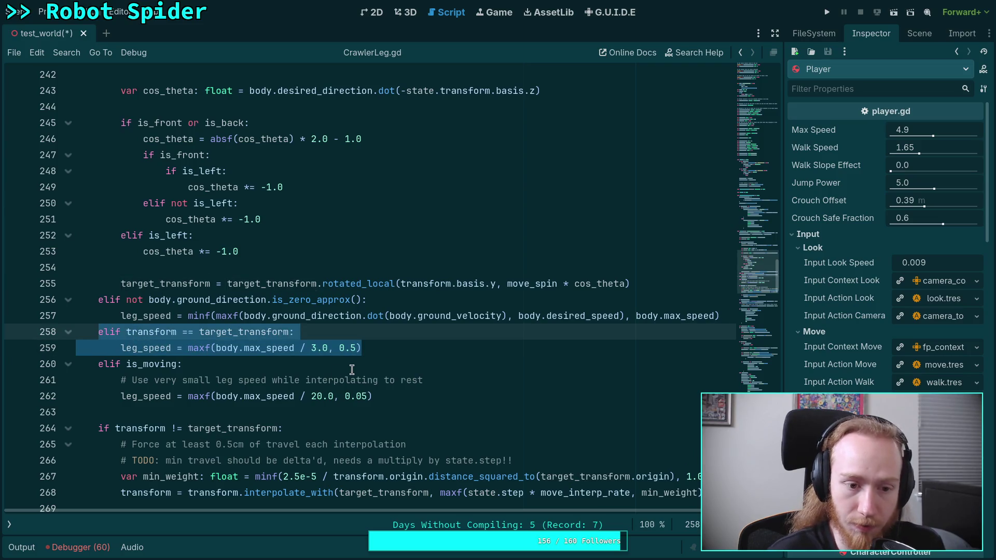
scroll(352, 370, "up", 1)
double_click(175, 335)
scroll(274, 331, "up", 3)
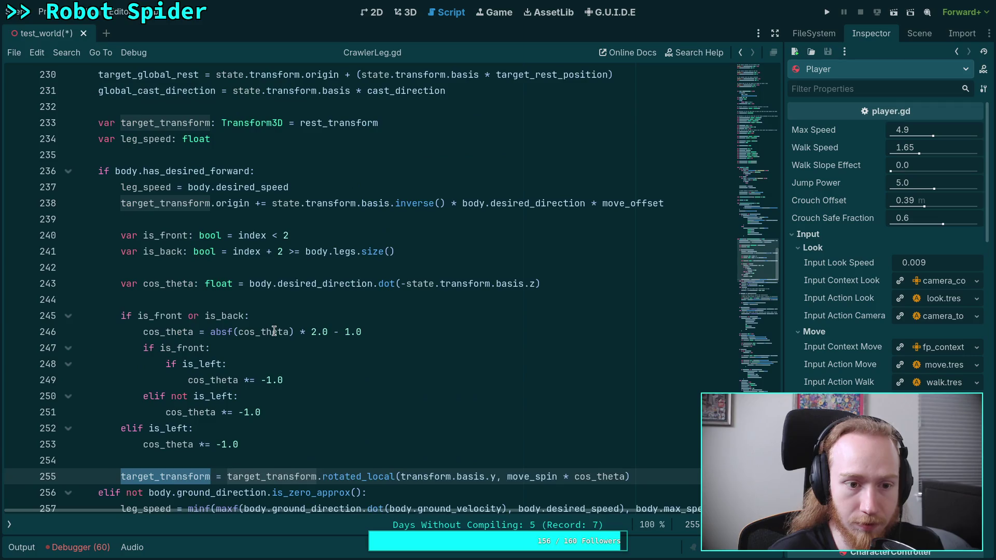
scroll(276, 332, "down", 2)
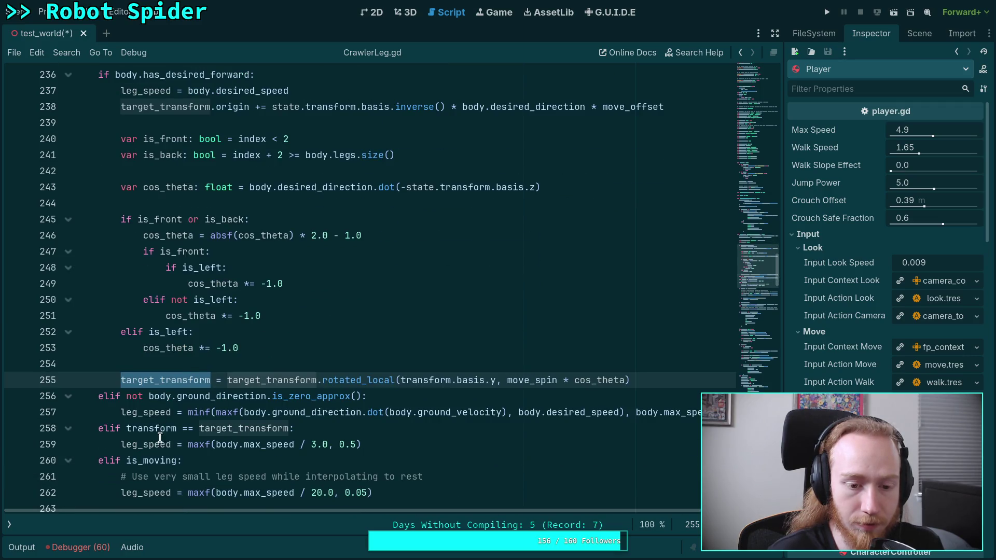
left_click_drag(383, 445, 97, 425)
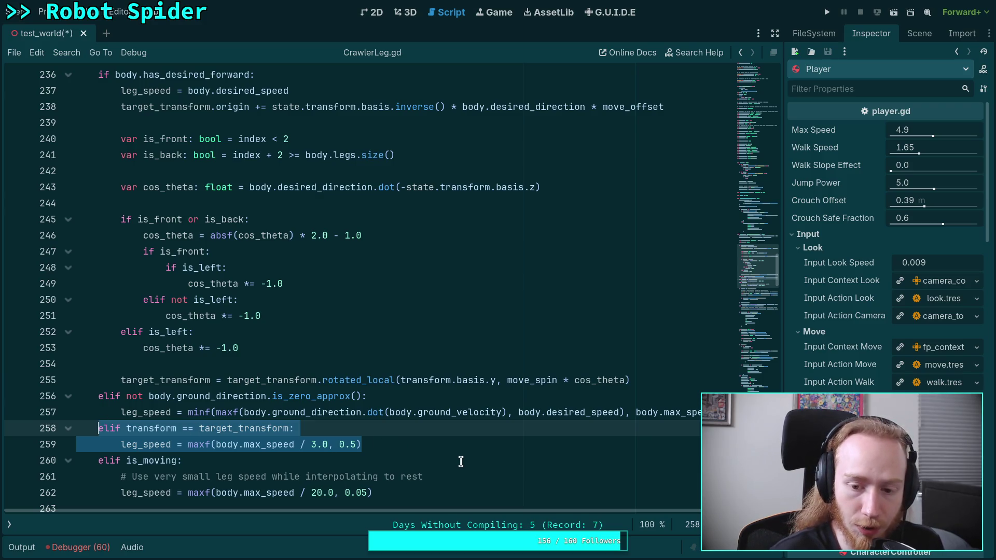
left_click(411, 450)
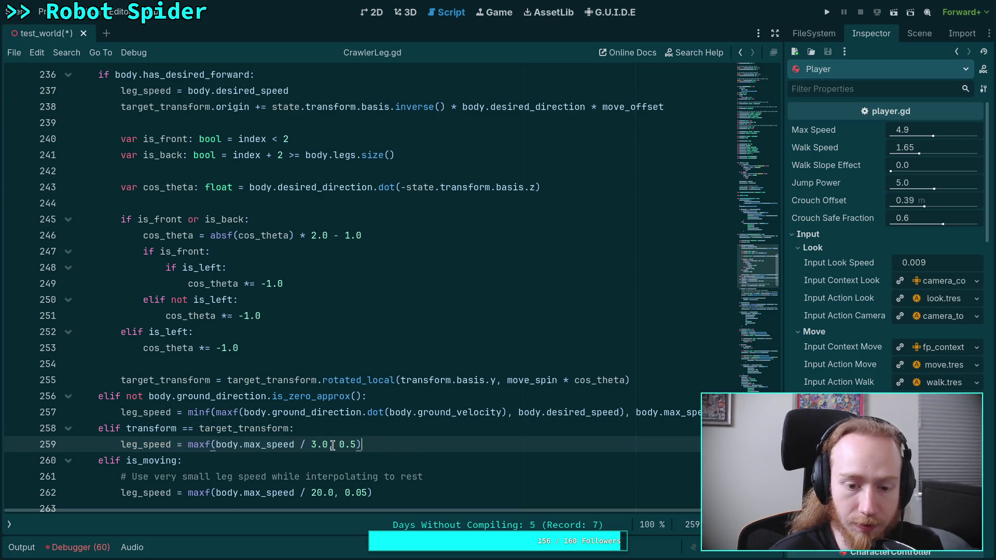
left_click(217, 445)
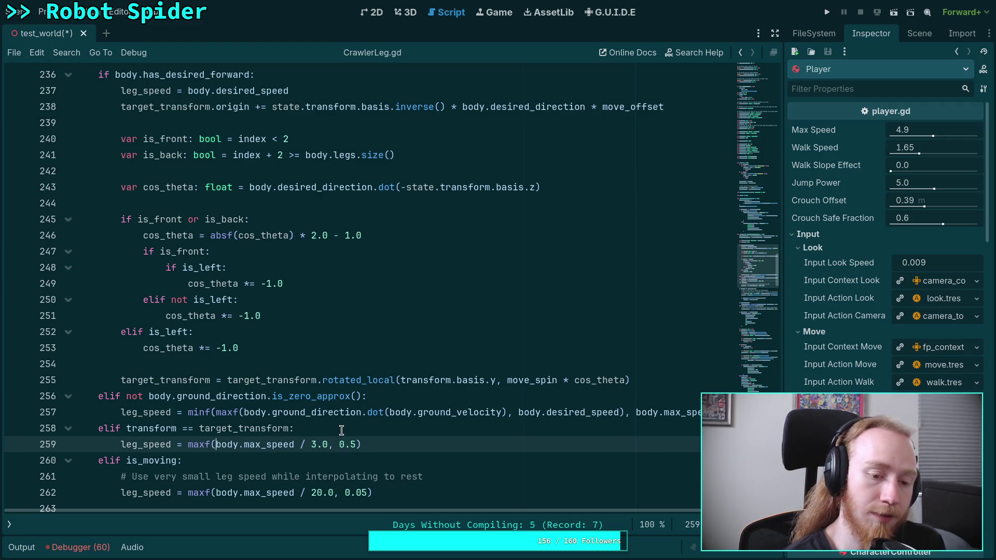
key("Return")
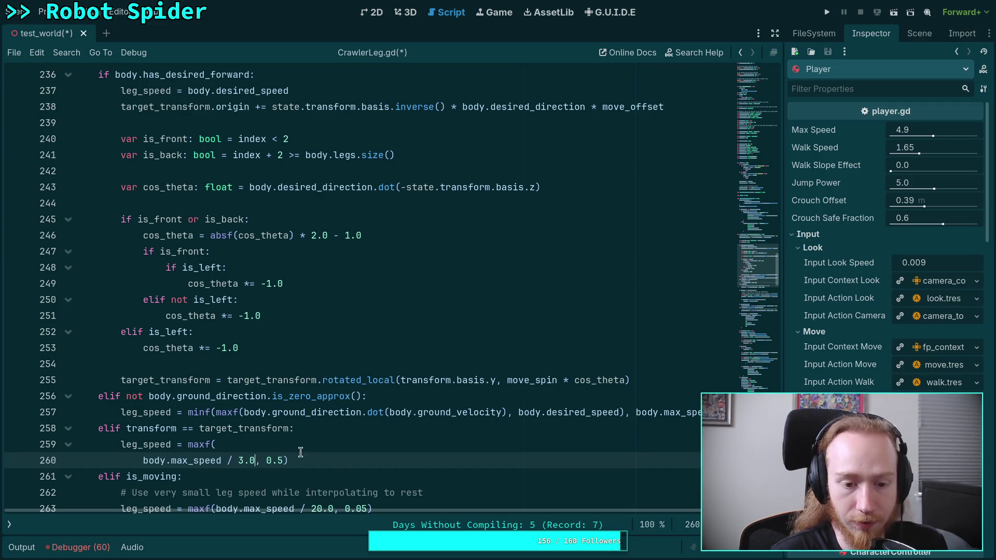
Step: Put the 0.5 argument and the closing parenthesis of the rest-state maxf on their own lines
scroll(375, 441, "down", 2)
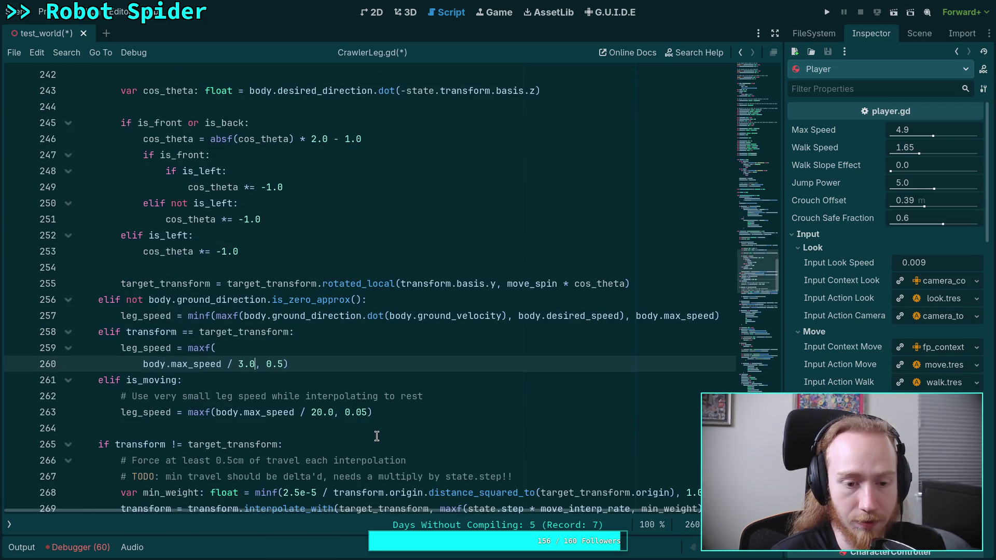
left_click(266, 365)
key("Return")
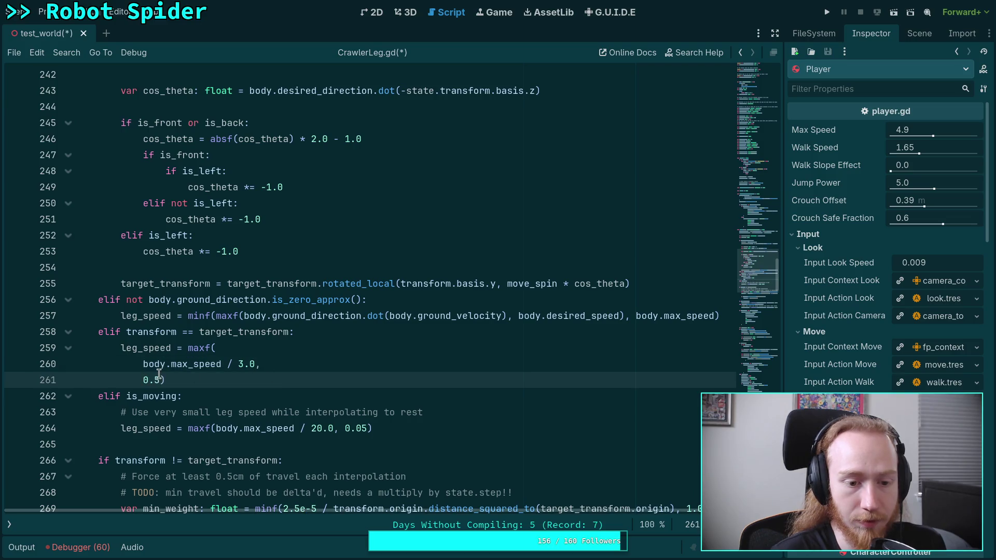
left_click(159, 377)
key("Return")
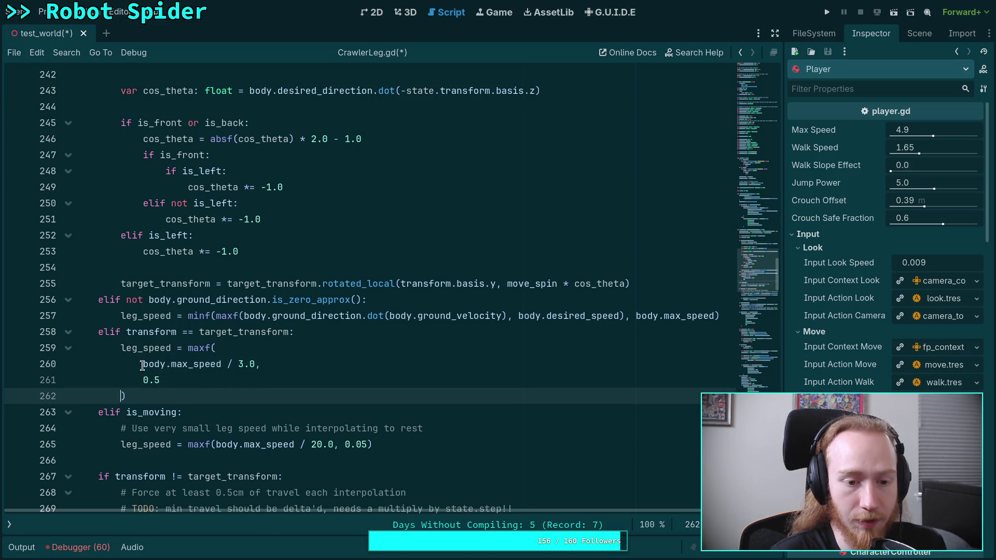
mouse_move(143, 364)
left_mouse_down()
mouse_move(265, 364)
mouse_move(254, 365)
left_mouse_up()
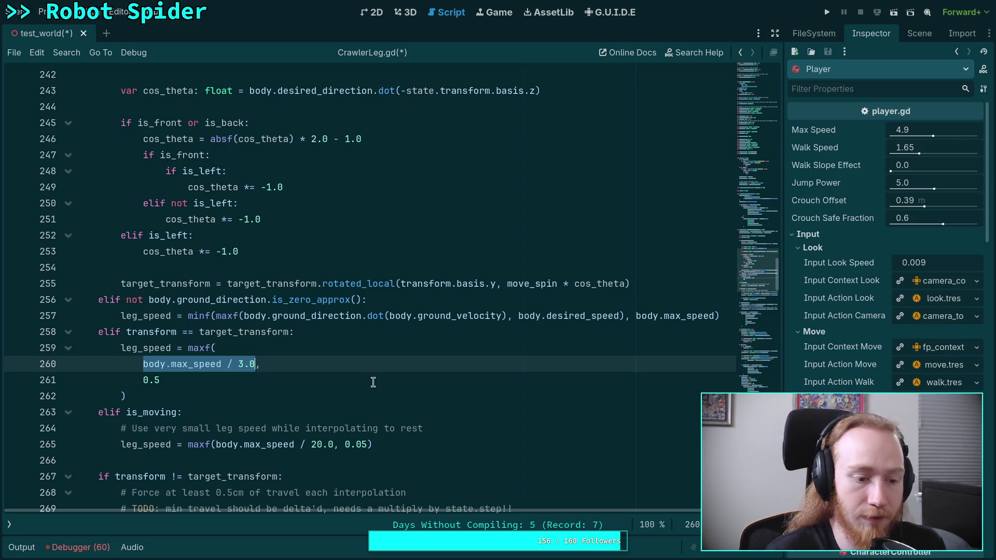
left_click(301, 374)
left_click(212, 404)
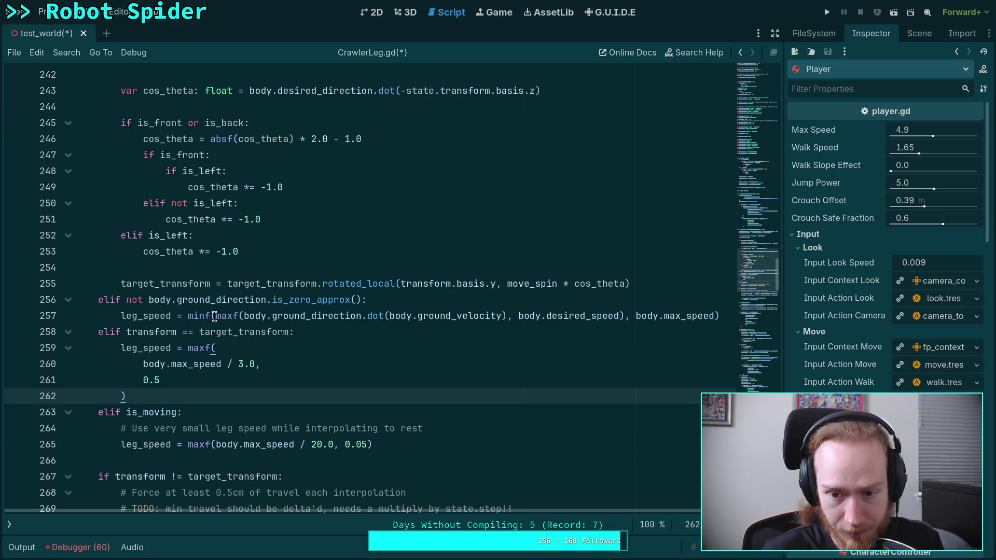
left_click(295, 362)
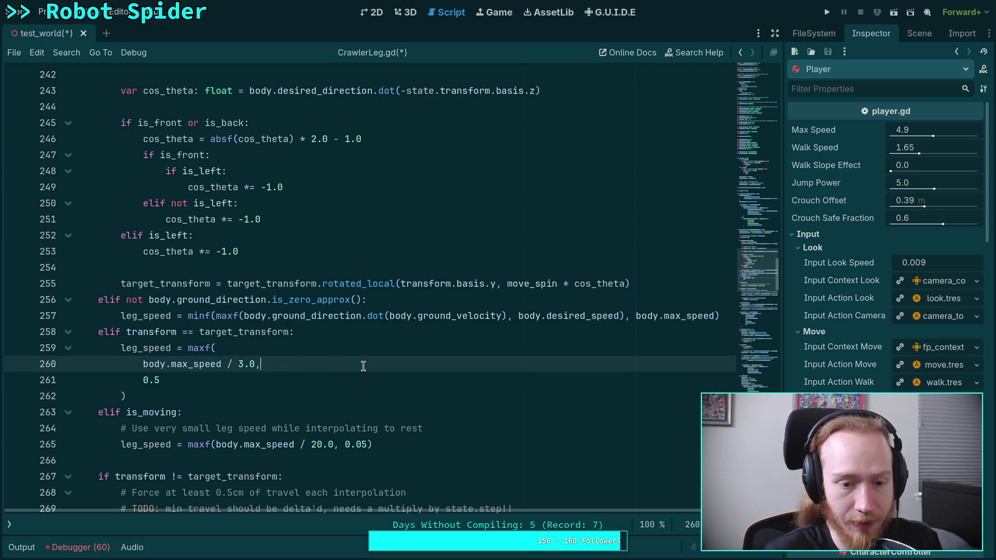
Step: Wrap body.max_speed / 3.0 in maxf() with body.desired_speed as the first argument
scroll(363, 356, "up", 3)
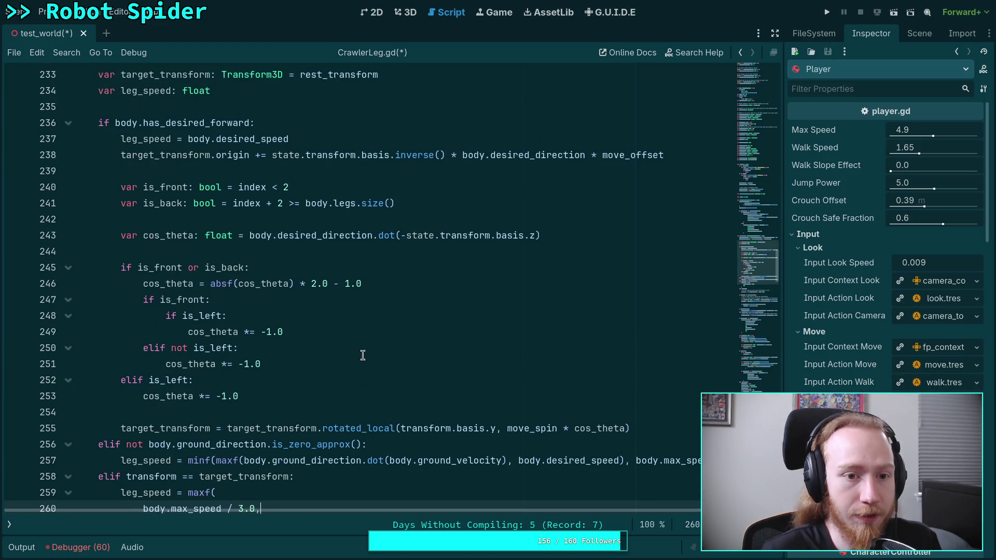
scroll(389, 344, "down", 3)
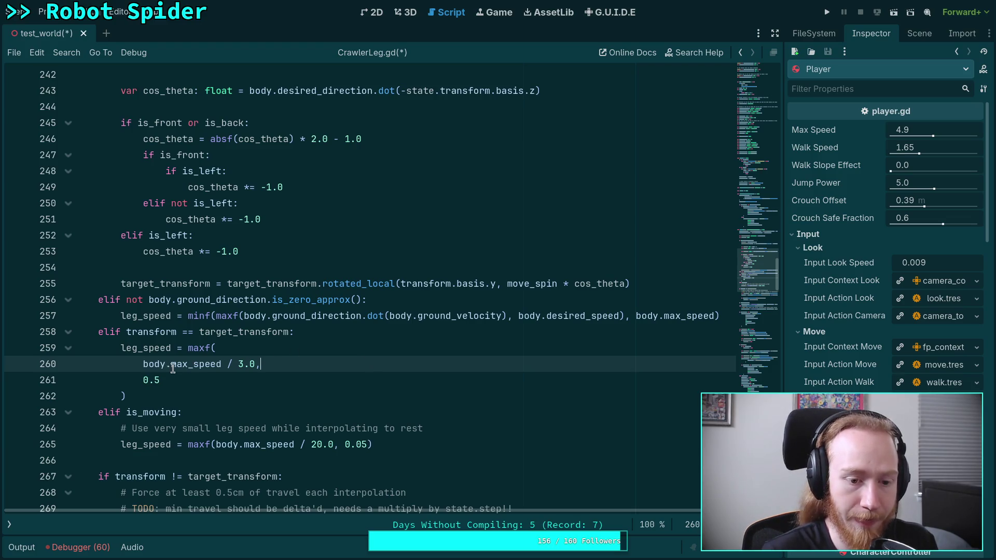
left_click_drag(145, 367, 256, 362)
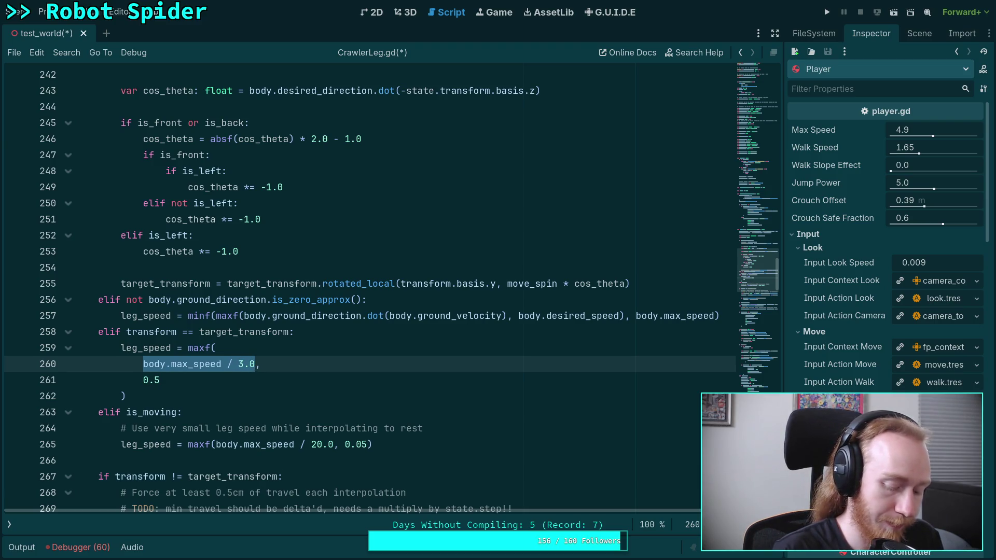
type("(")
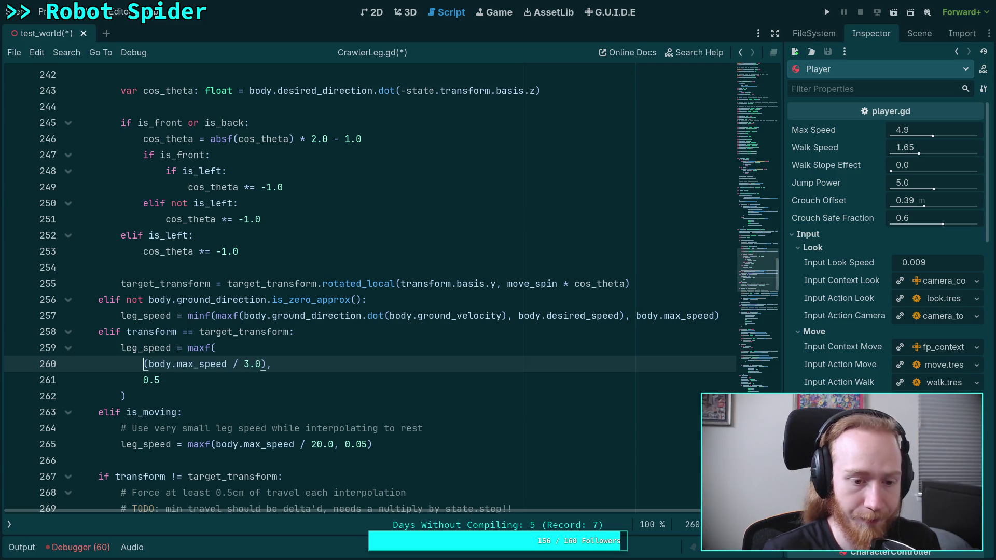
type("maxf")
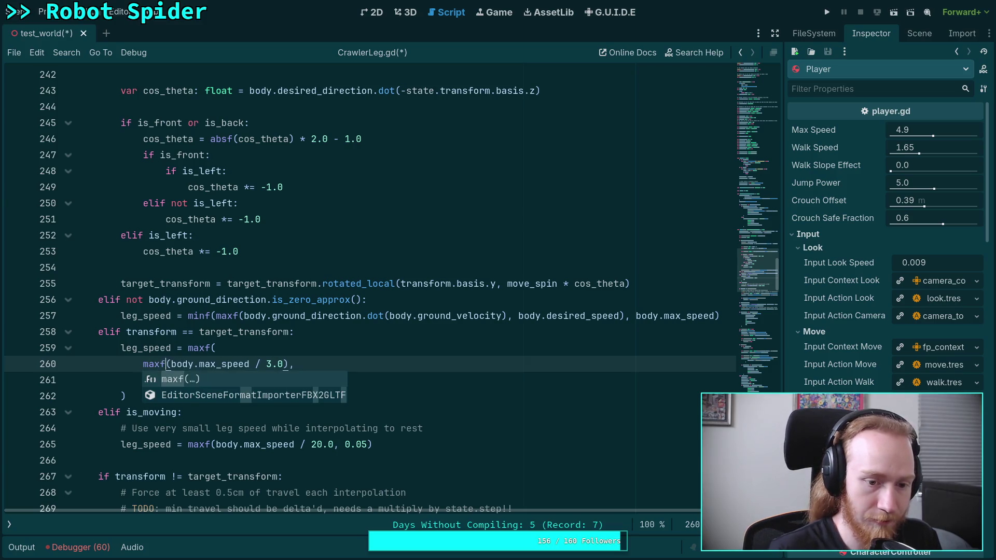
key("Escape")
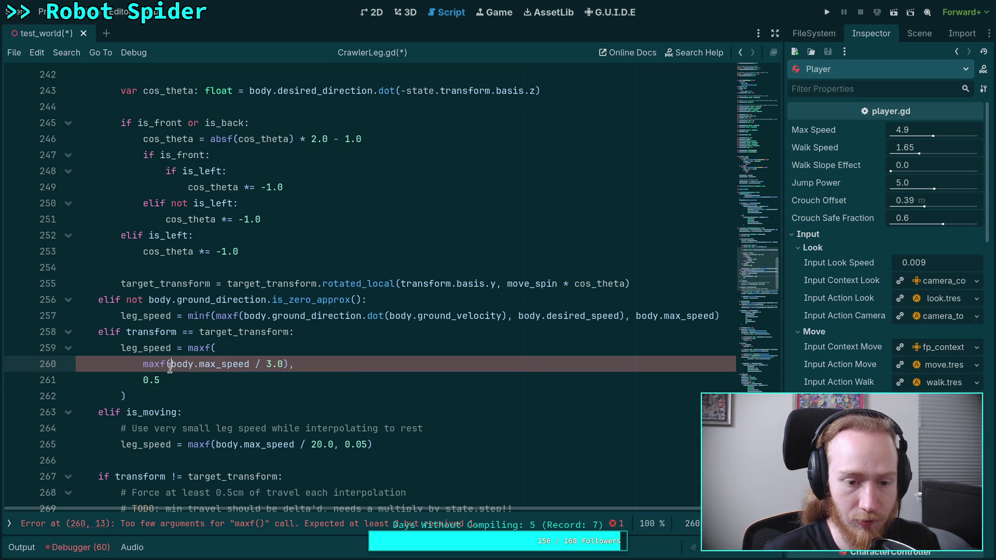
left_click(199, 365)
type("body.")
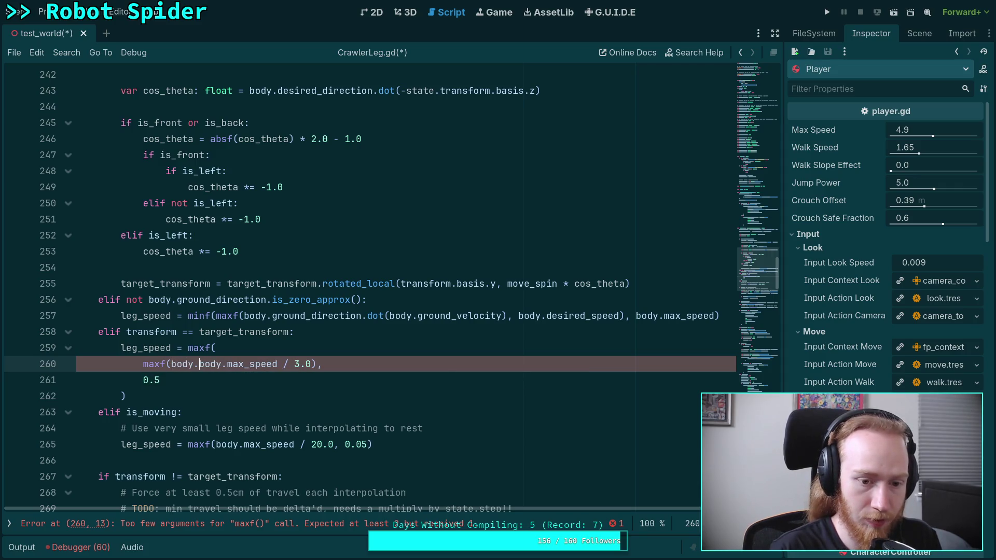
type("desired_spe")
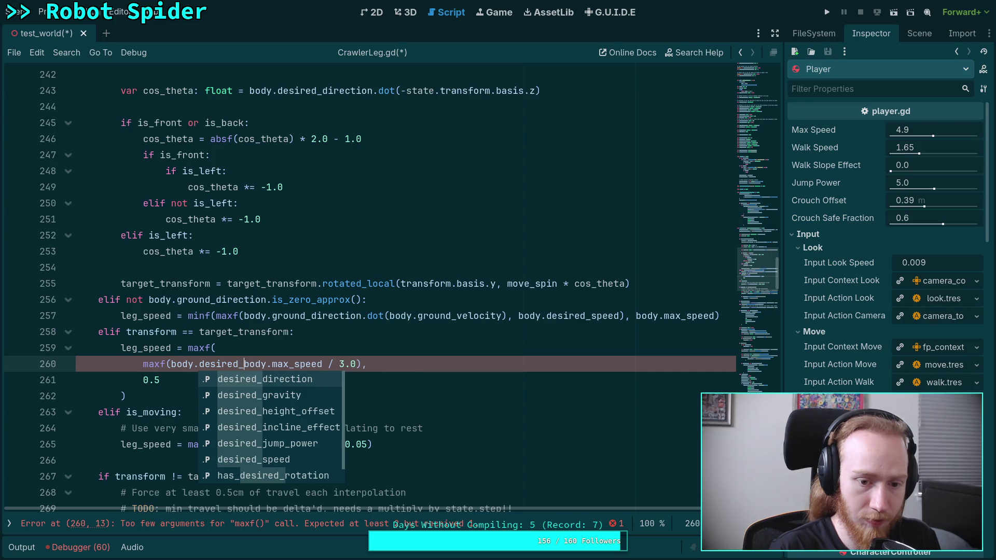
key("Return")
type(",")
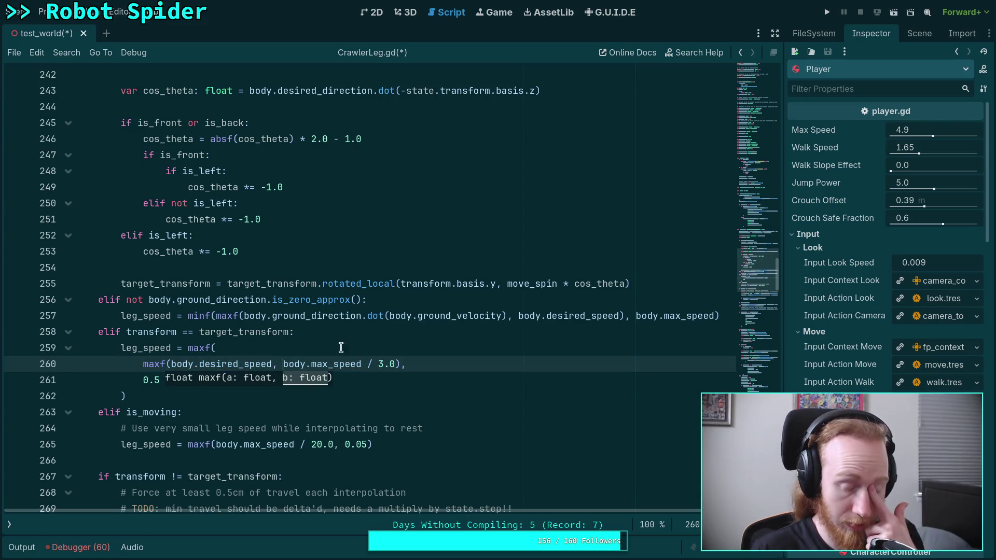
Step: Check other uses of desired_speed and prepare to break line 260 after the inner maxf(
scroll(463, 368, "up", 2)
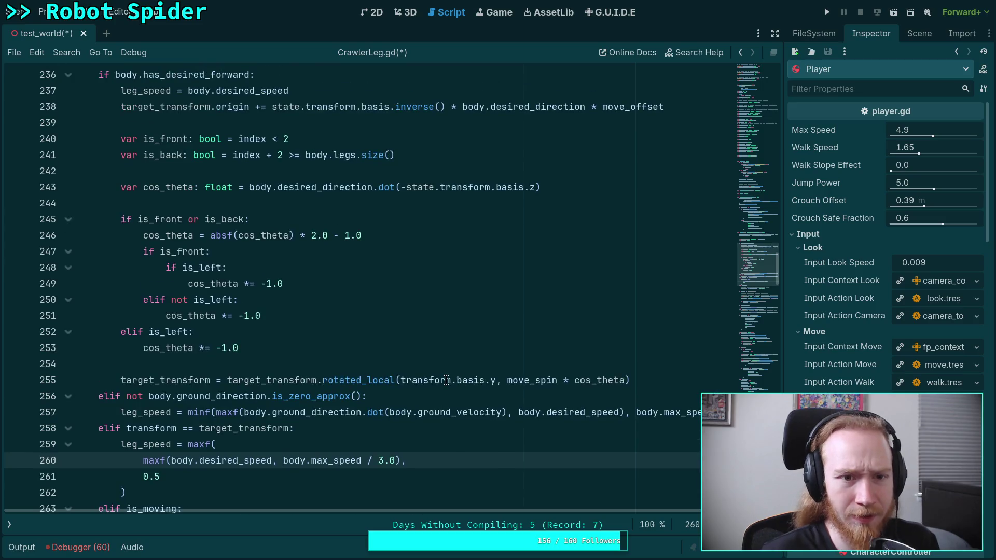
scroll(449, 378, "down", 1)
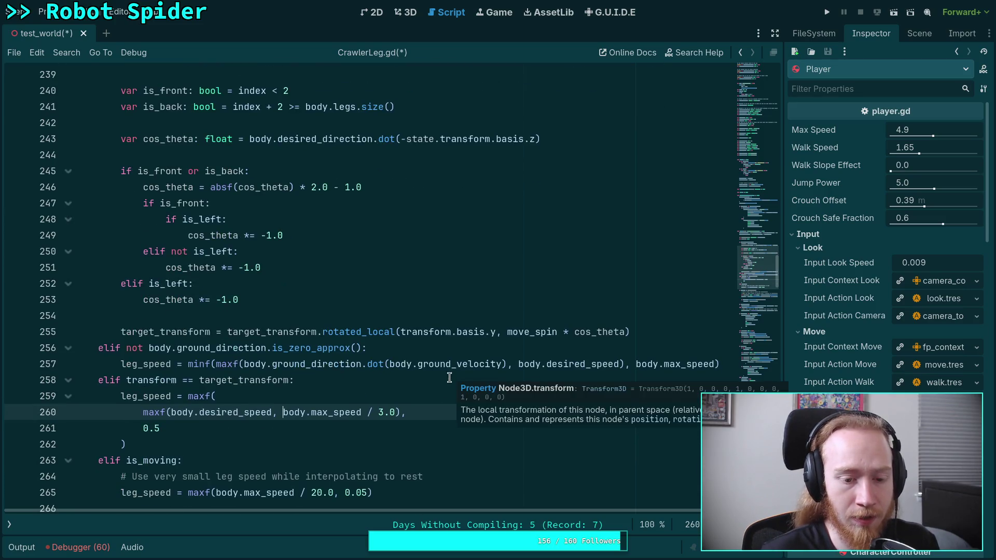
double_click(209, 413)
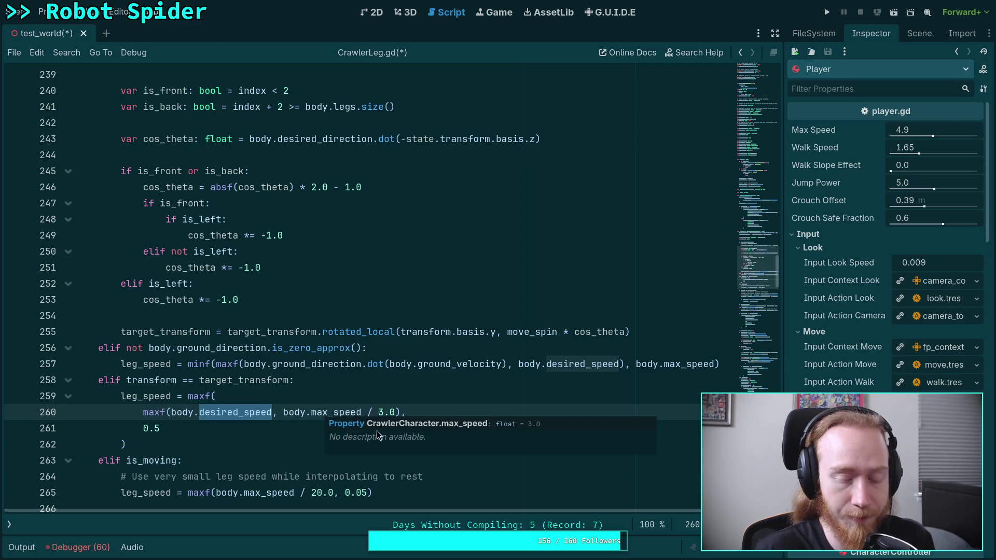
left_click(332, 396)
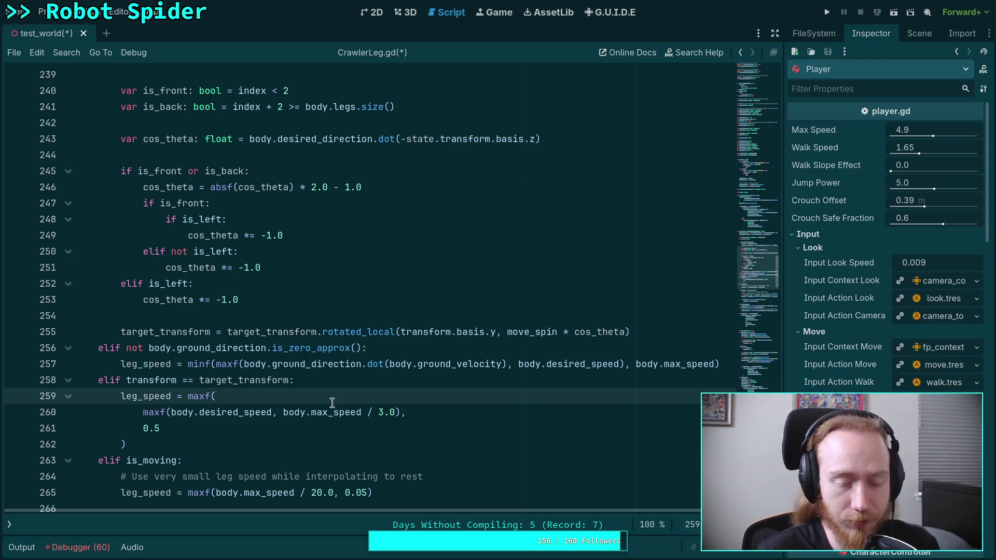
left_click_drag(171, 412, 271, 415)
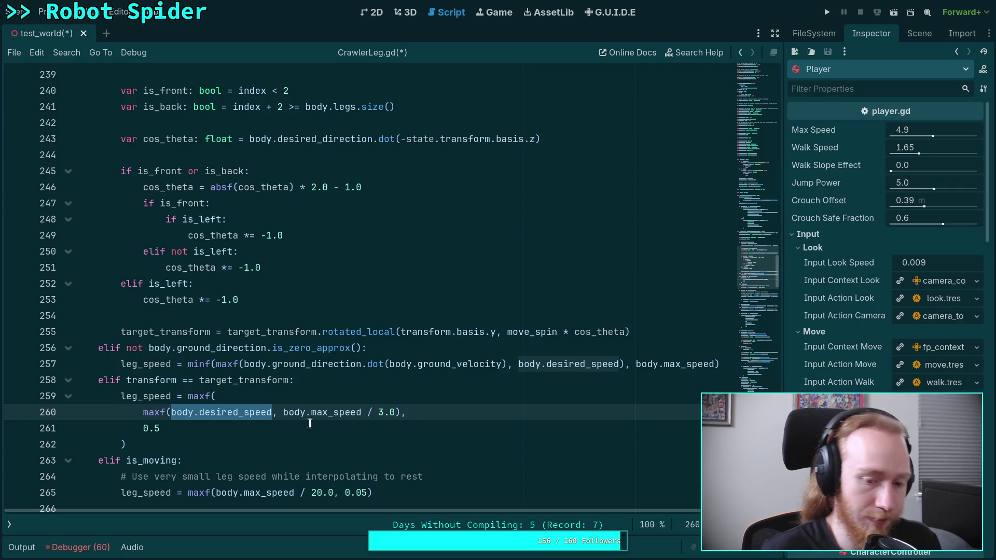
key("Left")
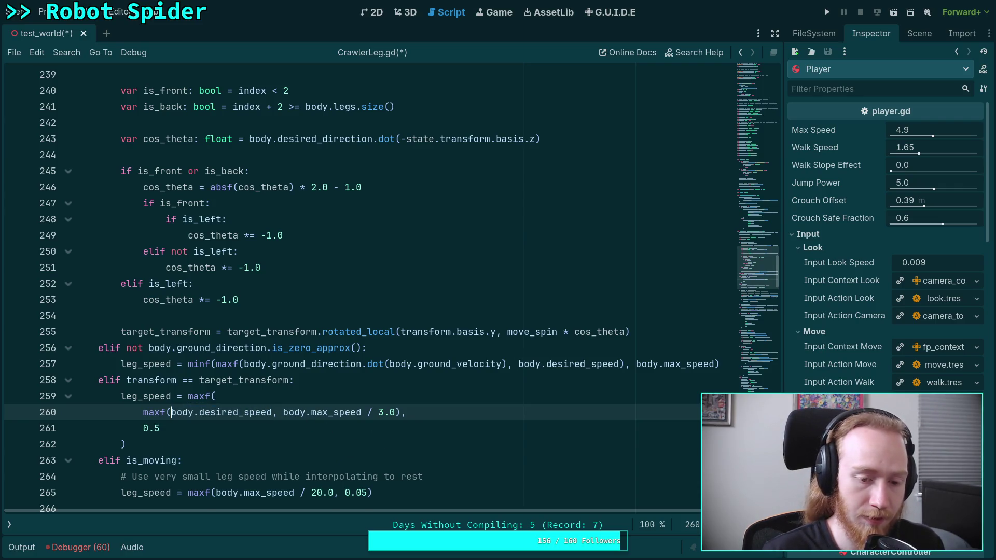
Step: Split the inner maxf arguments and closing parenthesis on line 261 onto separate lines
key("Return")
left_click(275, 428)
key("Return")
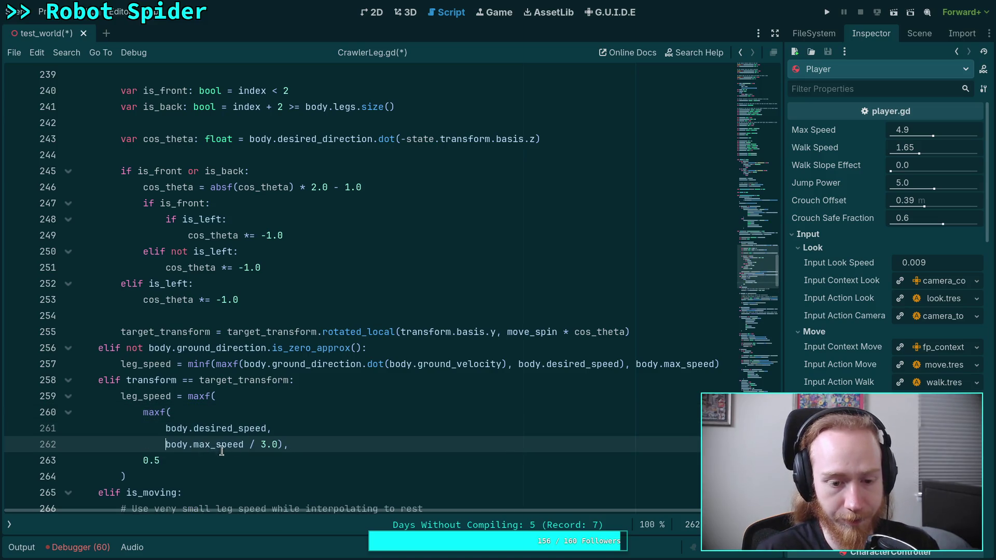
left_click(277, 444)
key("Return")
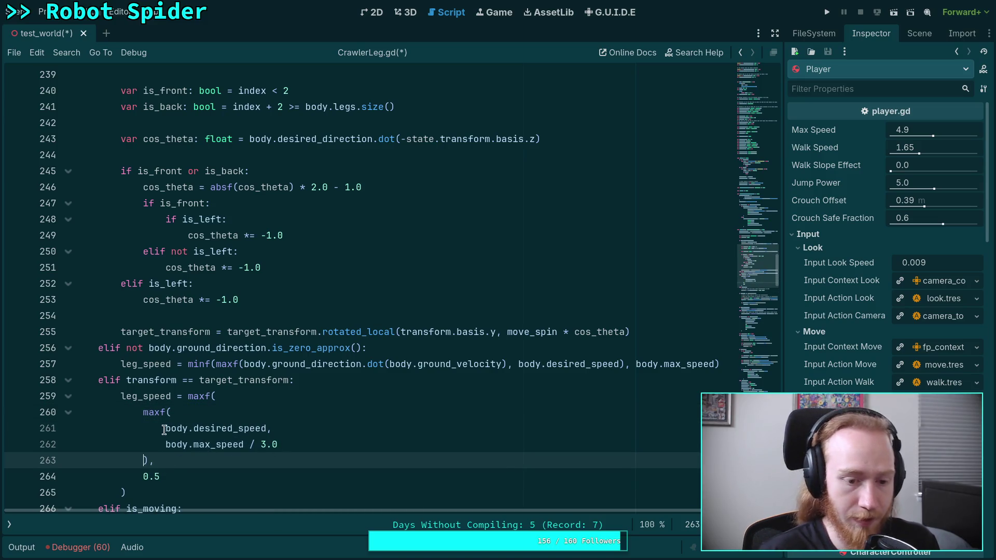
Step: Replace body.desired_speed on line 261 with the maxf expression copied from line 257
left_click_drag(167, 428, 262, 428)
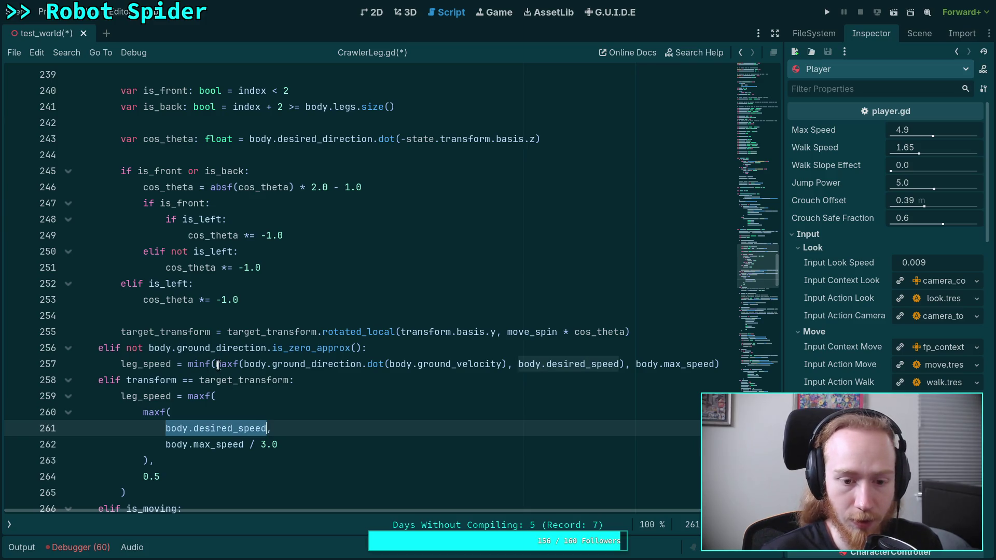
left_click_drag(218, 365, 625, 364)
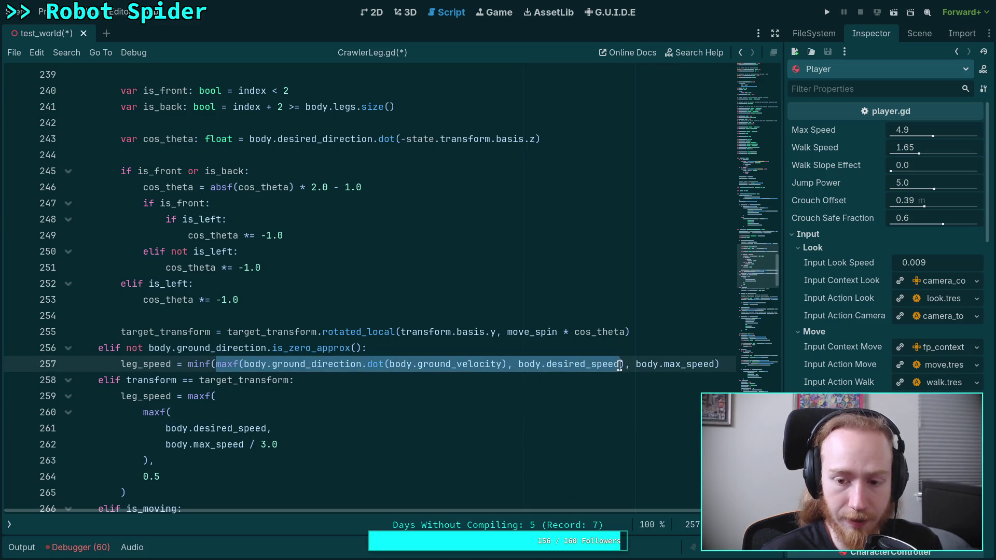
right_click(277, 364)
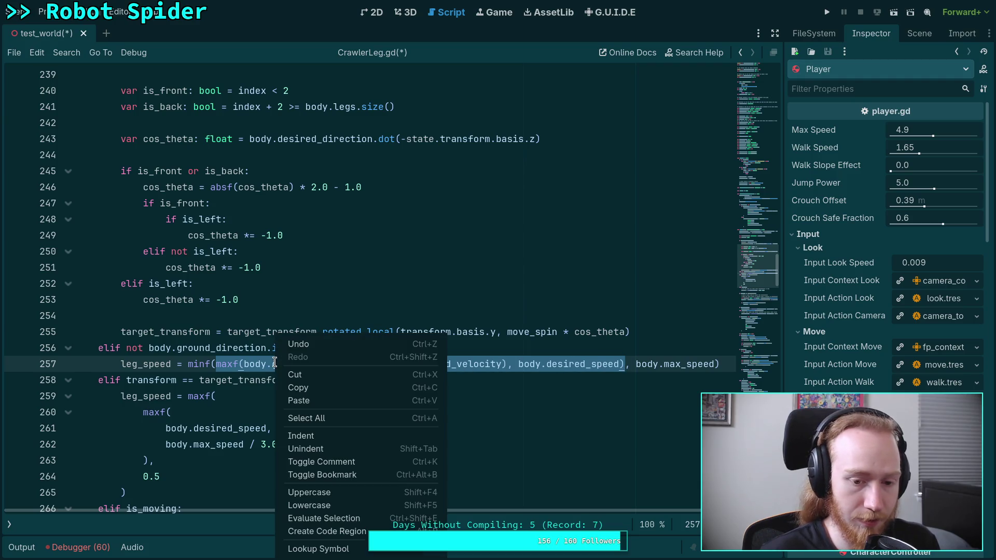
left_click(299, 388)
left_click(268, 429)
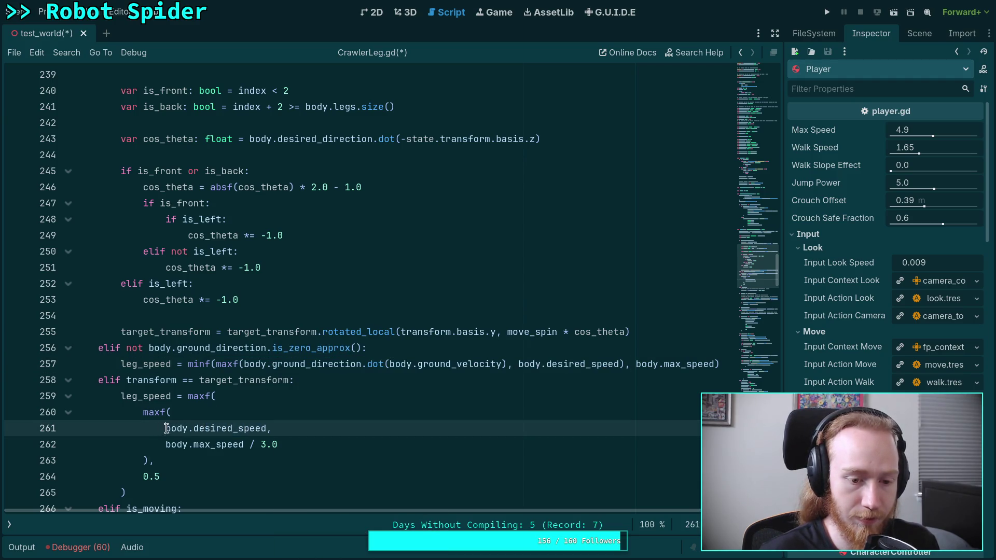
left_click_drag(266, 428, 165, 428)
key("ctrl+v")
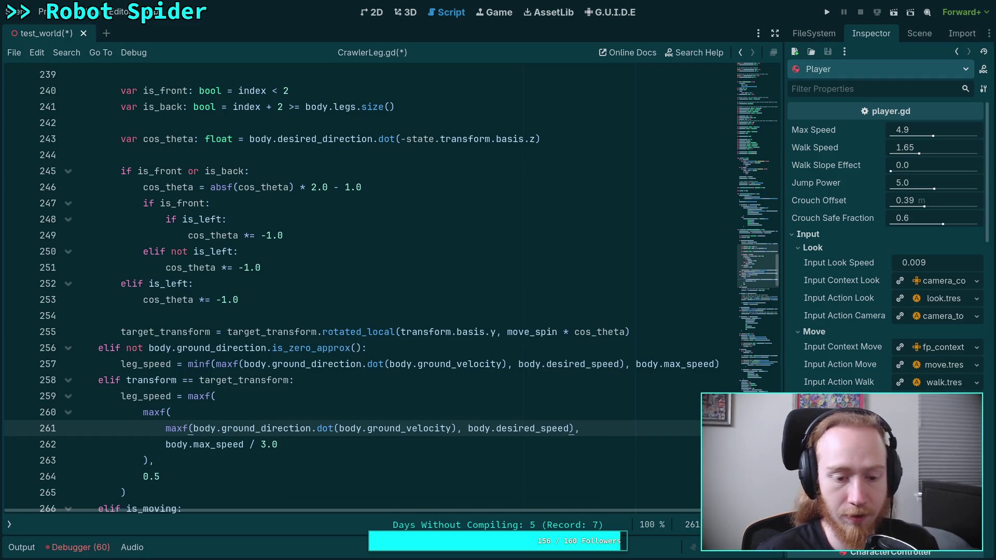
scroll(279, 404, "down", 1)
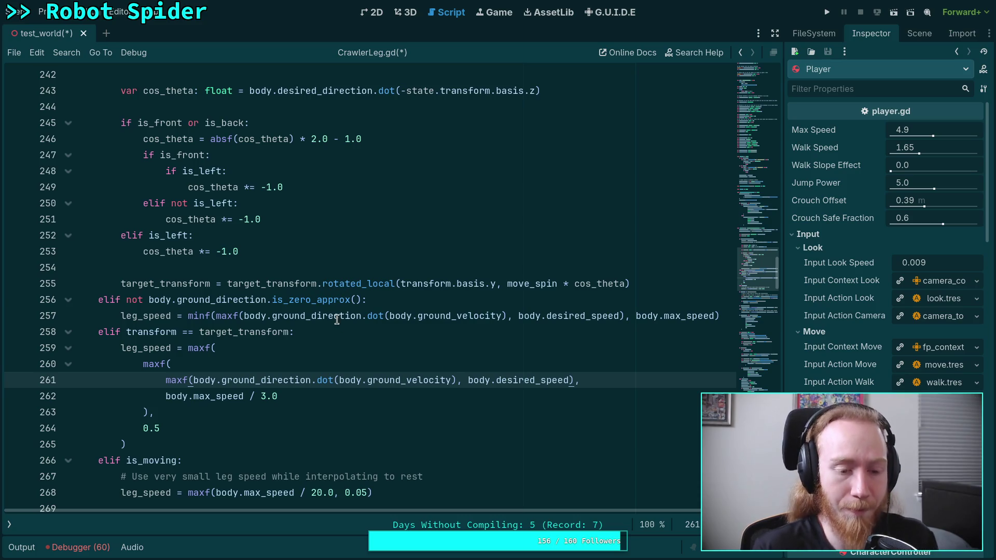
scroll(338, 319, "down", 1)
scroll(337, 320, "up", 4)
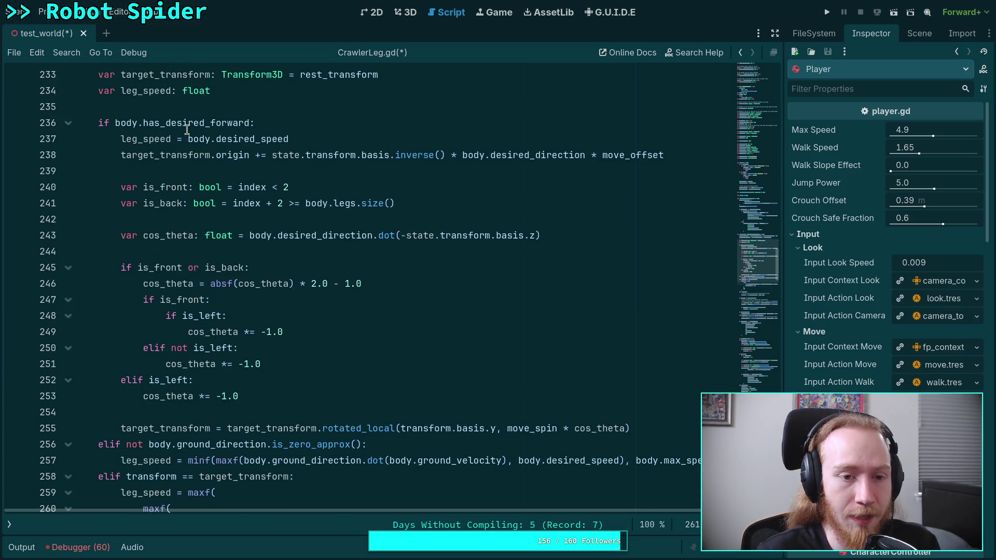
double_click(190, 123)
scroll(312, 341, "down", 4)
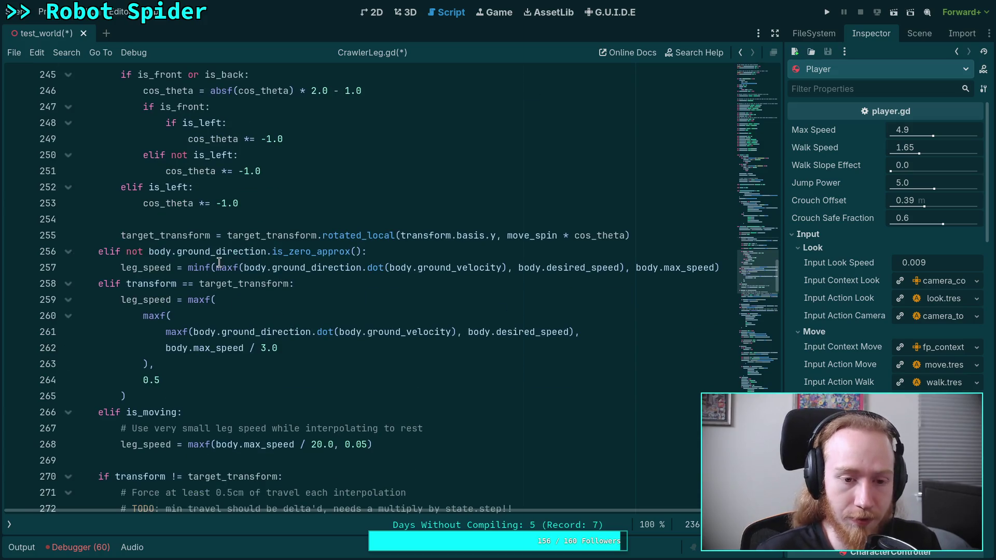
mouse_move(223, 259)
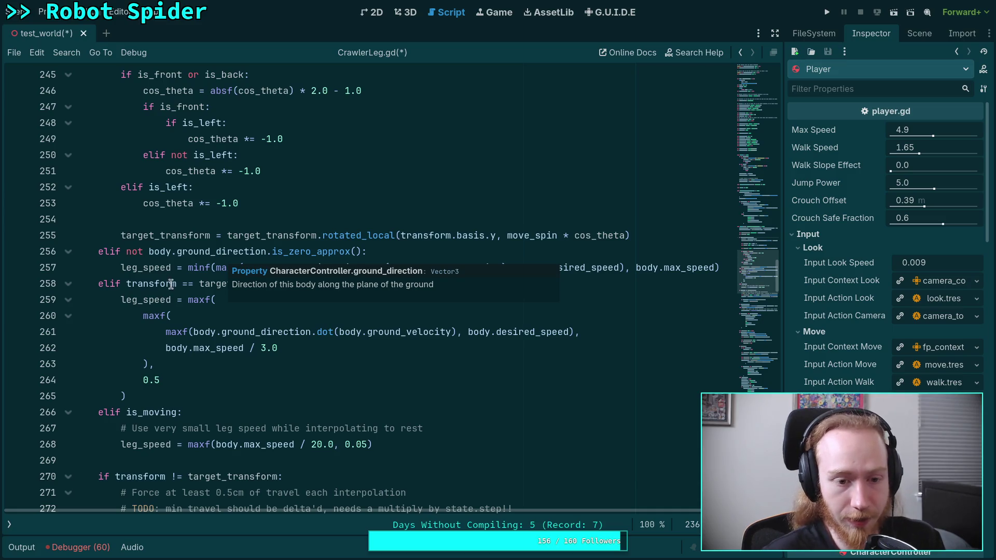
left_click_drag(130, 283, 289, 283)
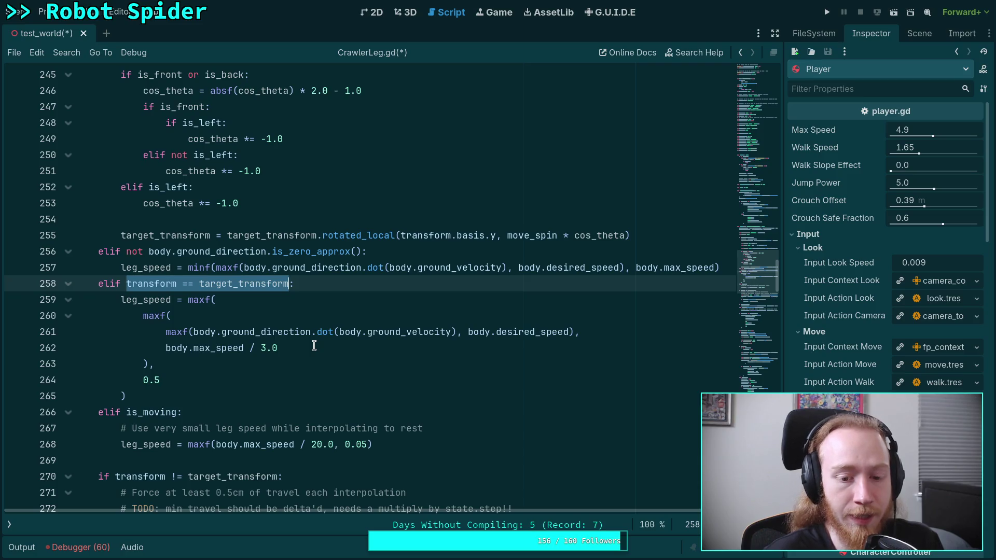
left_click_drag(127, 397, 128, 301)
left_click(123, 414)
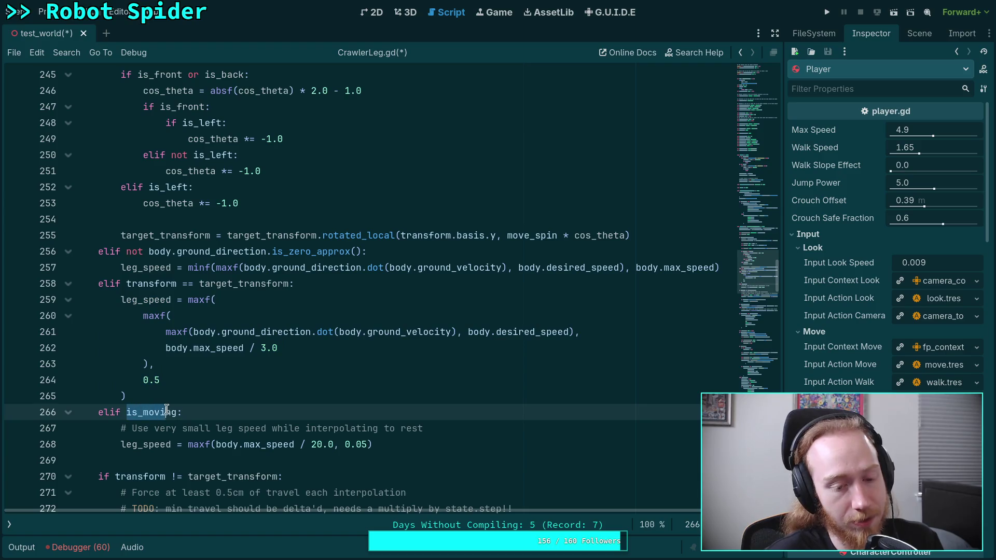
double_click(148, 441)
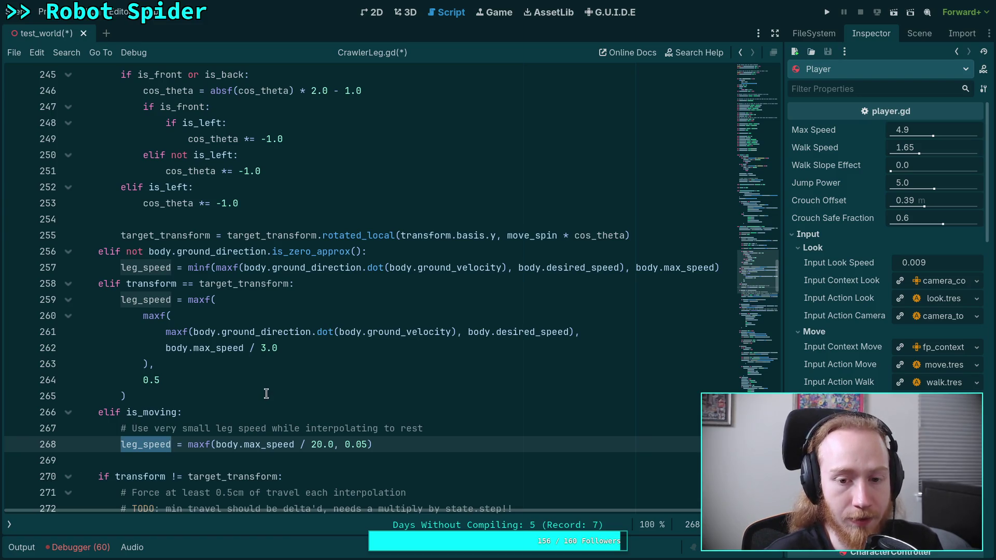
scroll(264, 387, "up", 1)
scroll(244, 377, "down", 1)
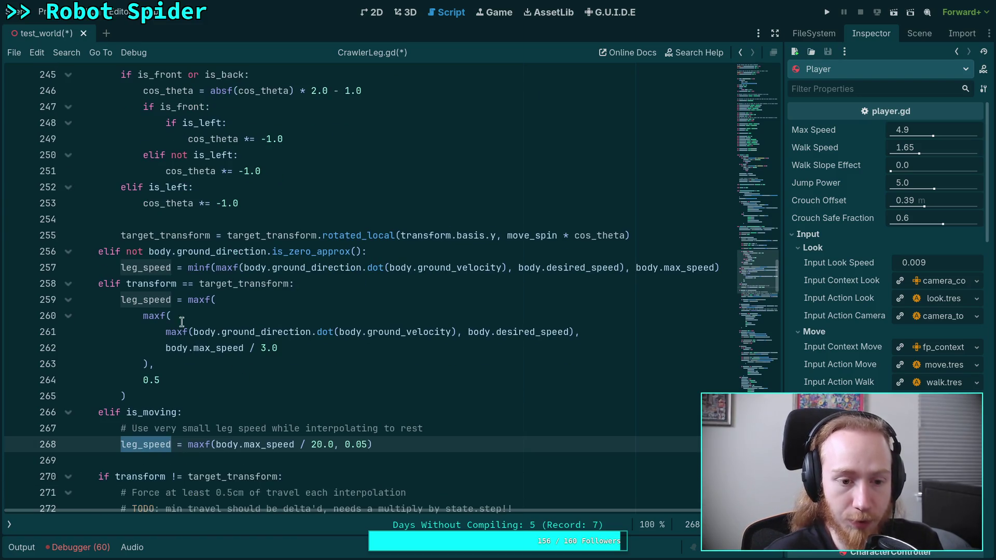
scroll(171, 279, "up", 4)
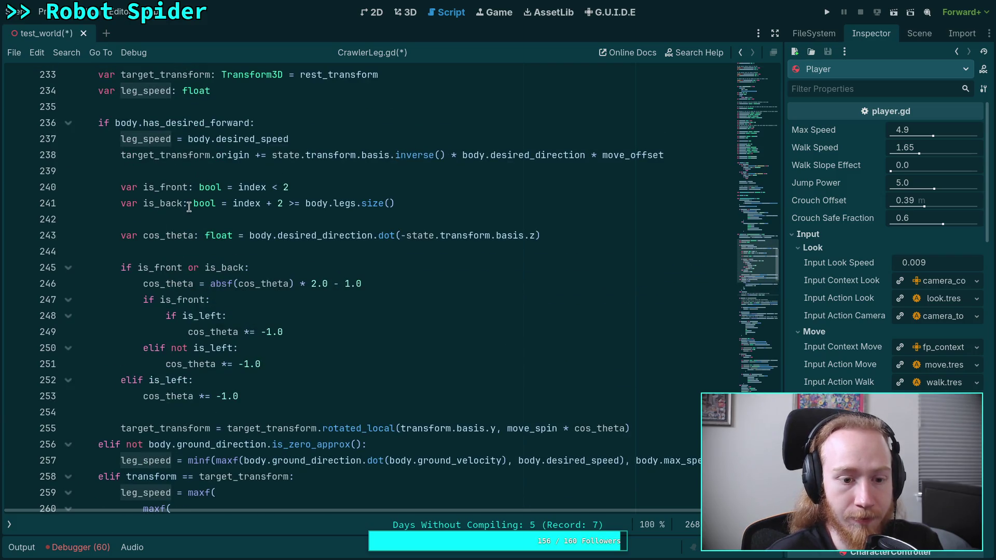
left_click(155, 155)
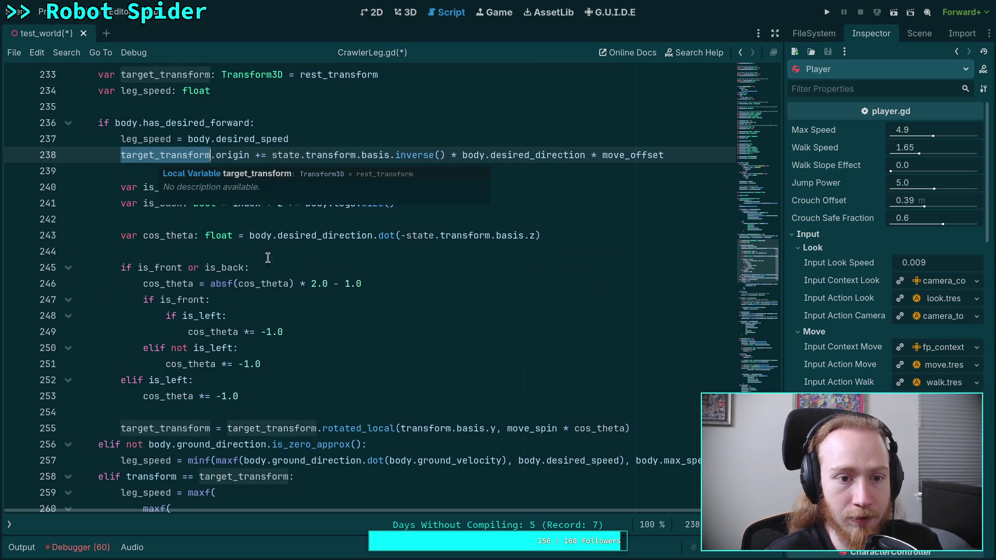
scroll(334, 310, "down", 2)
key("ctrl+z")
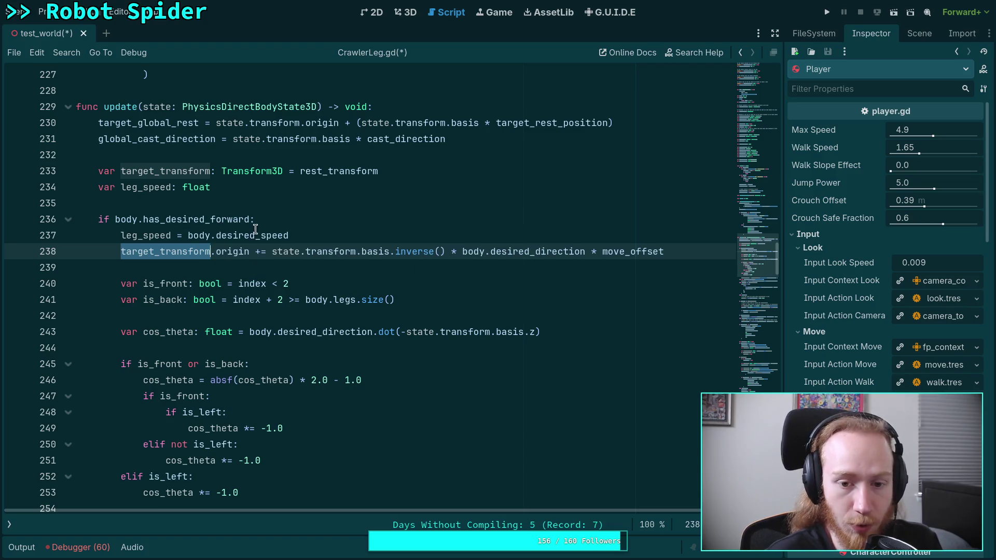
scroll(255, 229, "down", 4)
scroll(267, 397, "down", 1)
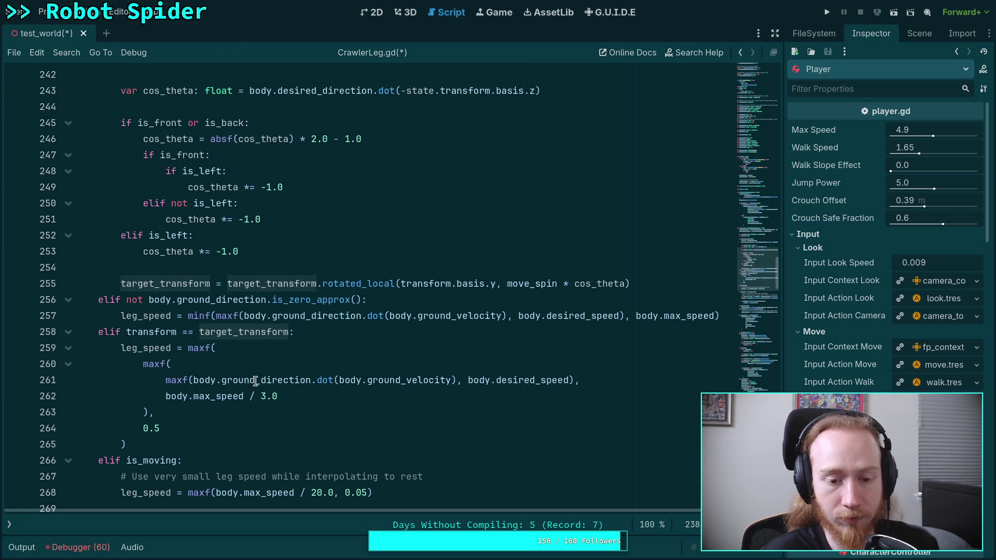
mouse_move(256, 382)
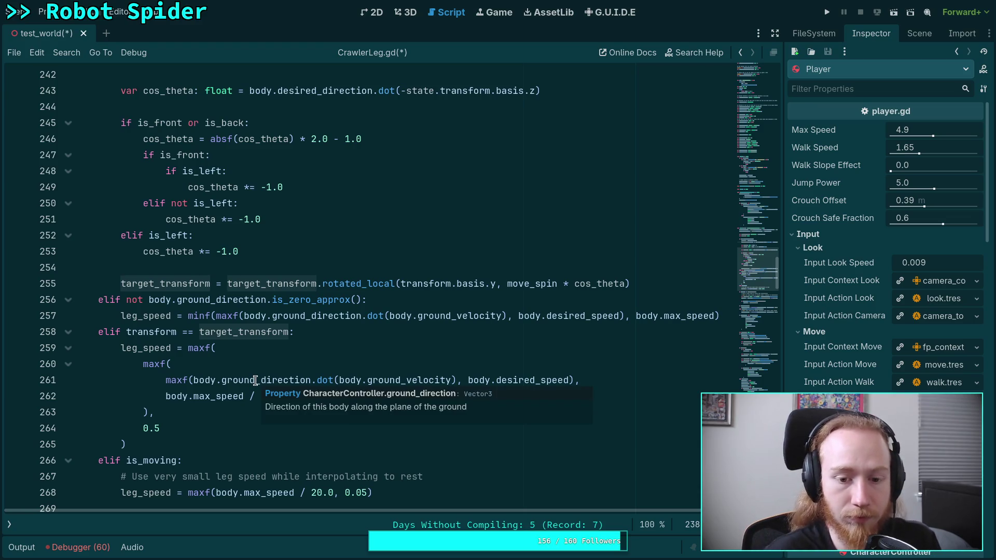
left_click(255, 381)
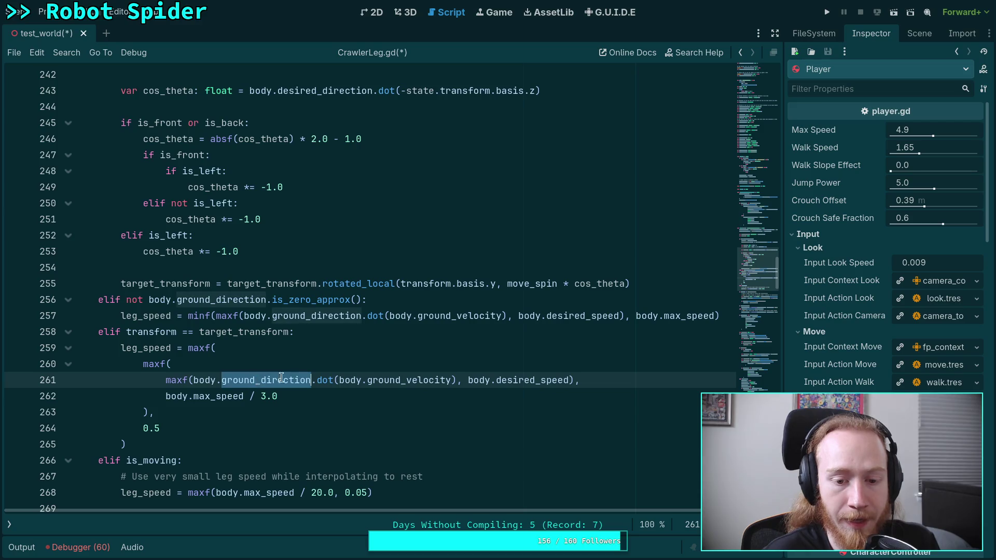
double_click(389, 379)
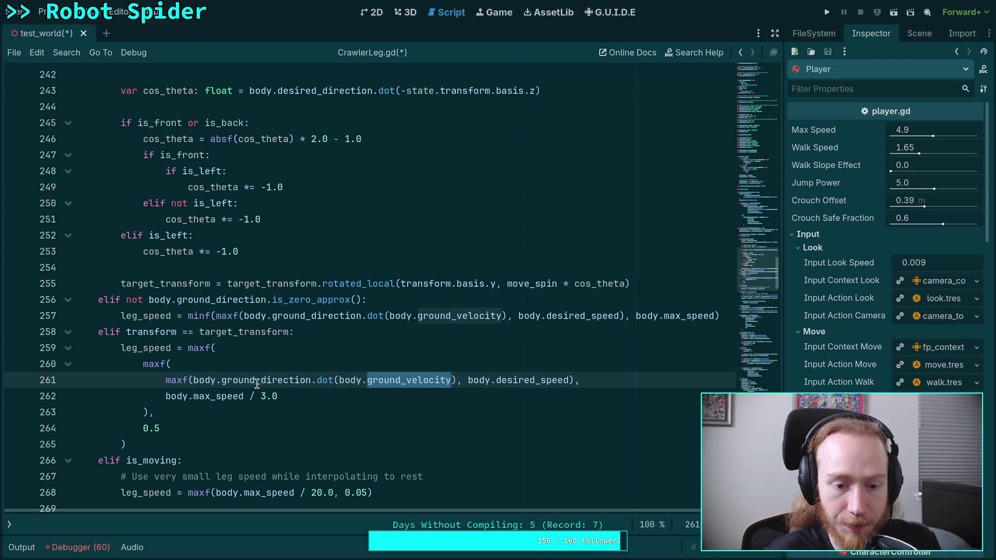
mouse_move(253, 387)
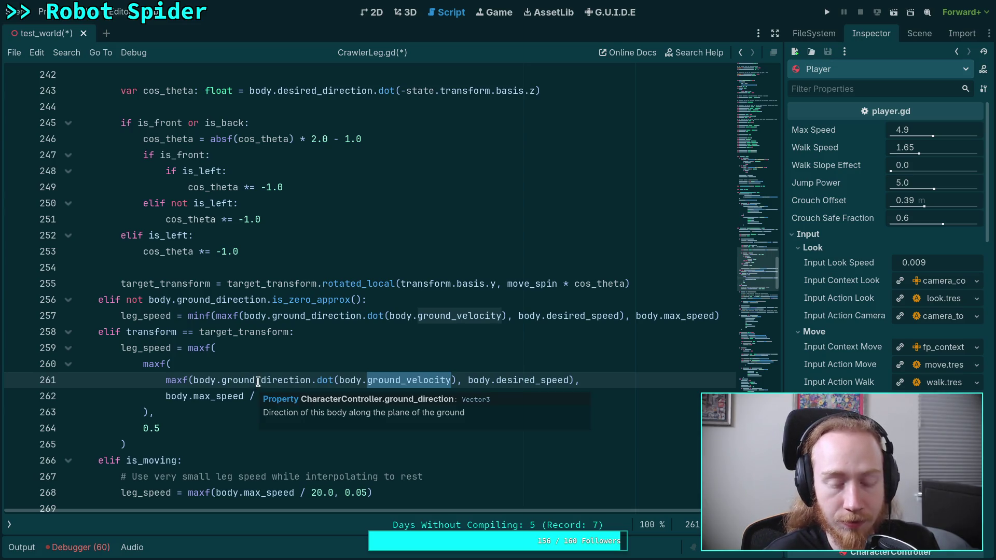
left_click(253, 381)
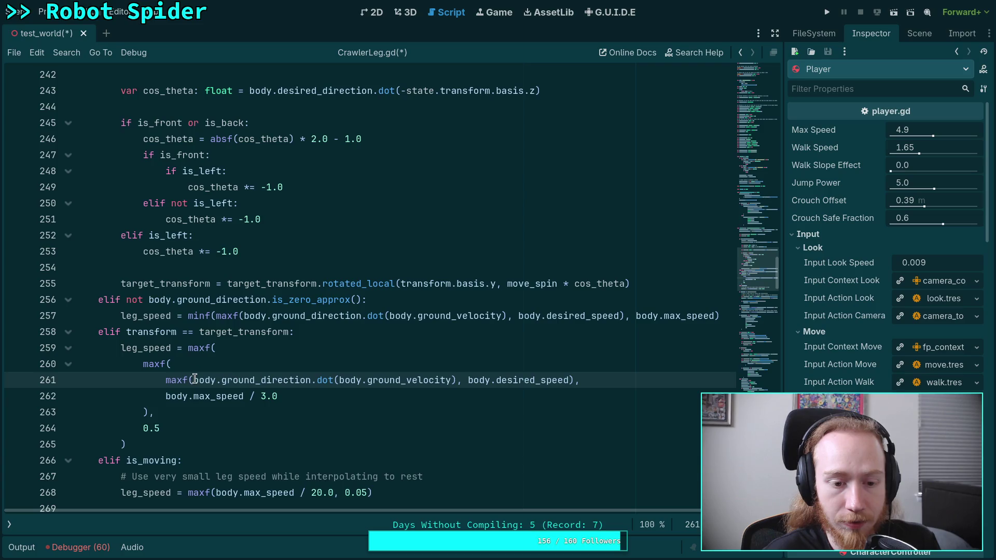
mouse_move(194, 380)
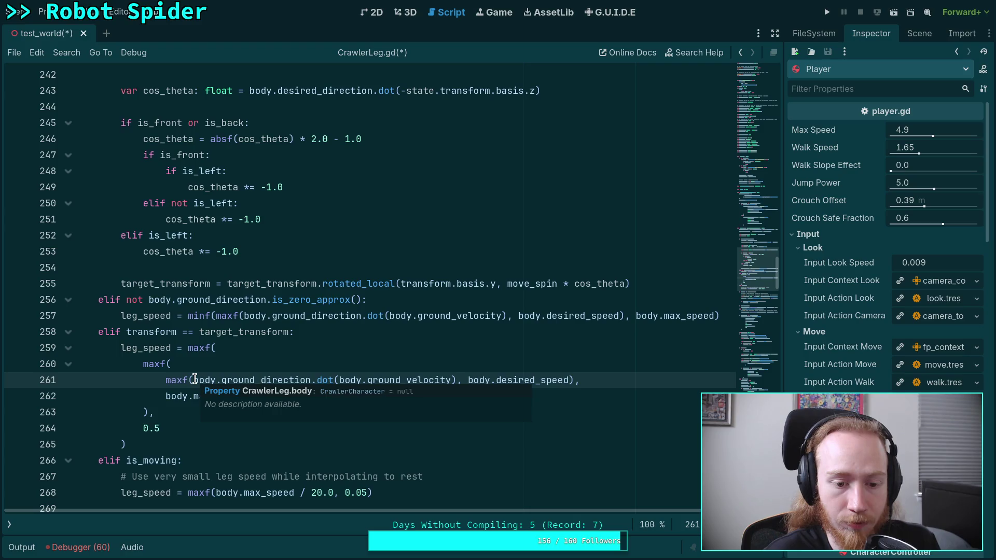
left_click(193, 380)
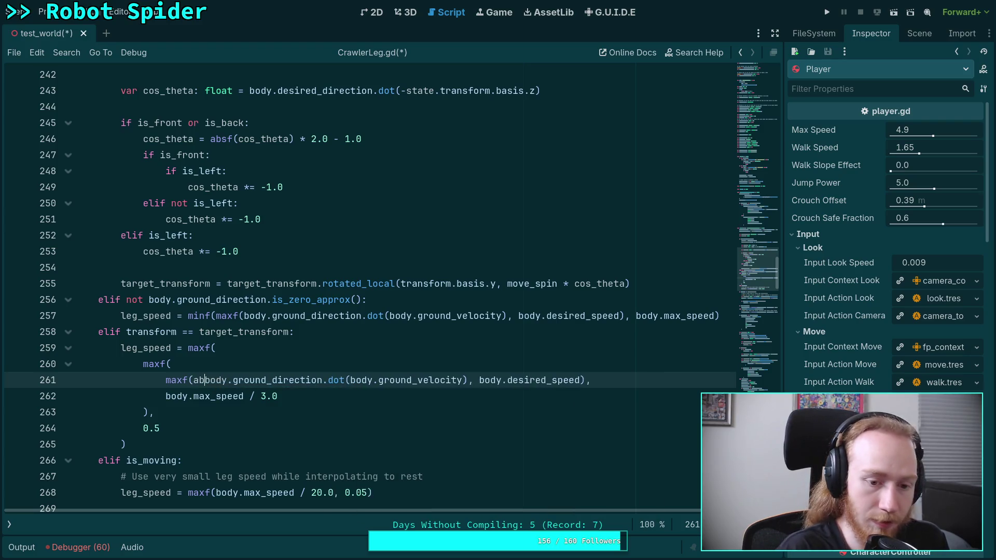
type("absf(")
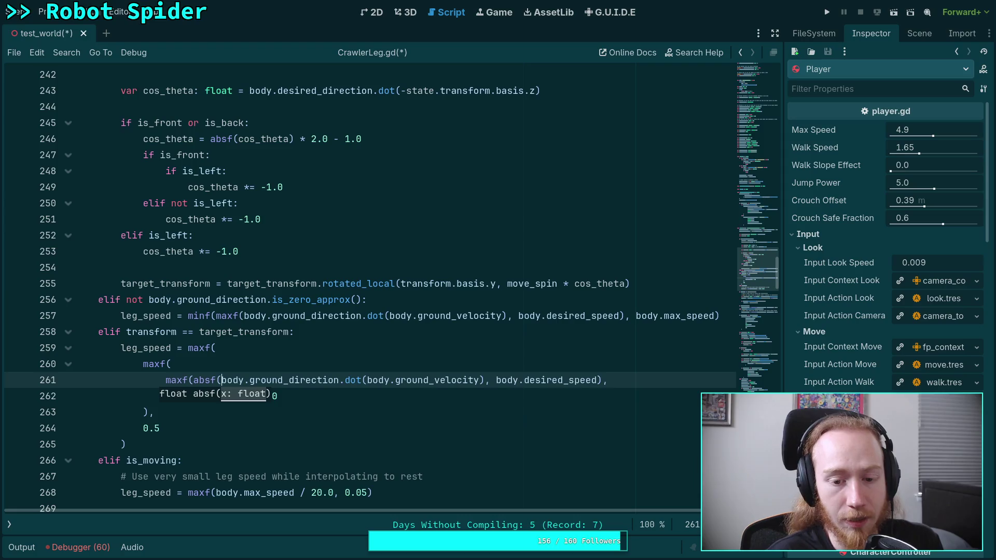
key("BackSpace")
key("BackSpace")
key("BackSpace")
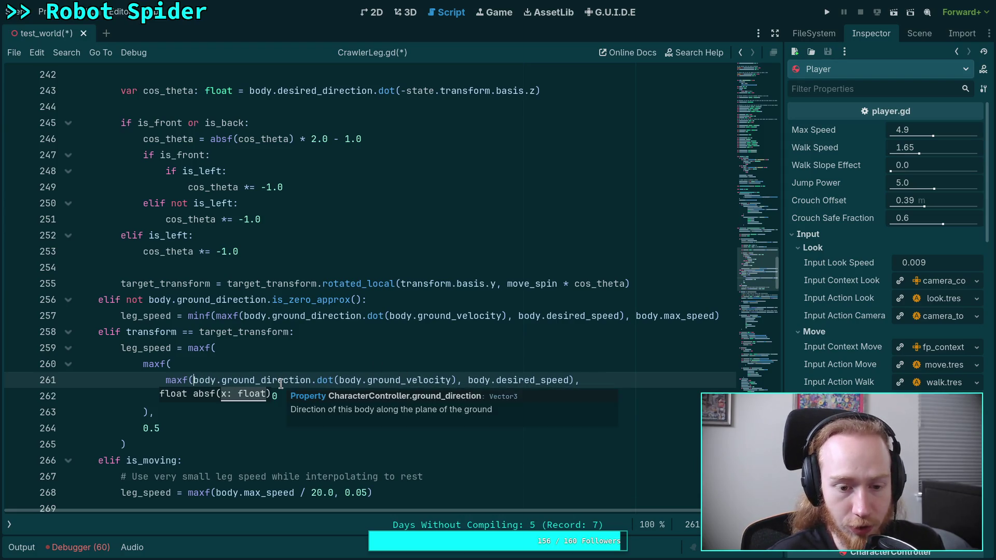
double_click(289, 380)
double_click(384, 380)
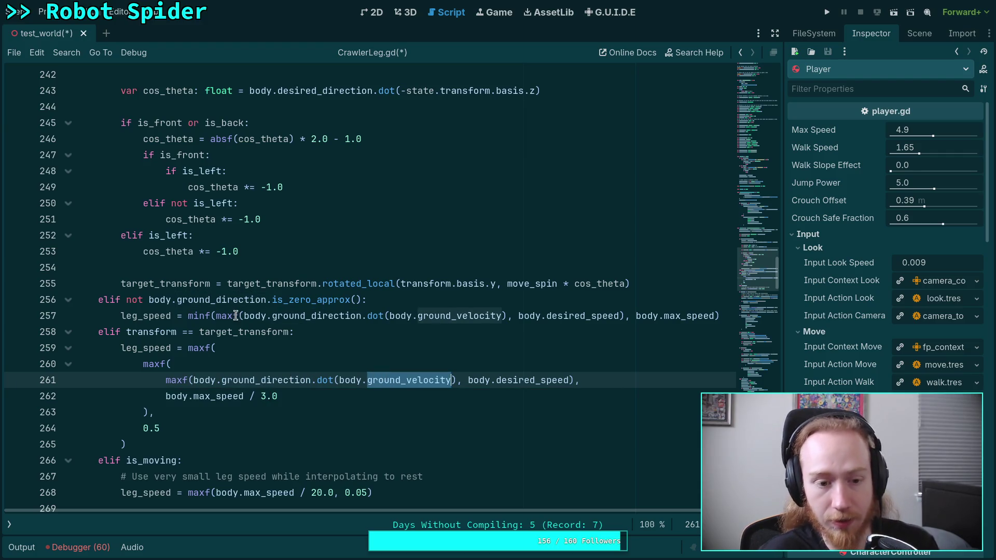
left_click(99, 331)
key("shift+Up")
key("shift+Up")
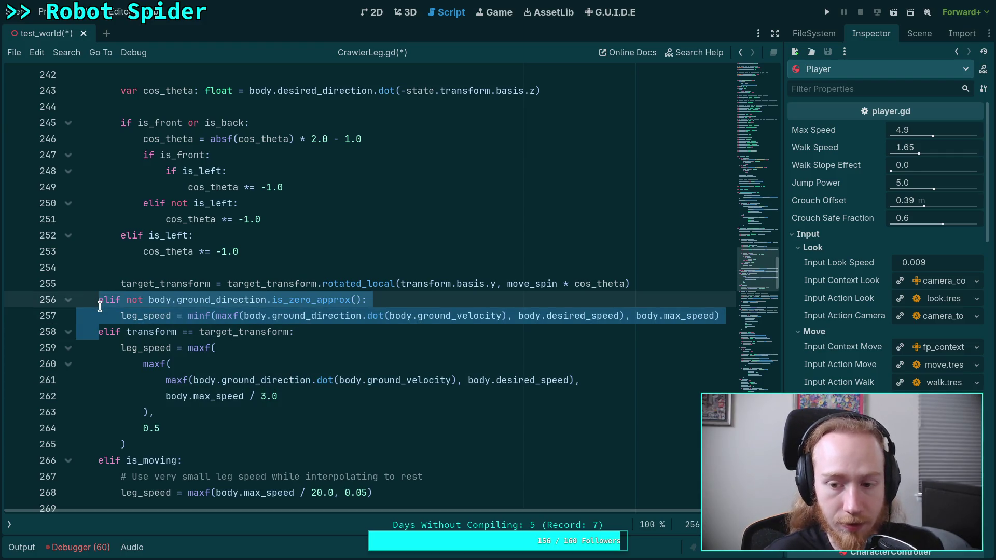
Step: Delete the ground_direction branch and put each line-259 maxf argument on its own line
key("Delete")
left_click(335, 384)
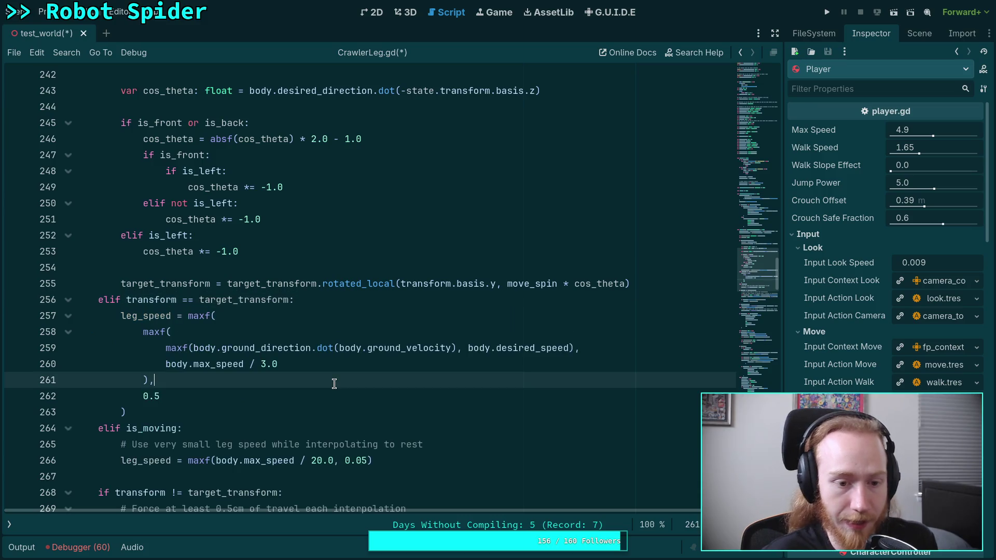
left_click(191, 348)
key("Return")
left_click(462, 364)
key("Return")
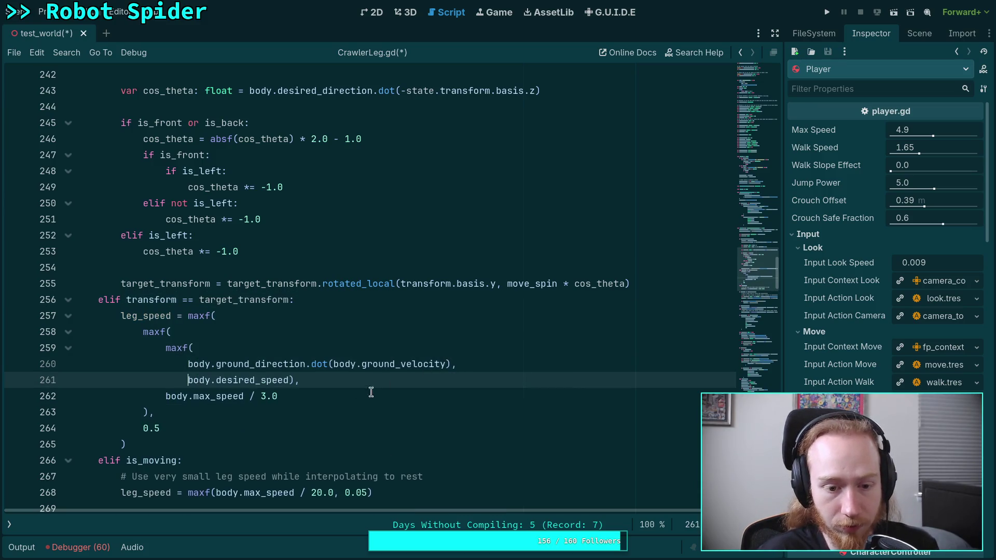
left_click(290, 380)
key("Return")
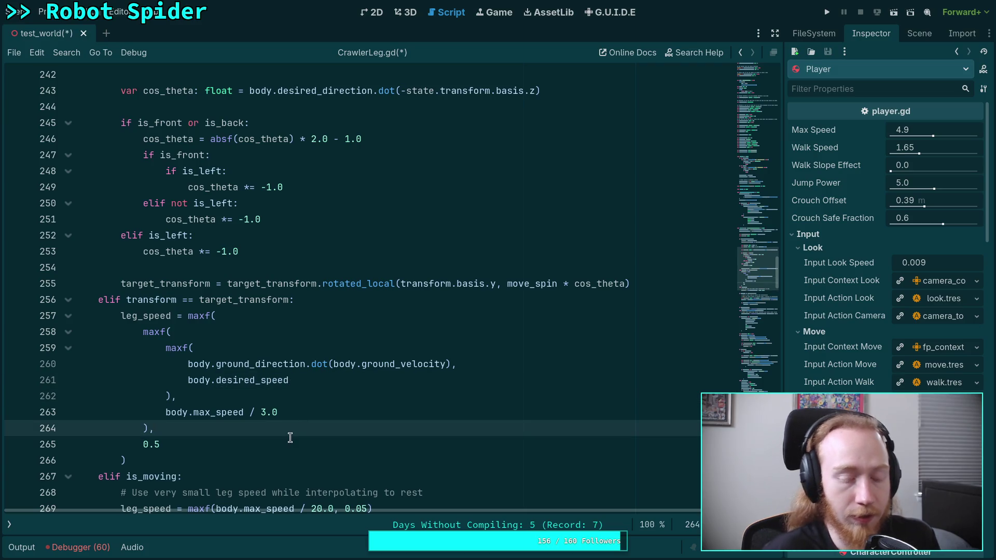
scroll(290, 437, "down", 1)
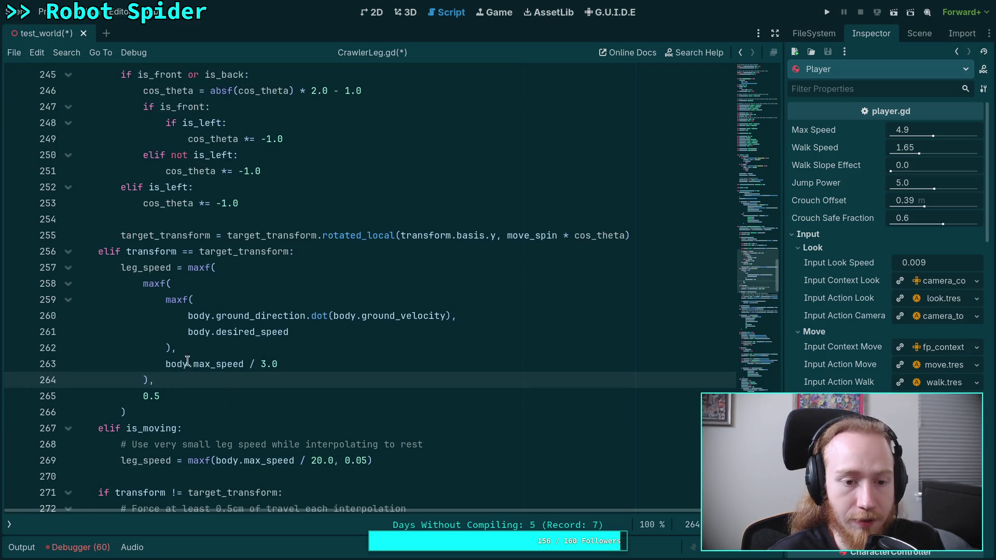
Step: Break the outer maxf on line 257 and indent the nested leg_speed expression one level
double_click(188, 267)
type("(attachment_point")
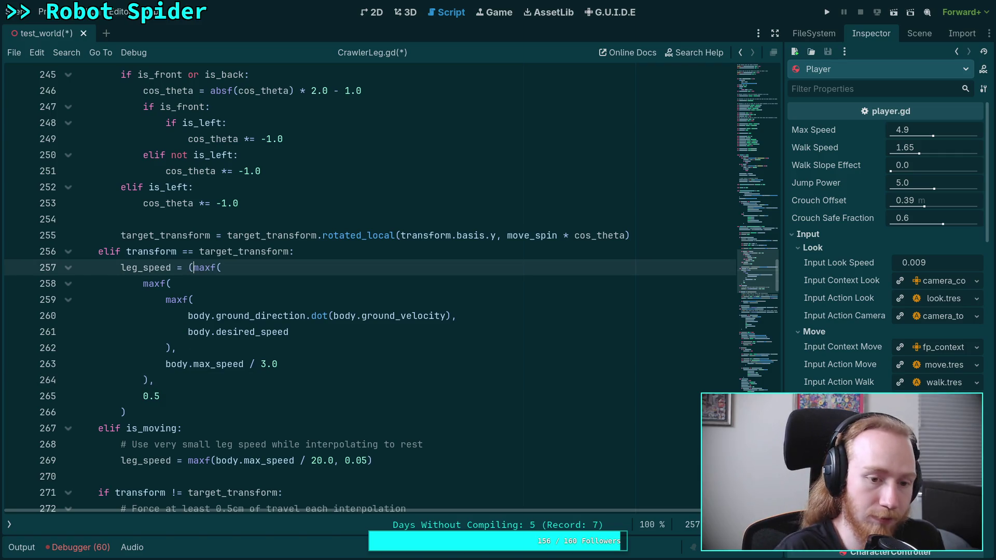
key("ctrl+z")
key("Return")
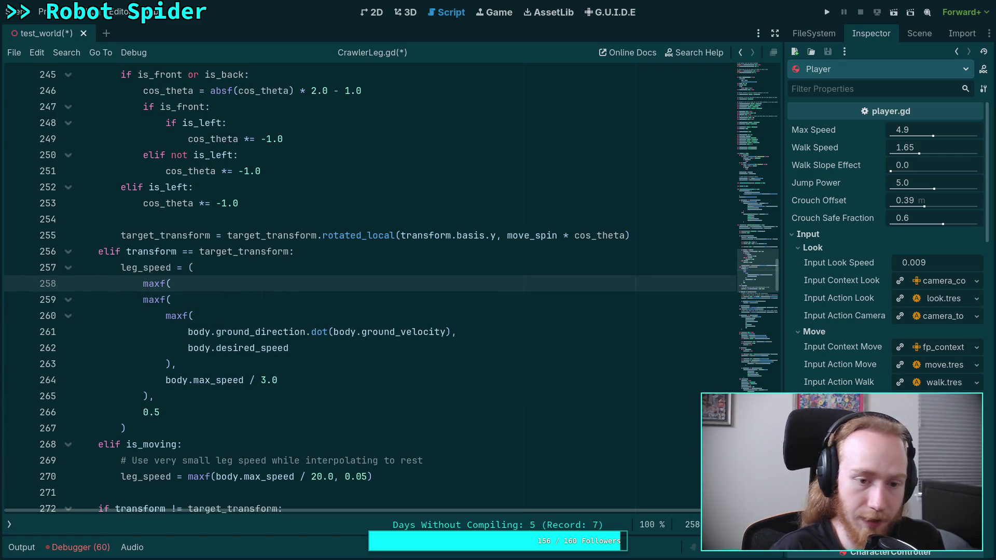
mouse_move(145, 300)
left_mouse_down()
mouse_move(179, 444)
mouse_move(190, 415)
left_mouse_up()
key("Tab")
left_click(238, 414)
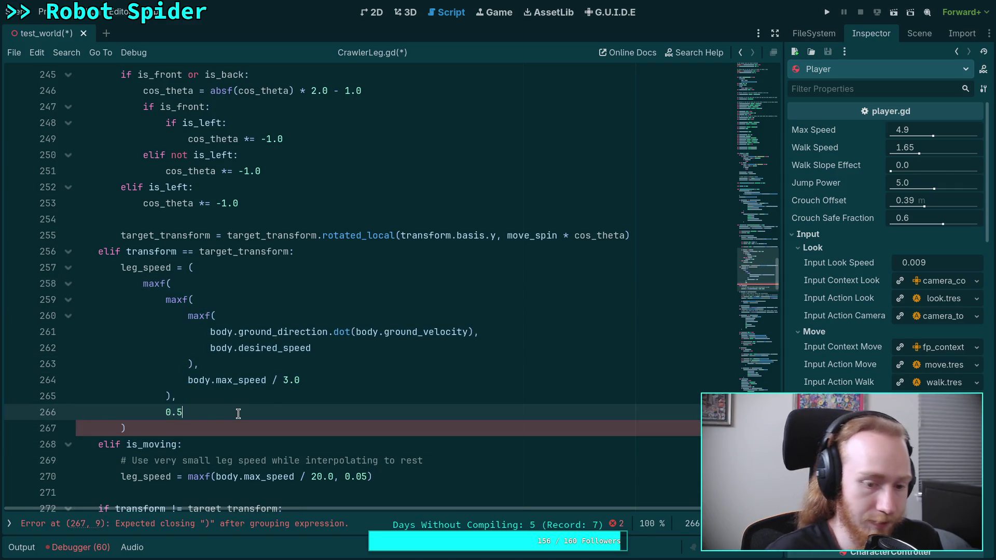
key("Return")
scroll(233, 365, "down", 1)
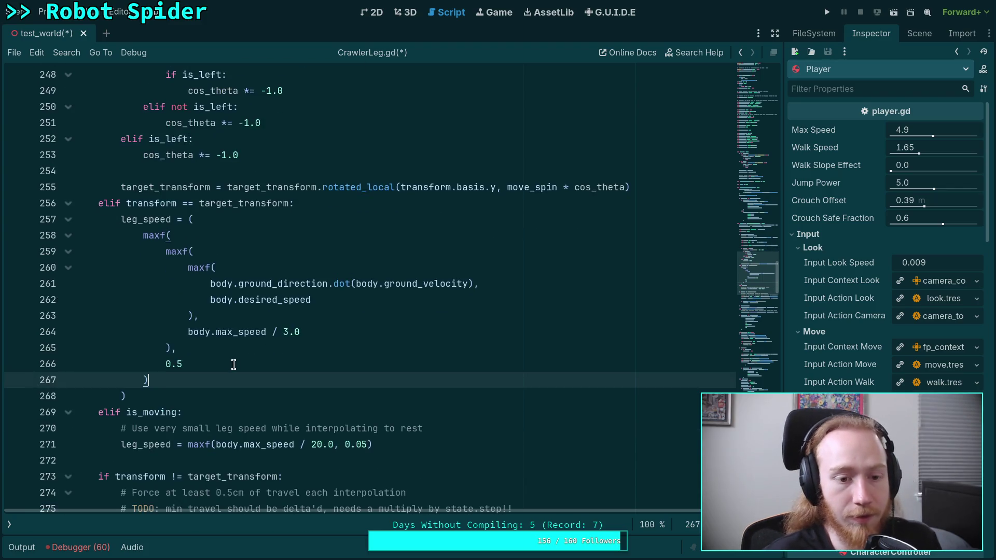
Step: Remove the 0.5 argument and the outer maxf, then dedent the remaining nested maxf block
left_click(186, 366)
key("shift+Home")
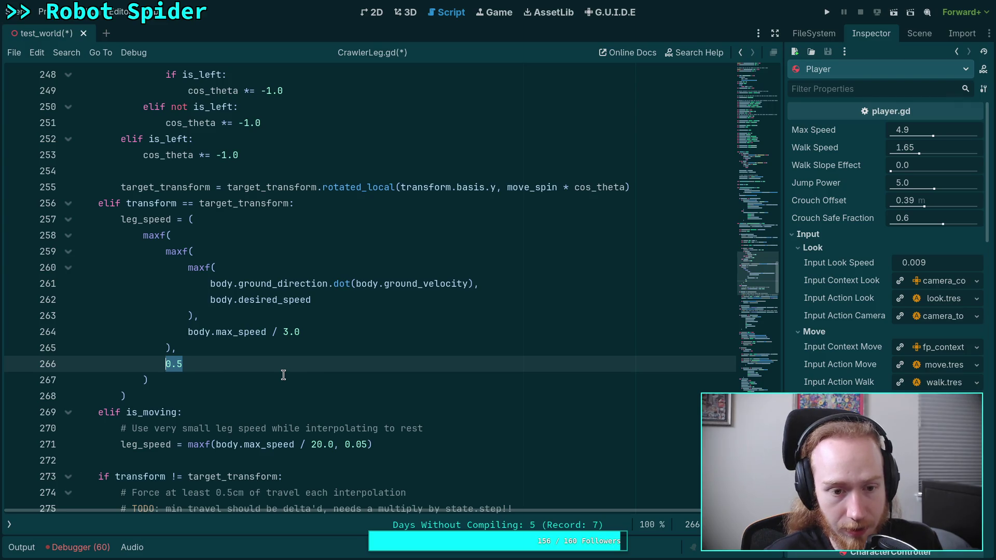
left_click(243, 381)
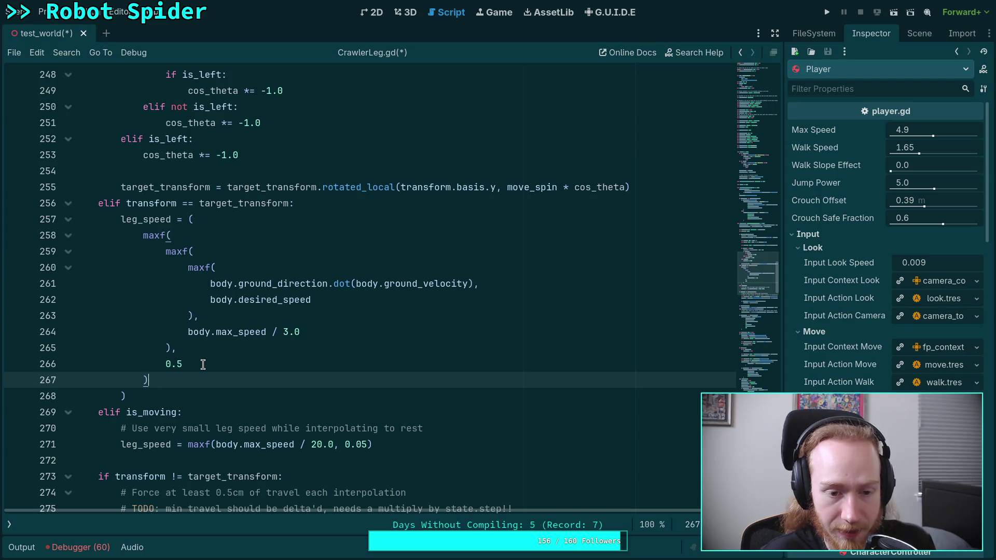
mouse_move(204, 364)
left_mouse_down()
mouse_move(196, 345)
mouse_move(172, 346)
left_mouse_up()
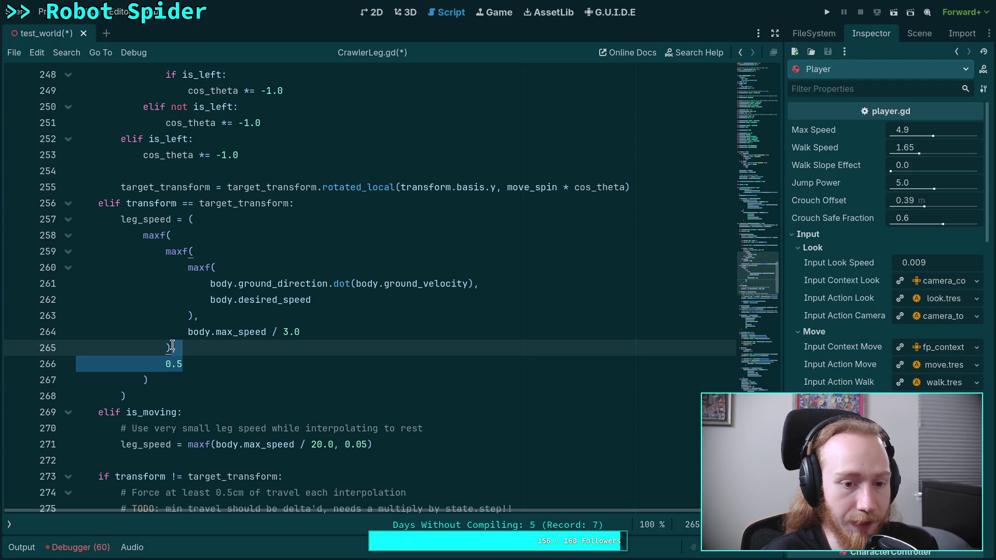
key("BackSpace")
left_click_drag(176, 236, 242, 220)
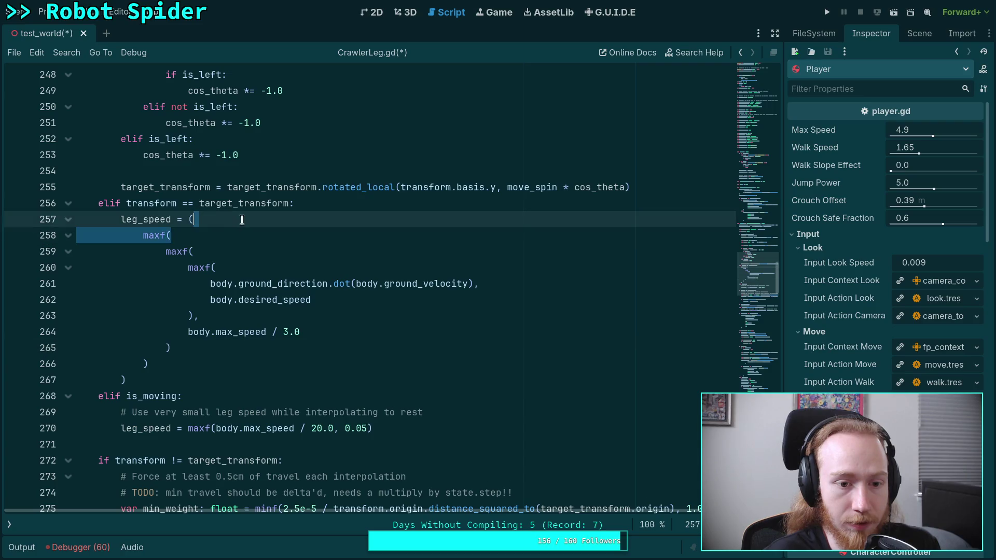
key("BackSpace")
key("BackSpace")
mouse_move(171, 333)
left_mouse_down()
mouse_move(148, 348)
mouse_move(163, 237)
left_mouse_up()
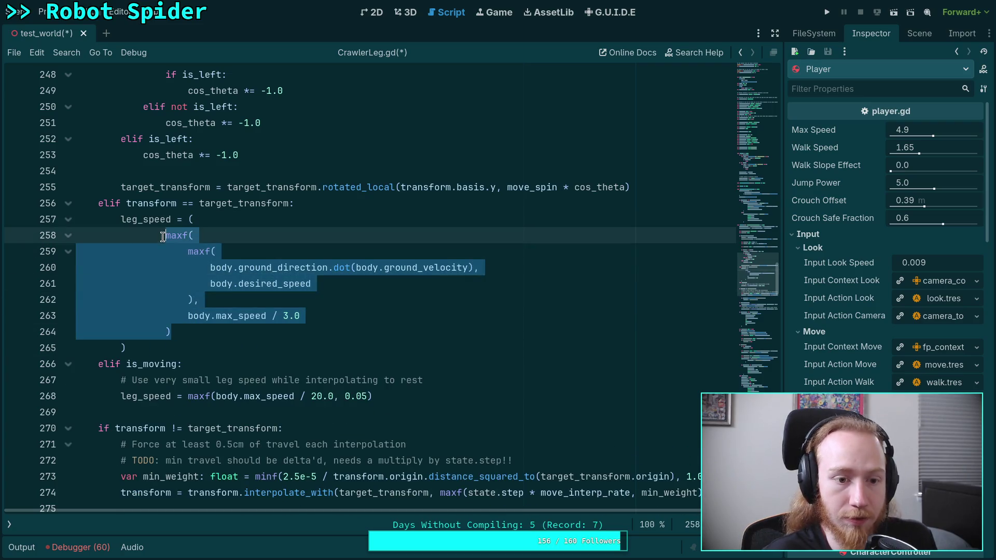
key("shift+Tab")
left_click(191, 335)
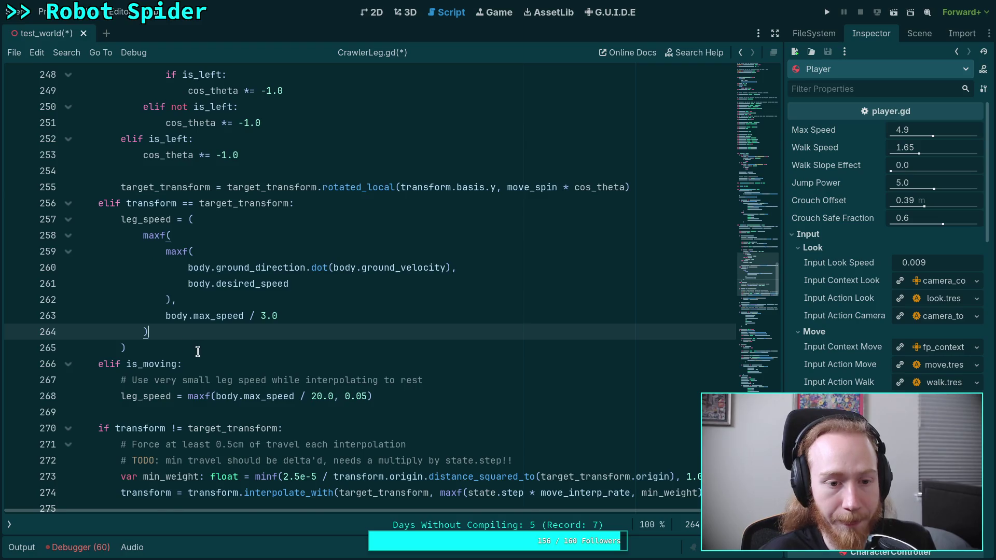
scroll(198, 352, "up", 1)
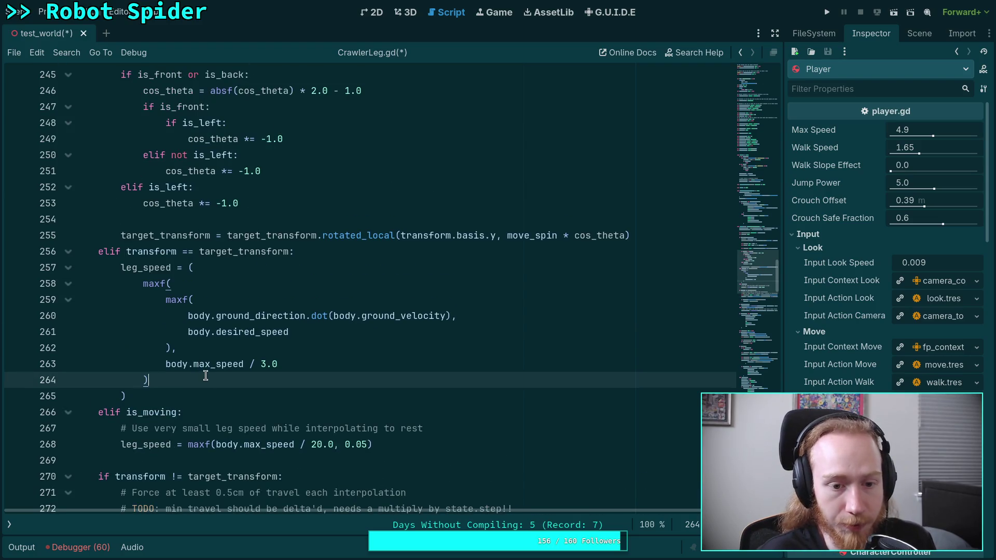
mouse_move(189, 318)
left_mouse_down()
mouse_move(499, 311)
mouse_move(192, 332)
mouse_move(321, 334)
left_mouse_up()
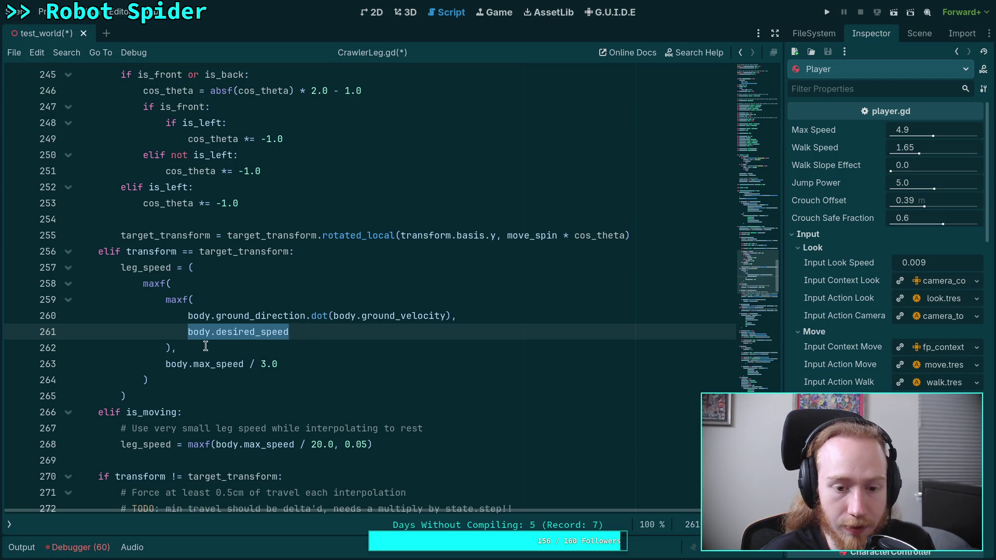
left_click(188, 316)
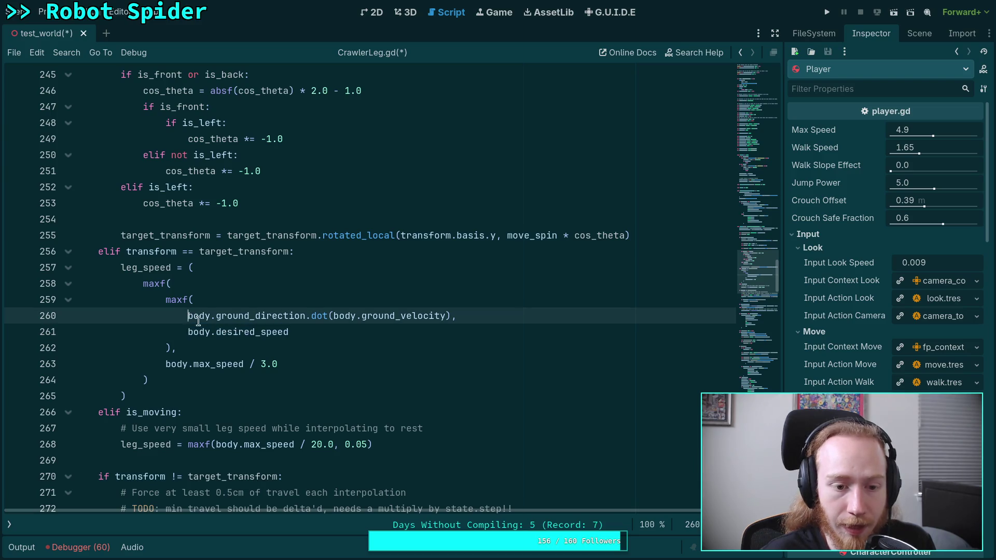
Step: Wrap the ground velocity dot product in minf(..., body.max_speed)
type("minf(")
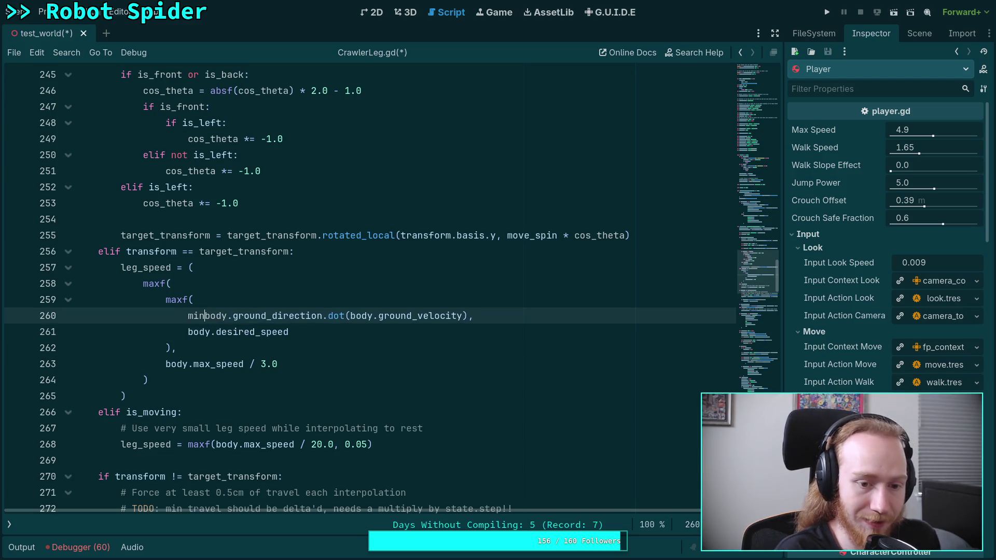
left_click(478, 315)
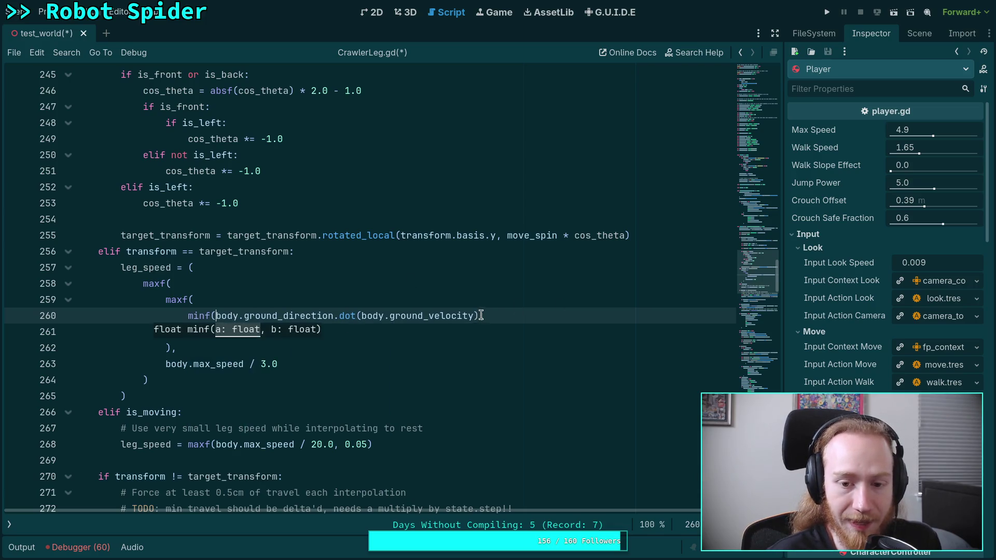
type(", bxod,")
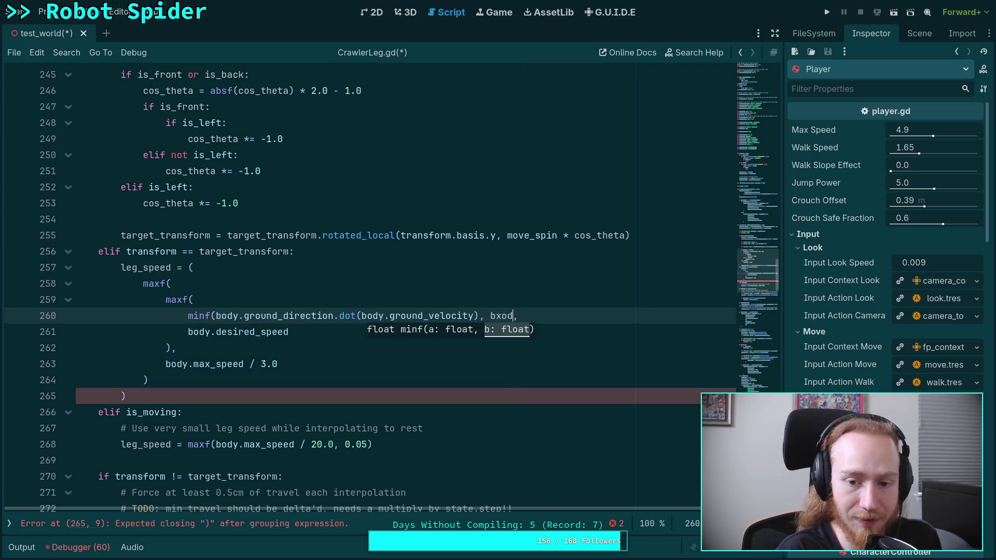
key("BackSpace")
key("BackSpace")
key("BackSpace")
type("ody.ma")
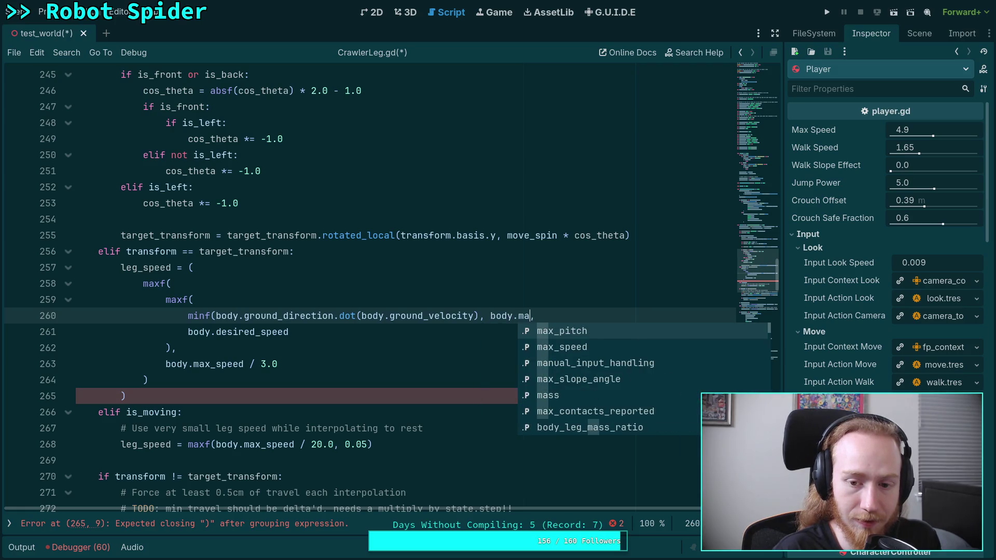
key("Down")
key("Return")
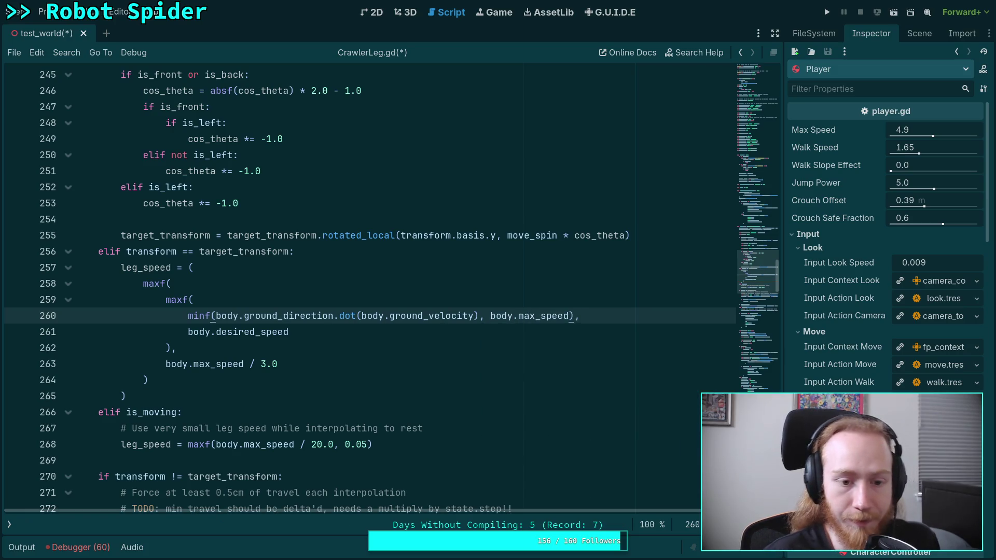
Step: Put the minf arguments and its closing parenthesis on their own lines
left_click(213, 316)
key("Return")
left_click(488, 332)
key("Return")
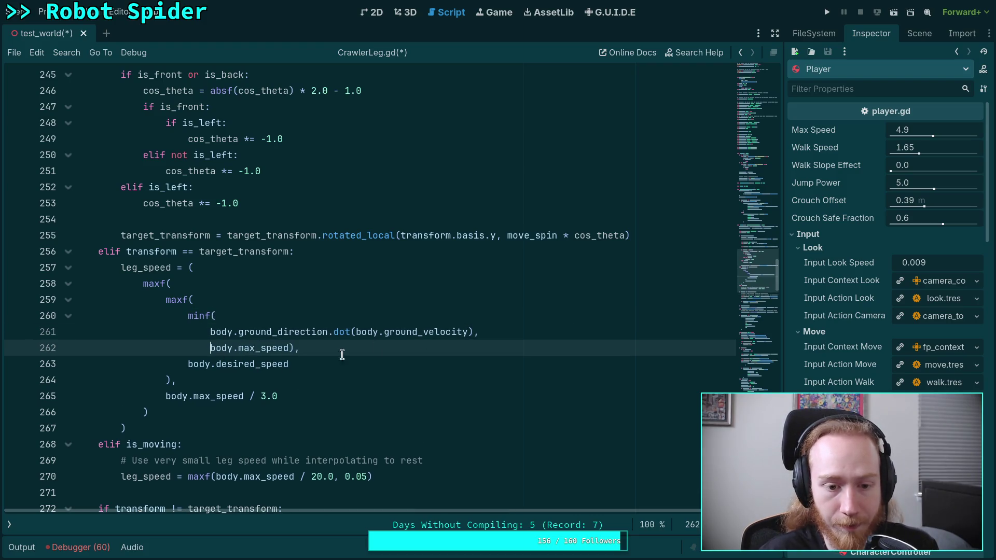
left_click(290, 348)
key("Return")
left_click(335, 381)
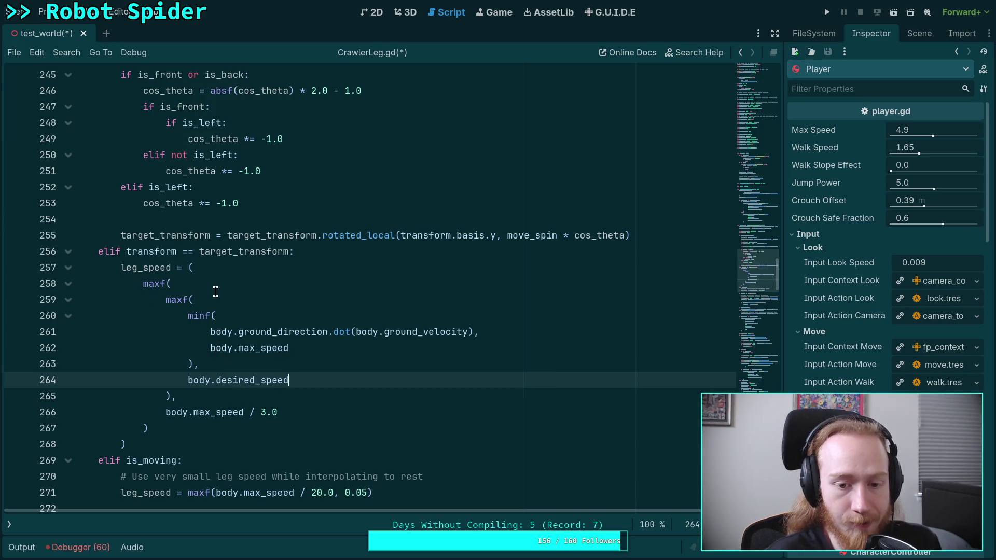
mouse_move(292, 355)
left_mouse_down()
mouse_move(210, 335)
mouse_move(210, 351)
left_mouse_up()
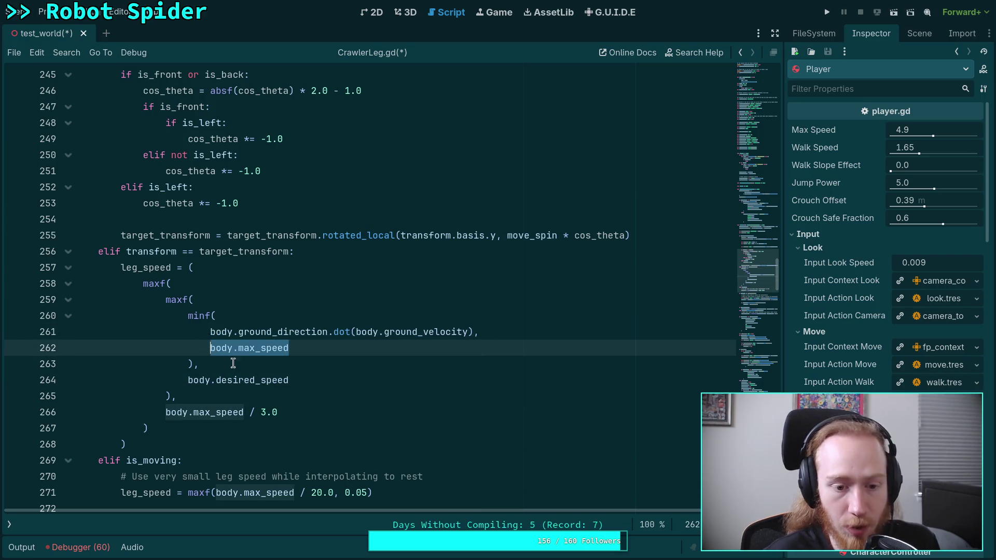
mouse_move(307, 382)
left_mouse_down()
mouse_move(176, 328)
mouse_move(187, 315)
left_mouse_up()
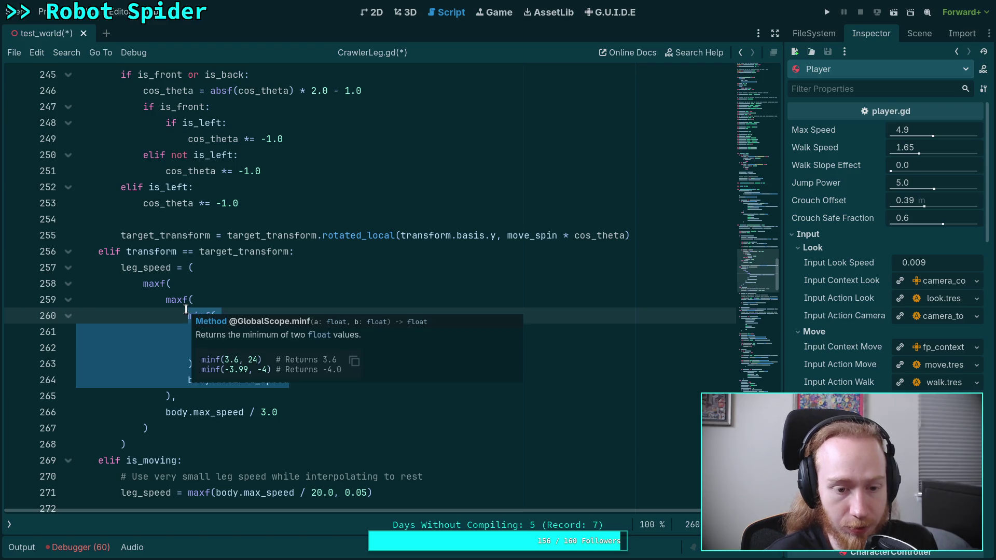
left_click(295, 412)
key("shift+Up")
key("shift+Up")
key("shift+Up")
key("shift+Home")
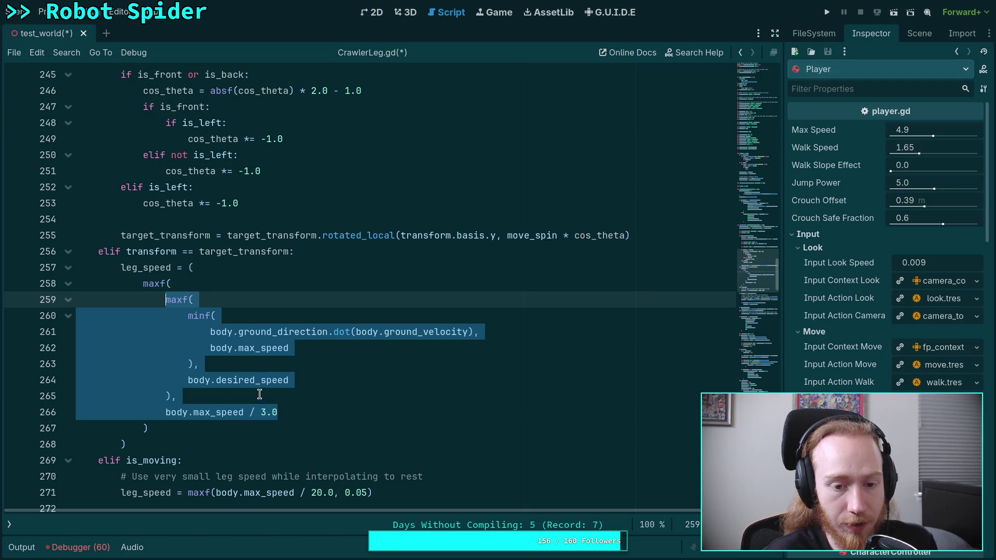
left_click(306, 379)
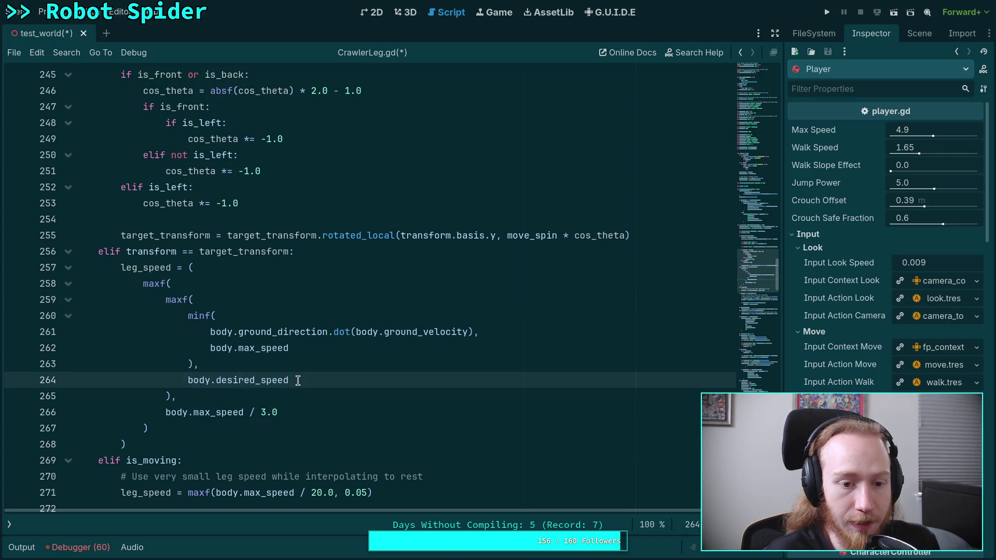
Step: Add a new maxf( call after the minf and move body.desired_speed inside it
left_click(252, 366)
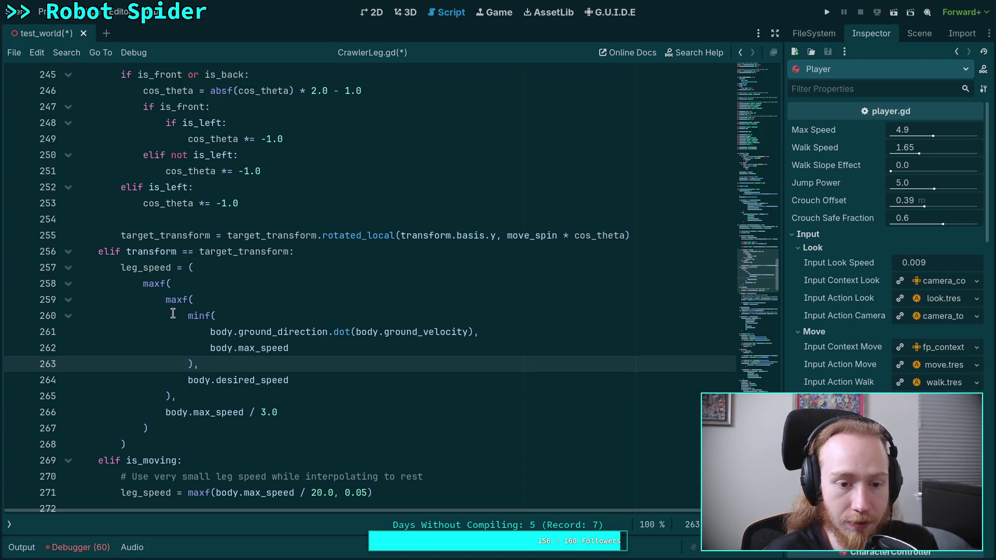
key("Return")
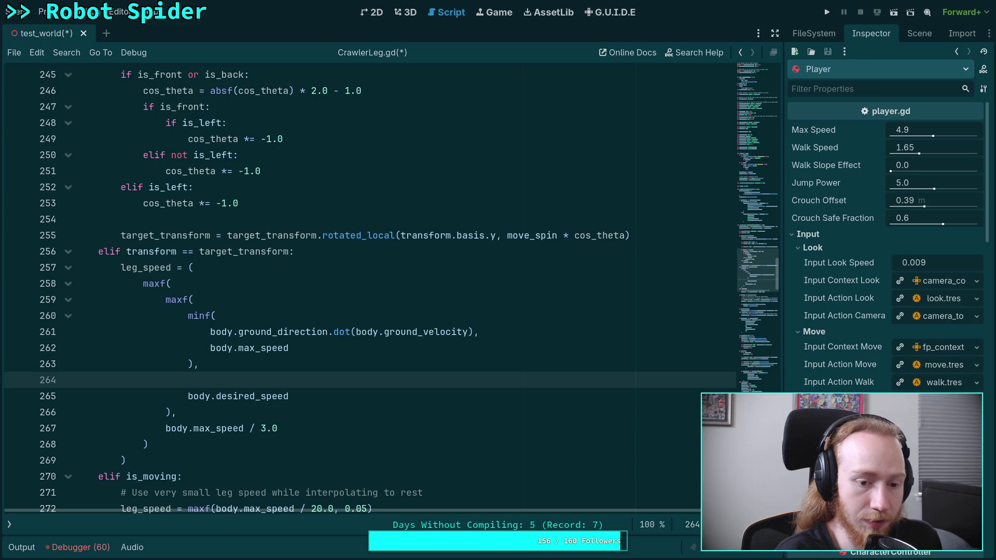
type("maxf(")
key("Return")
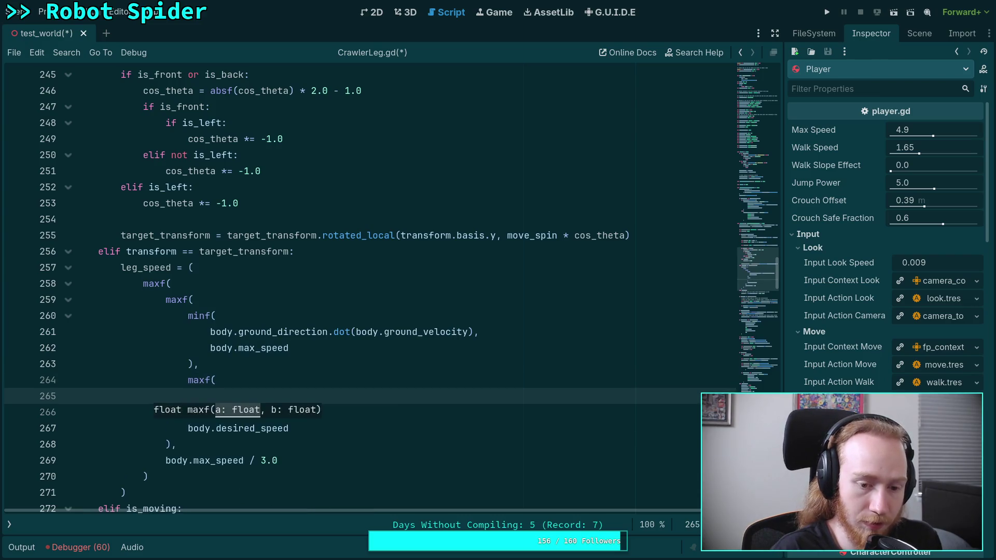
key("Down")
key("Down")
key("alt+Up")
key("alt+Up")
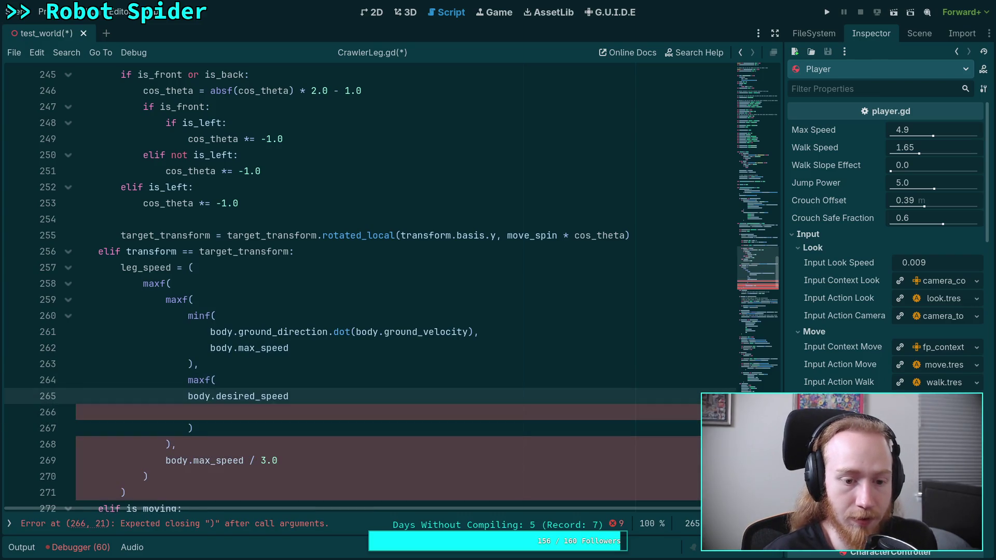
key("Home")
key("Tab")
Step: Add the comma and make body.max_speed / 3.0 the second maxf argument
left_click(172, 447)
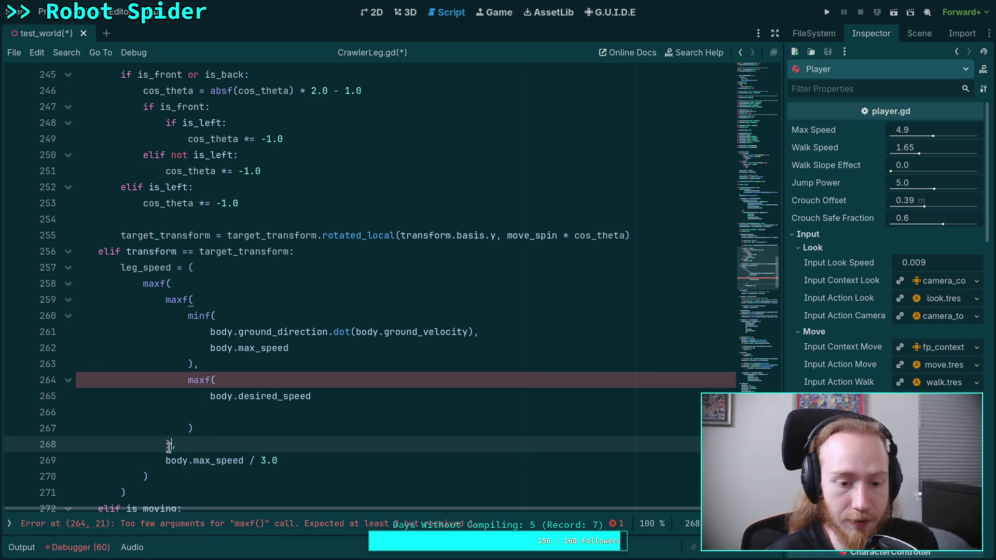
key("Return")
type(",")
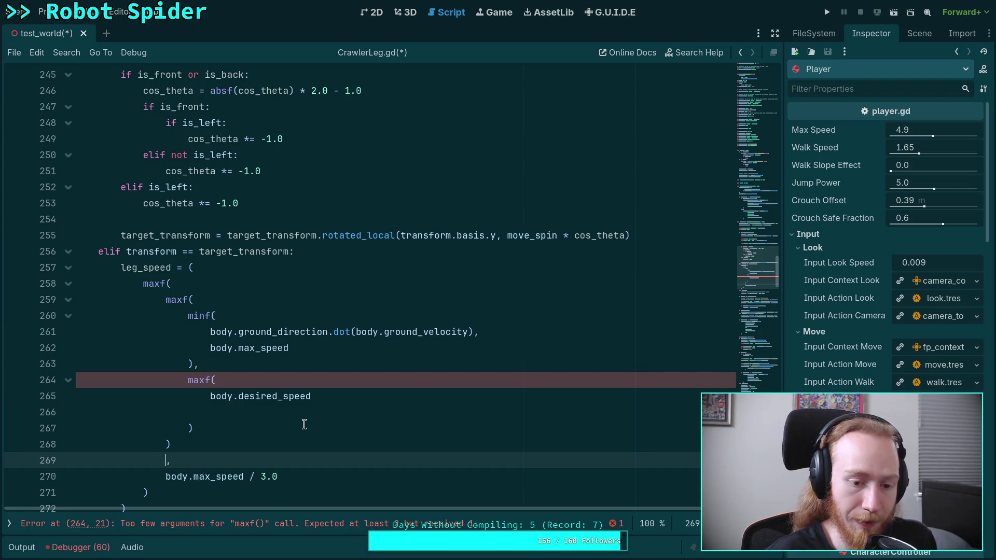
key("alt+Up")
key("alt+Up")
key("alt+Up")
key("BackSpace")
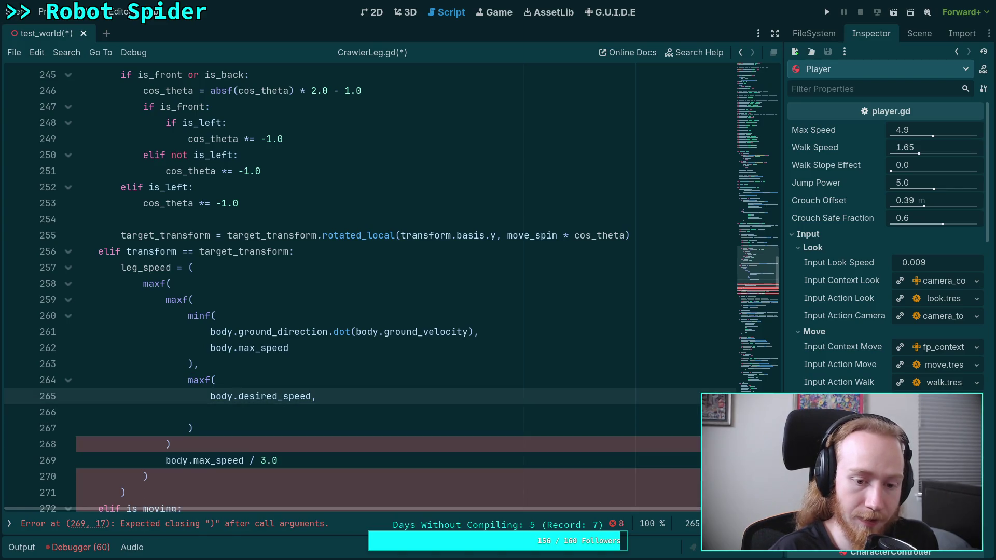
key("Down")
key("Down")
key("Down")
key("alt+Up")
key("alt+Up")
key("alt+Up")
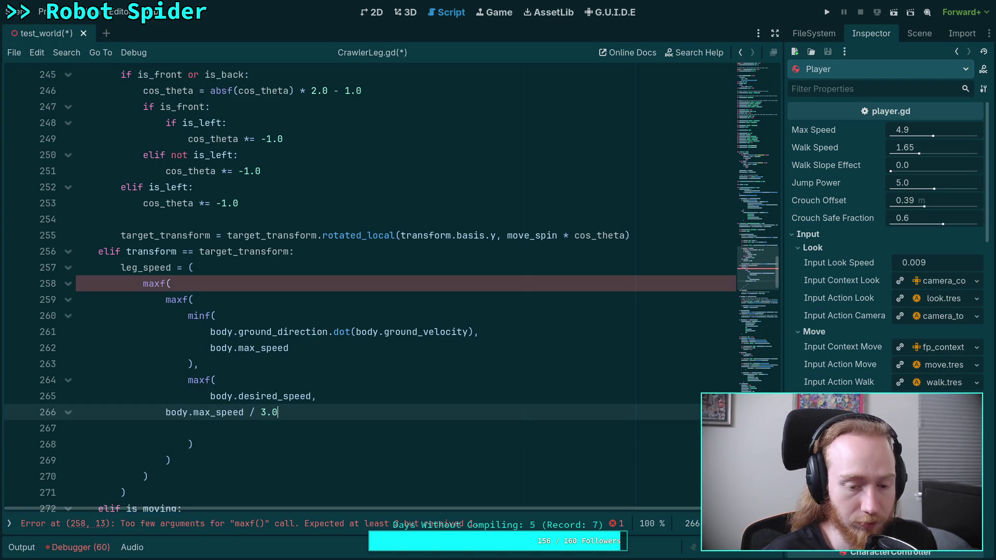
key("Tab")
key("Tab")
Step: Delete the empty leftover line, the redundant outer maxf line and the stray closing parenthesis
left_click(248, 434)
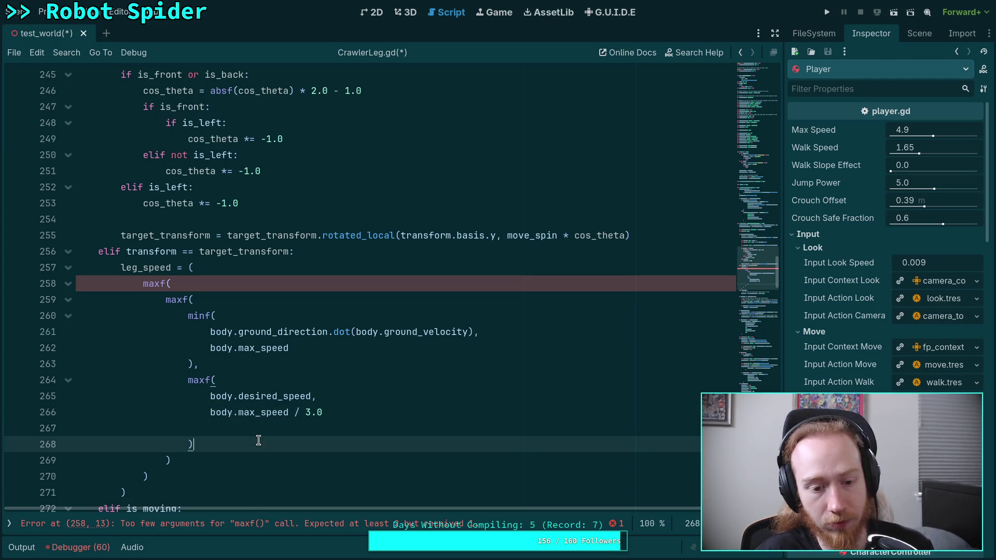
key("ctrl+shift+k")
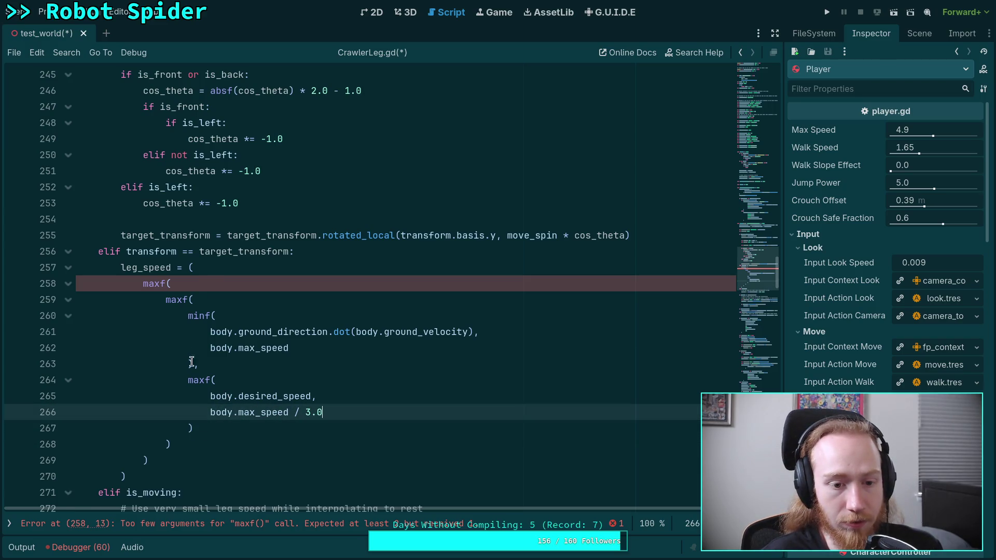
left_click(200, 289)
key("ctrl+shift+k")
left_click(204, 424)
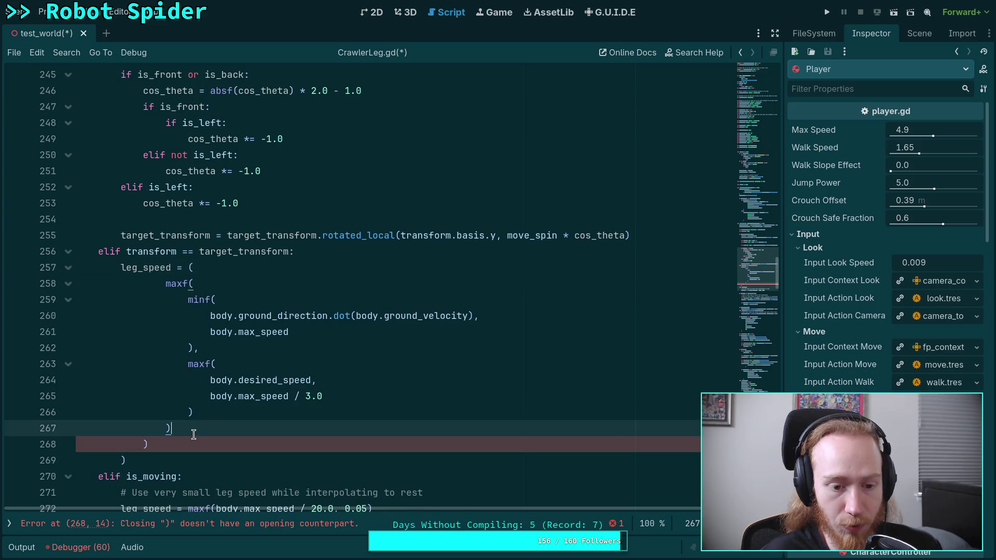
key("Down")
key("ctrl+shift+k")
Step: Review the minf and maxf arguments of the finished leg_speed expression
left_click(327, 381)
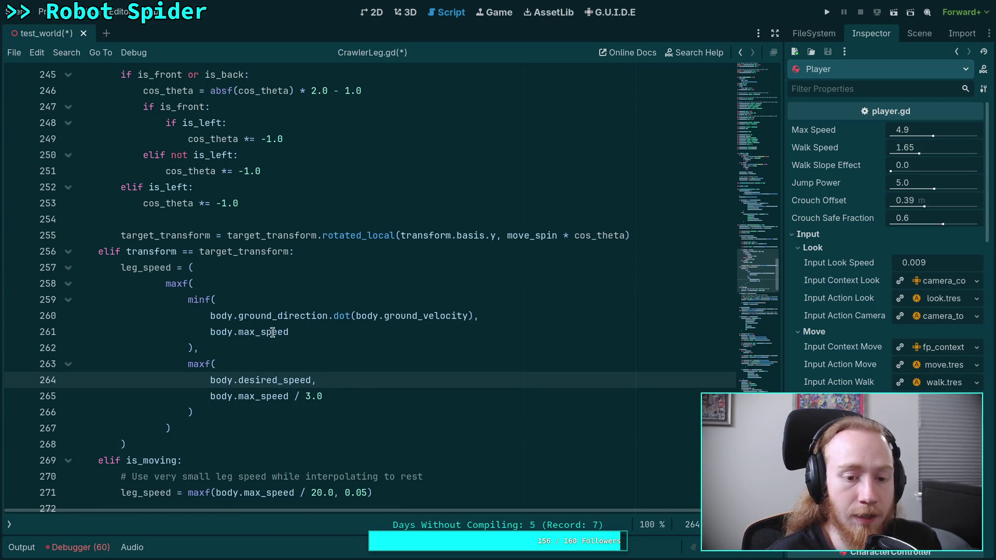
left_click_drag(305, 332, 249, 316)
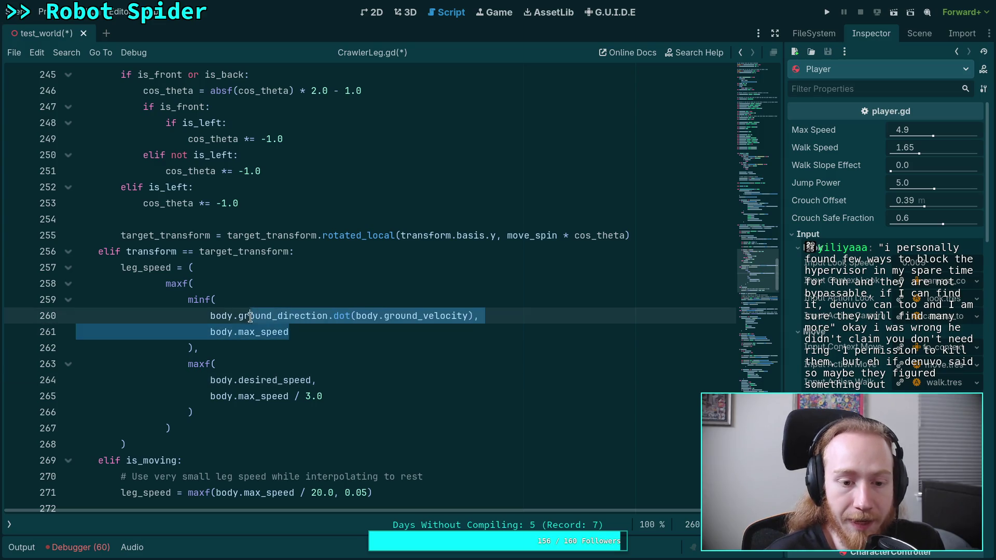
left_click(223, 316)
left_click(262, 396)
double_click(270, 381)
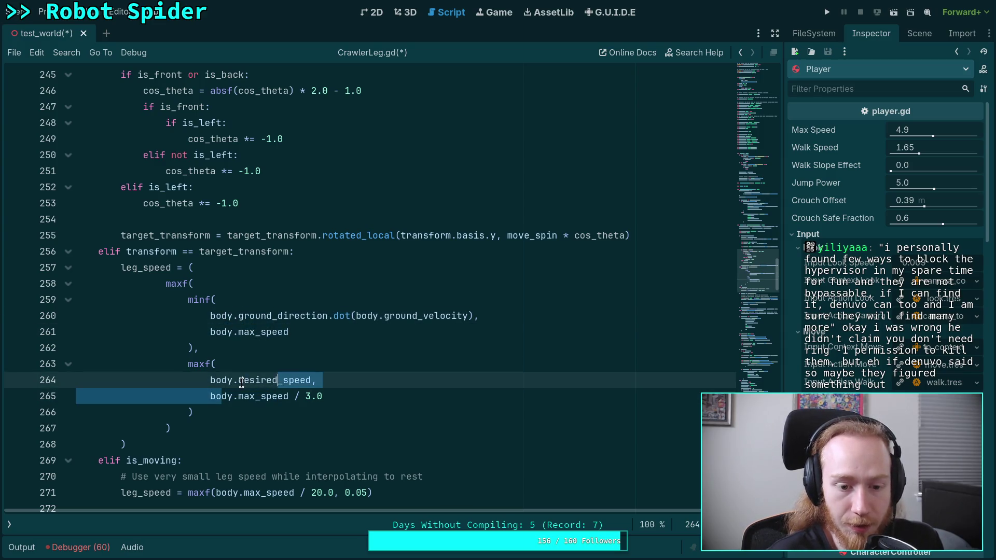
left_click_drag(233, 396, 319, 397)
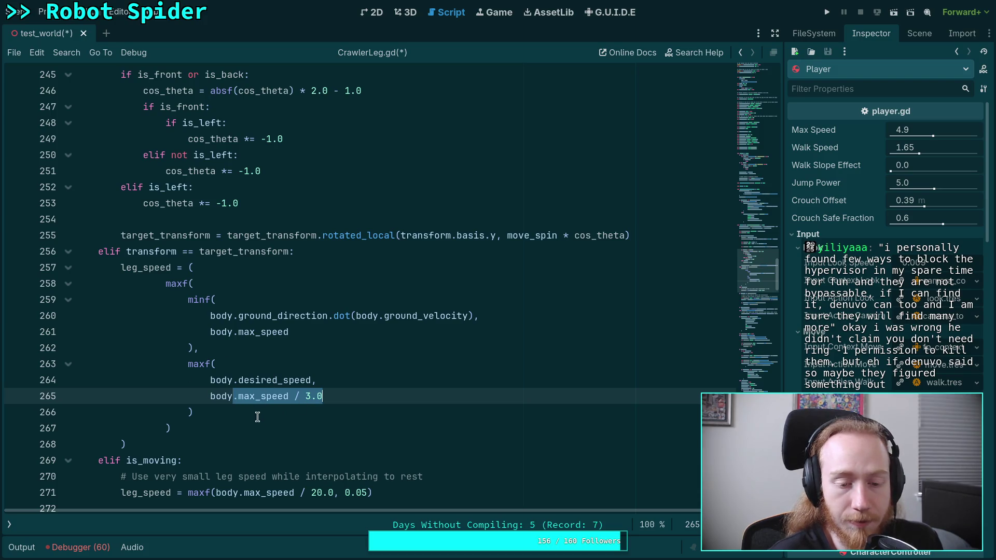
left_click_drag(192, 428, 165, 285)
left_click(242, 428)
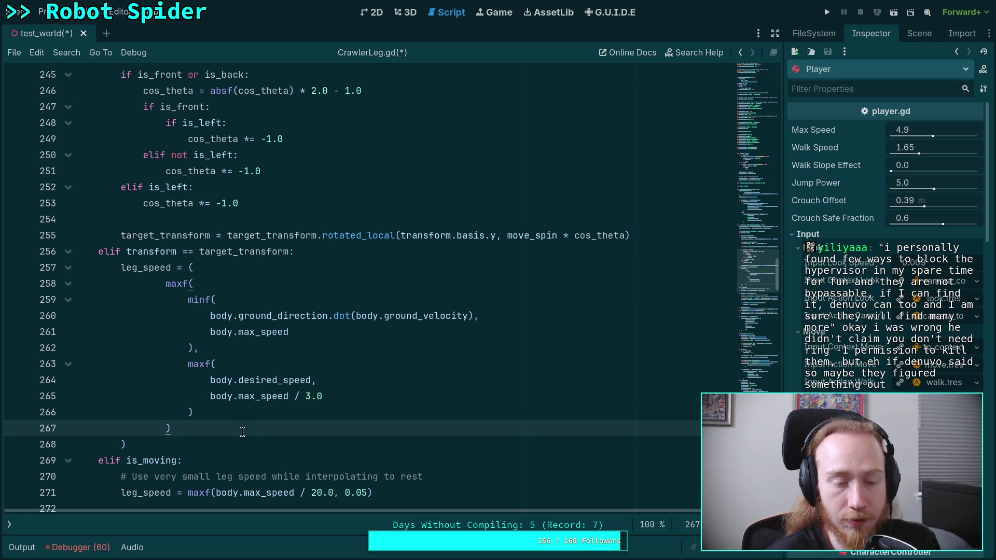
left_click(230, 445)
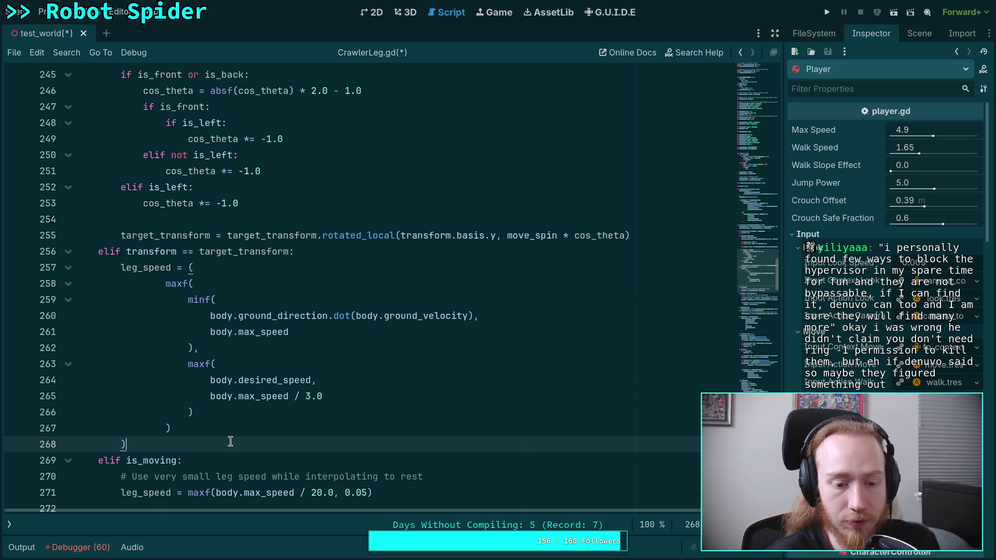
Step: Locate desired_speed on line 264 in the leg_speed block
scroll(230, 444, "down", 1)
scroll(155, 374, "up", 3)
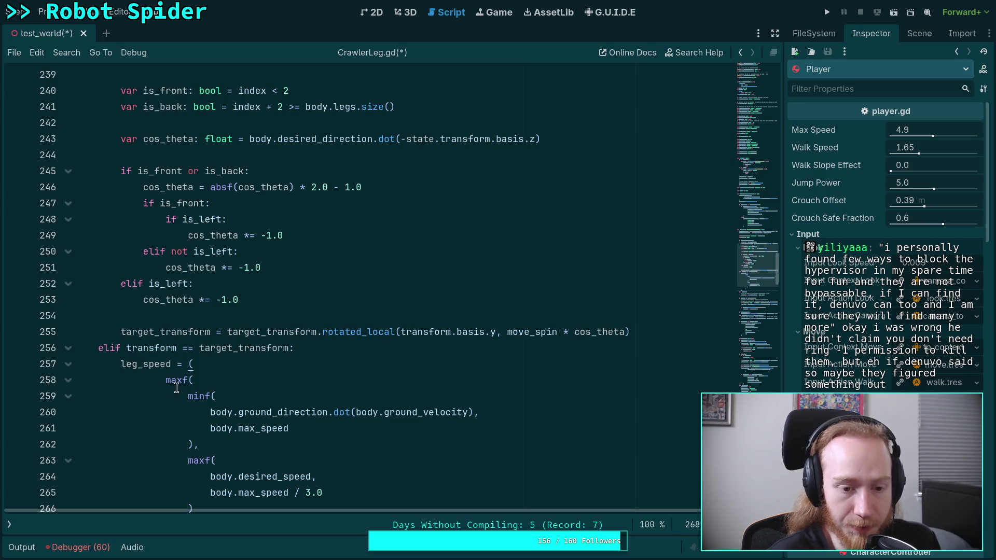
scroll(173, 383, "down", 2)
left_click(260, 382)
scroll(250, 343, "up", 4)
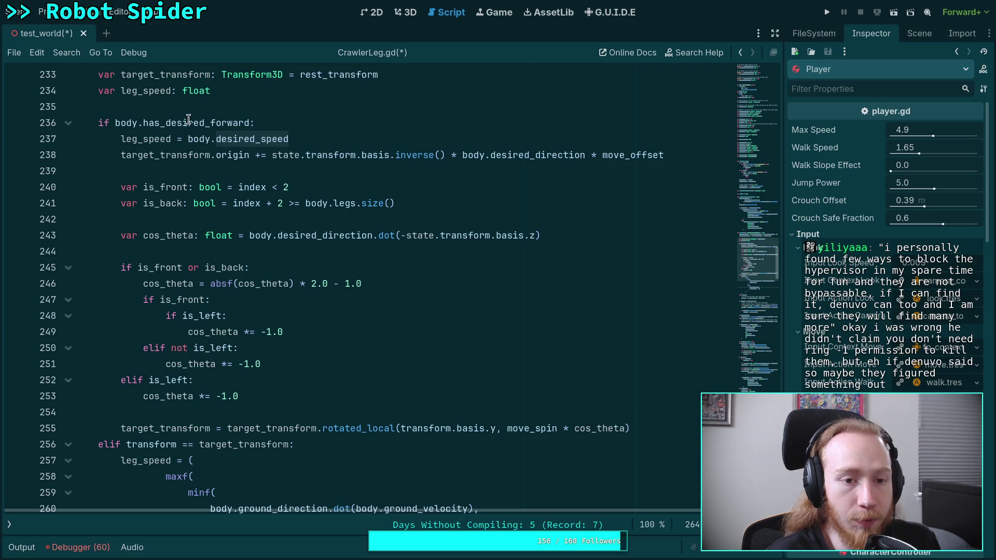
scroll(245, 318, "down", 5)
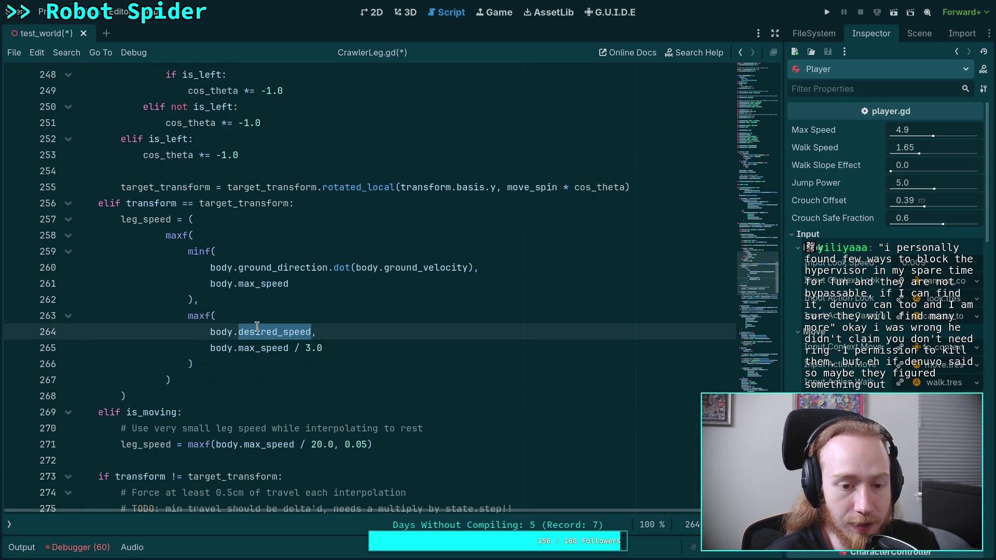
Step: Check the desired_speed declaration in CharacterController.gd, then return to CrawlerLeg.gd's inner maxf call
key("ctrl+backslash")
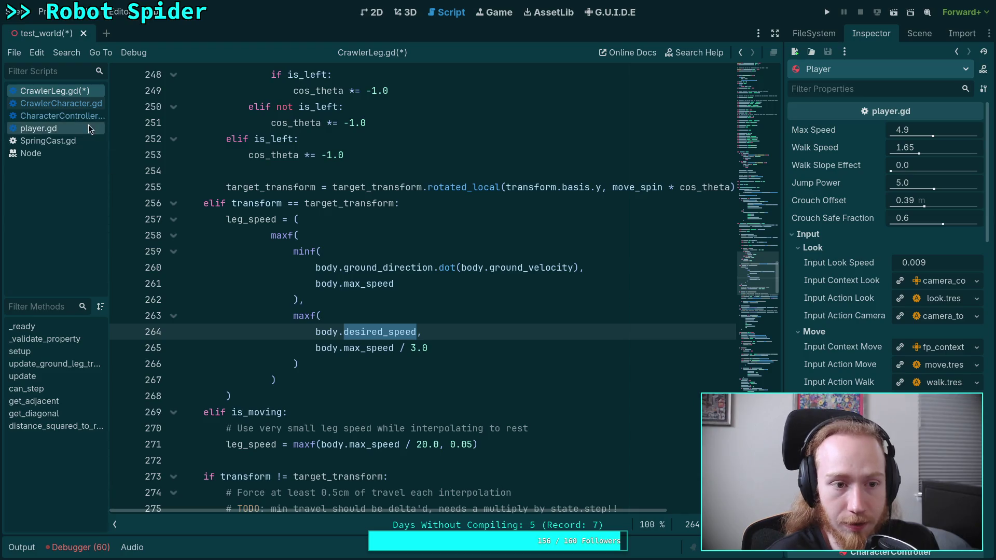
left_click(80, 115)
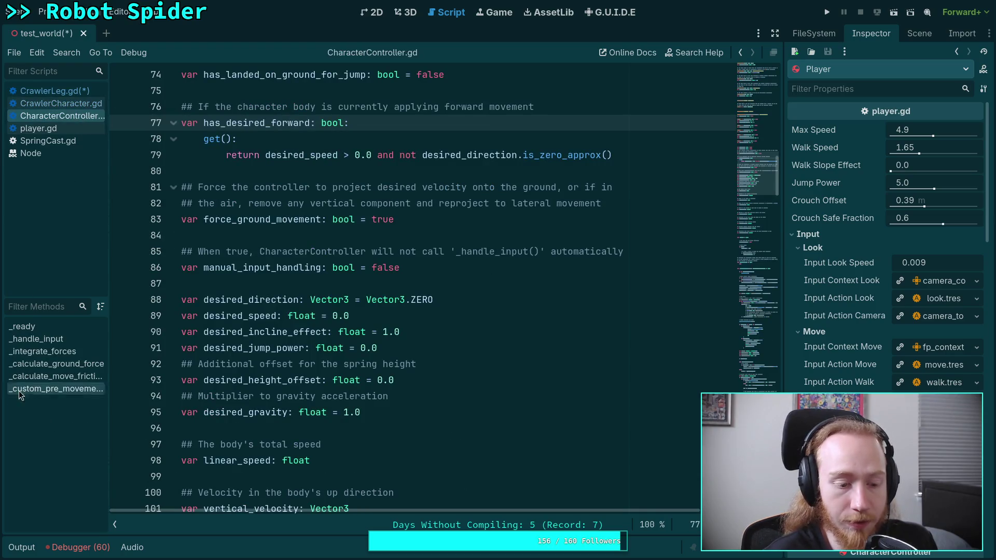
left_click(62, 95)
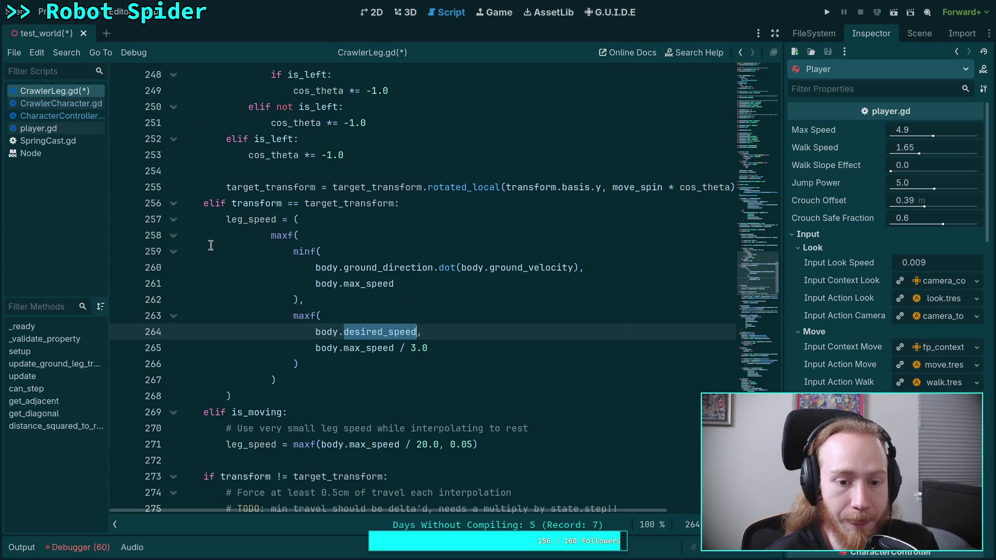
scroll(210, 245, "up", 4)
scroll(343, 327, "down", 3)
left_click(389, 379)
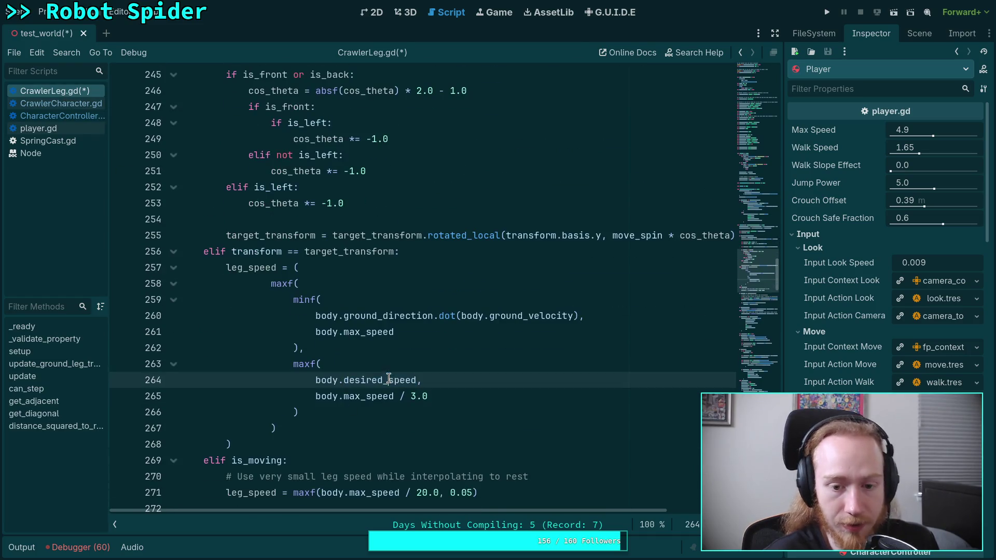
left_click_drag(314, 398, 291, 368)
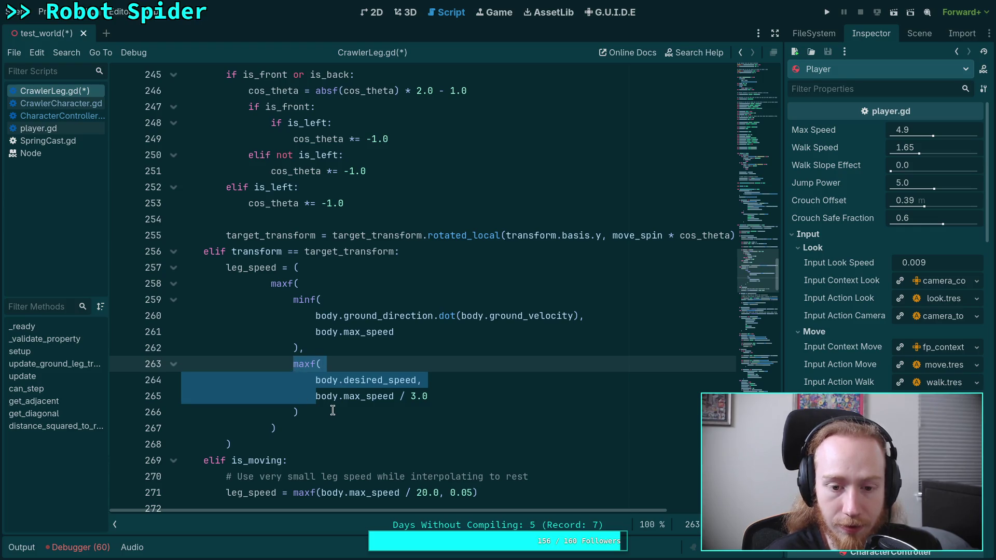
Step: Delete the inner maxf wrapper and desired_speed, keeping only body.max_speed / 3.0, and save
key("Delete")
key("End")
key("shift+Down")
key("Delete")
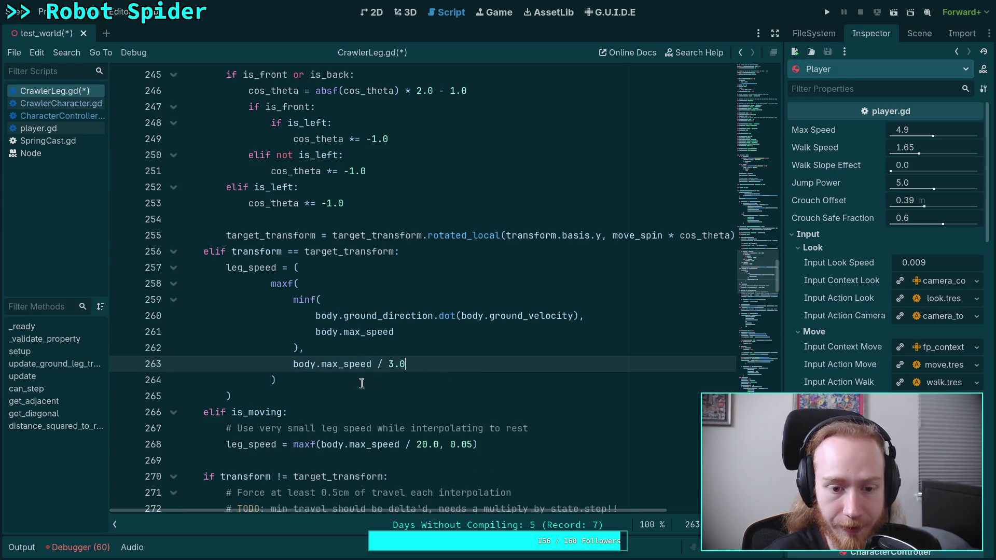
scroll(325, 391, "up", 1)
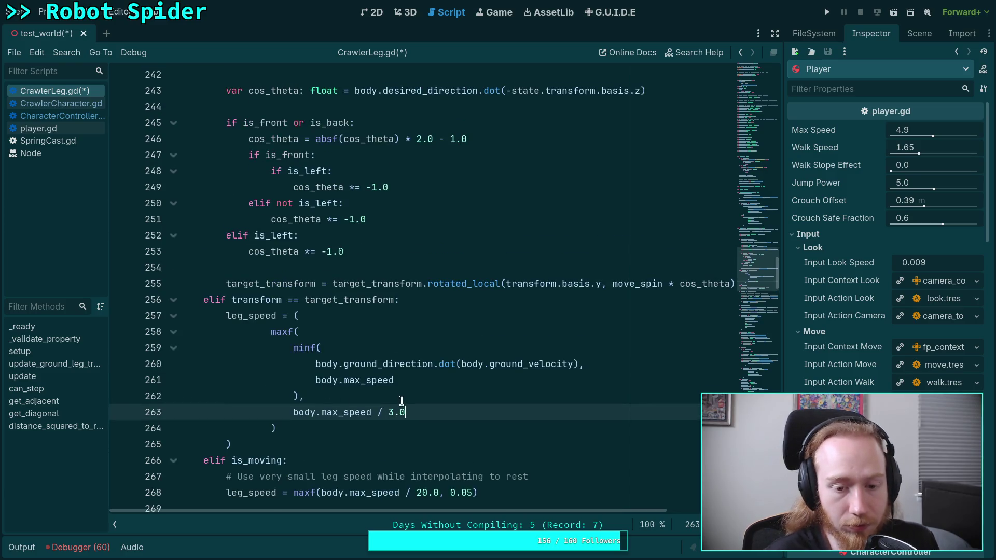
double_click(373, 381)
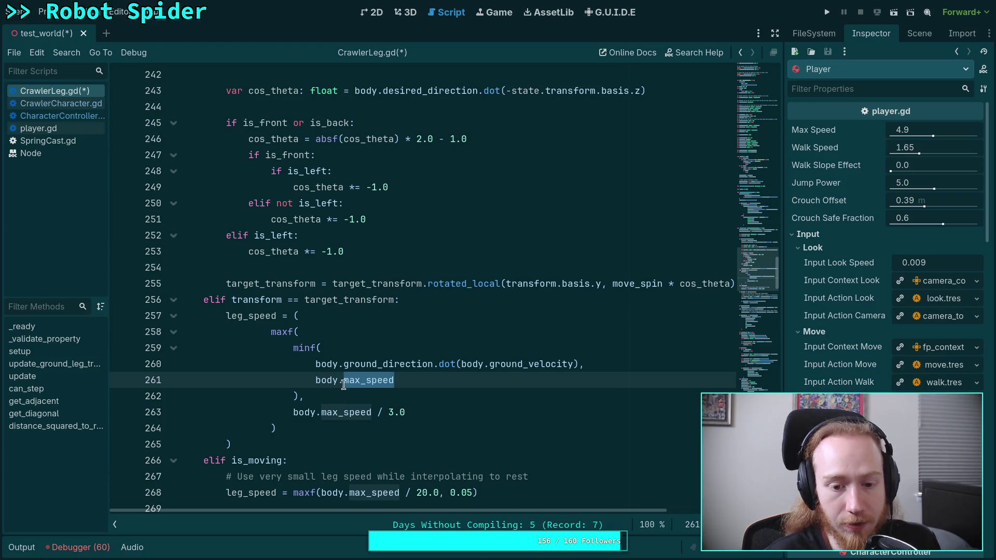
mouse_move(374, 365)
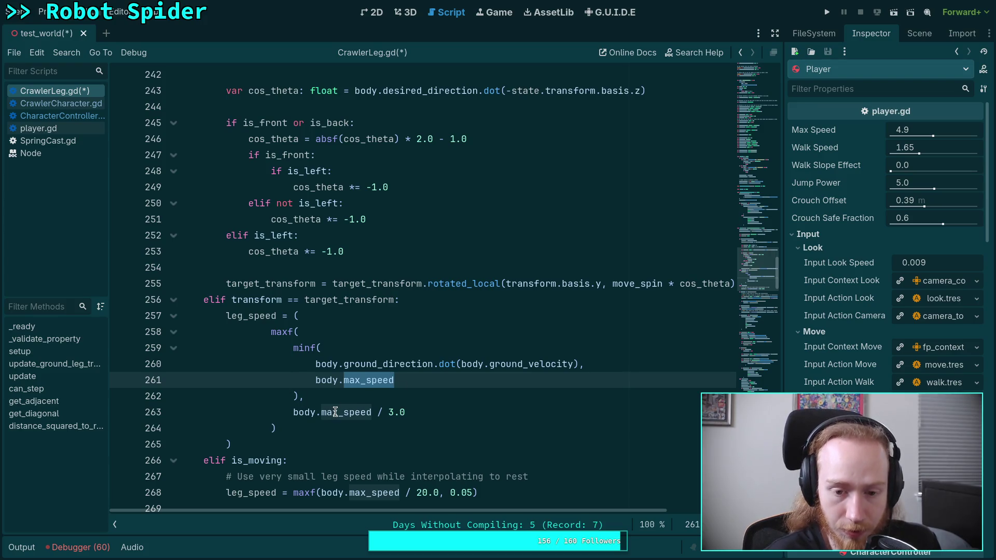
left_click(299, 441)
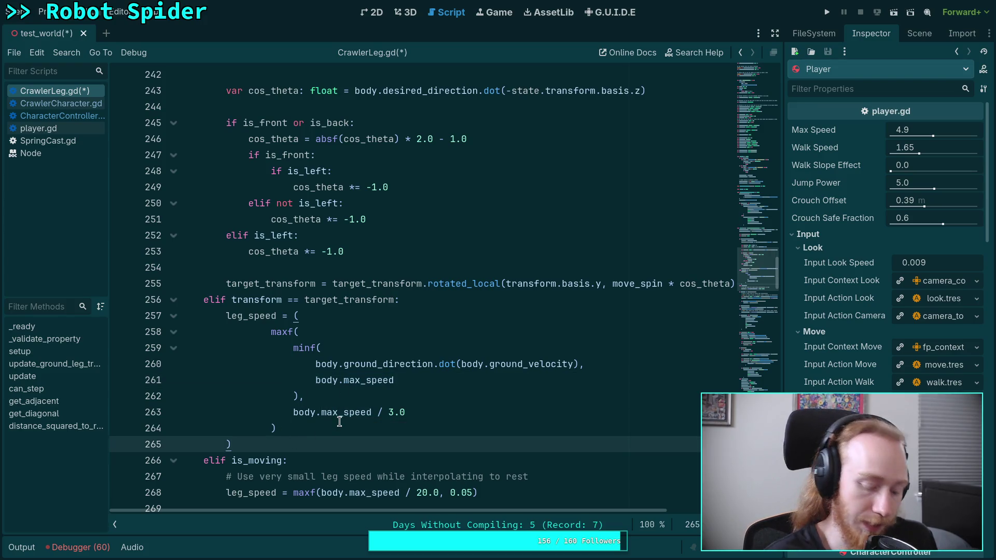
key("ctrl+s")
Step: Run the game with F5 and walk the spider along the ramp and up the curved wall with W and S
key("F5")
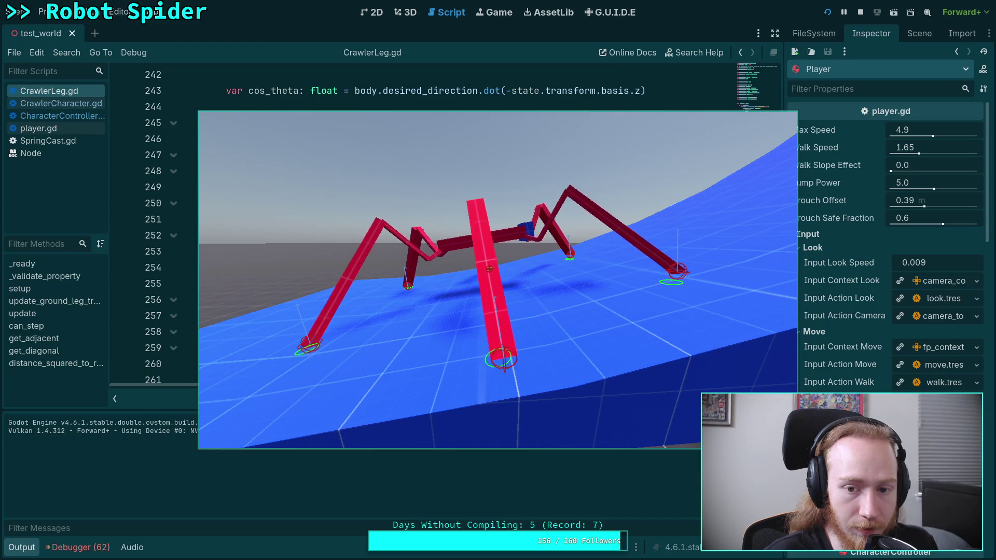
key("w")
key("w")
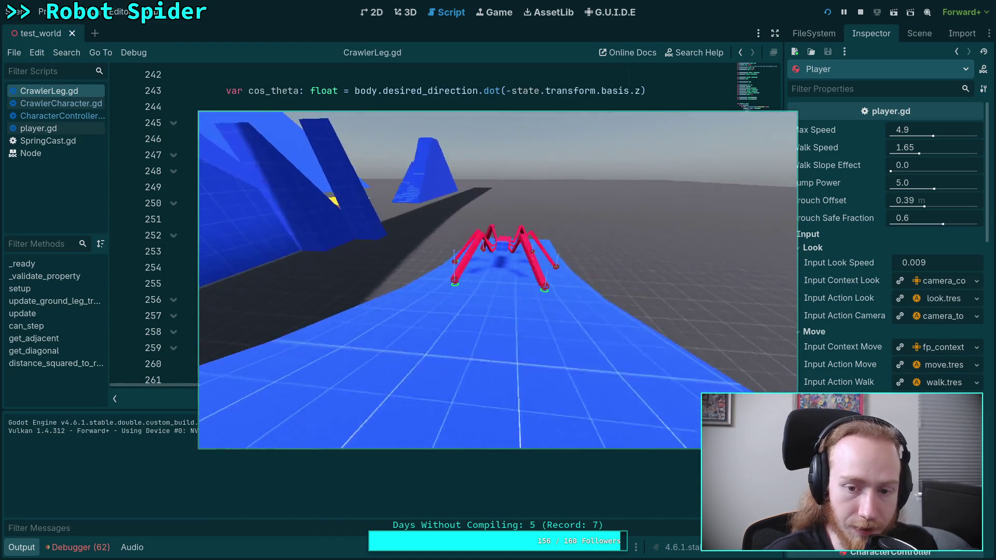
key("w")
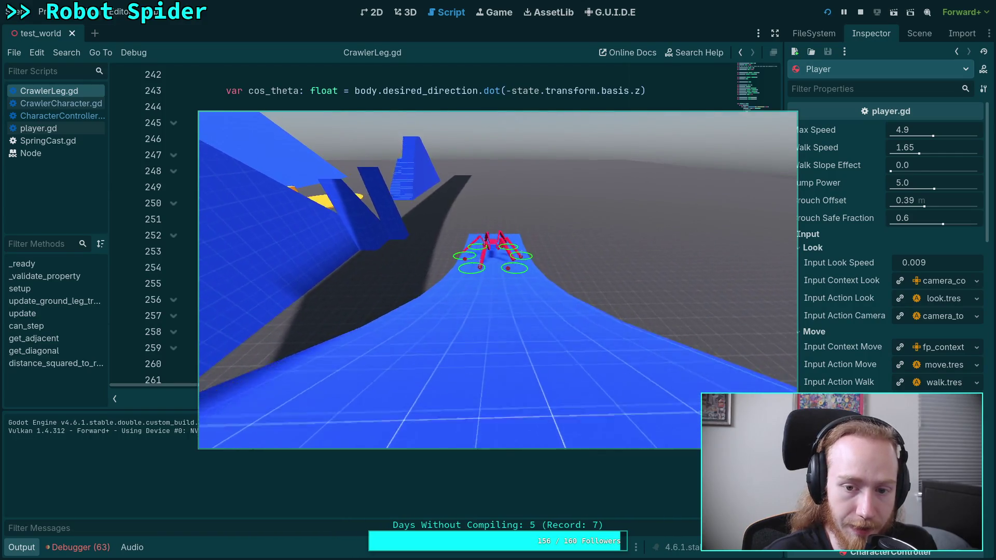
key("w")
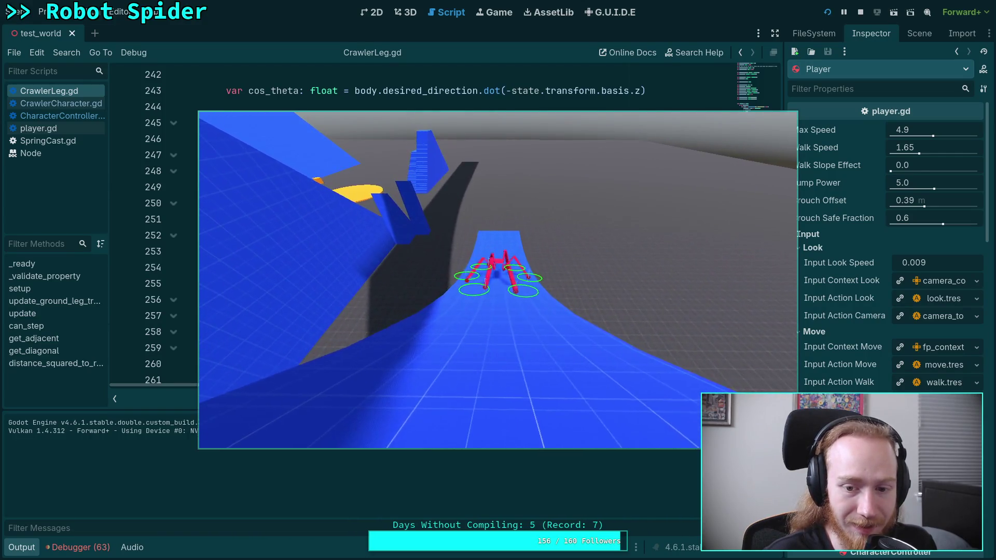
key("s")
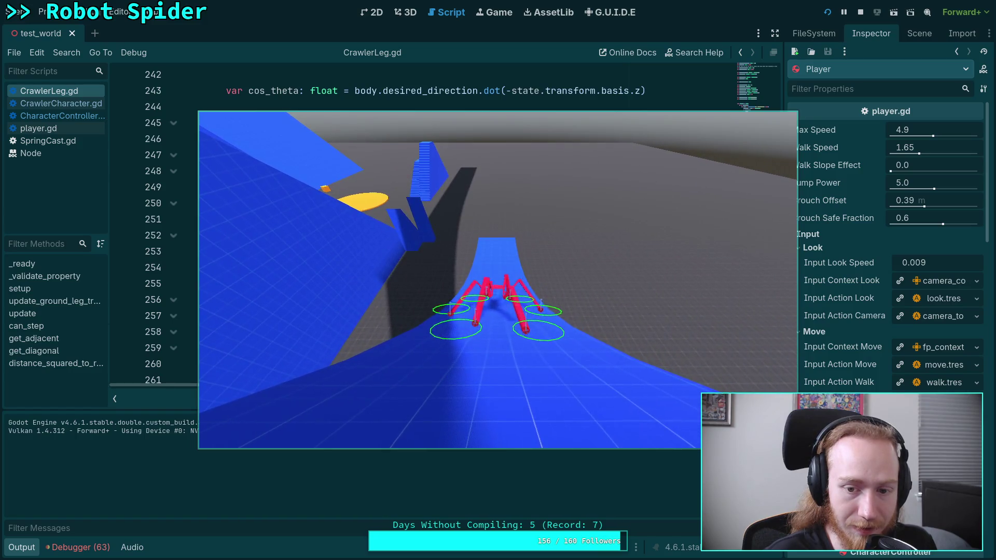
key("w")
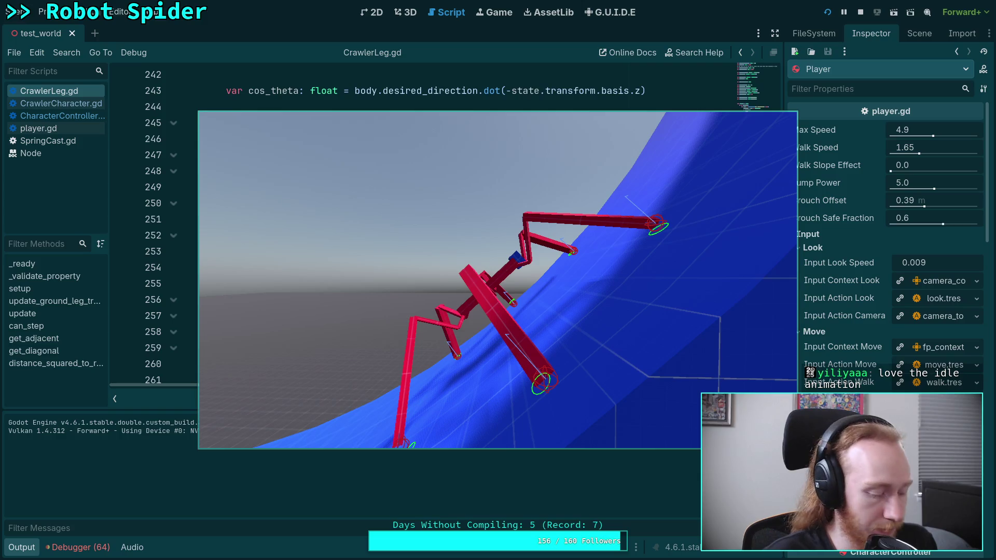
Step: Advance the paused game four physics ticks, stop it, and hide the output log
key("period")
key("period")
key("period")
key("period")
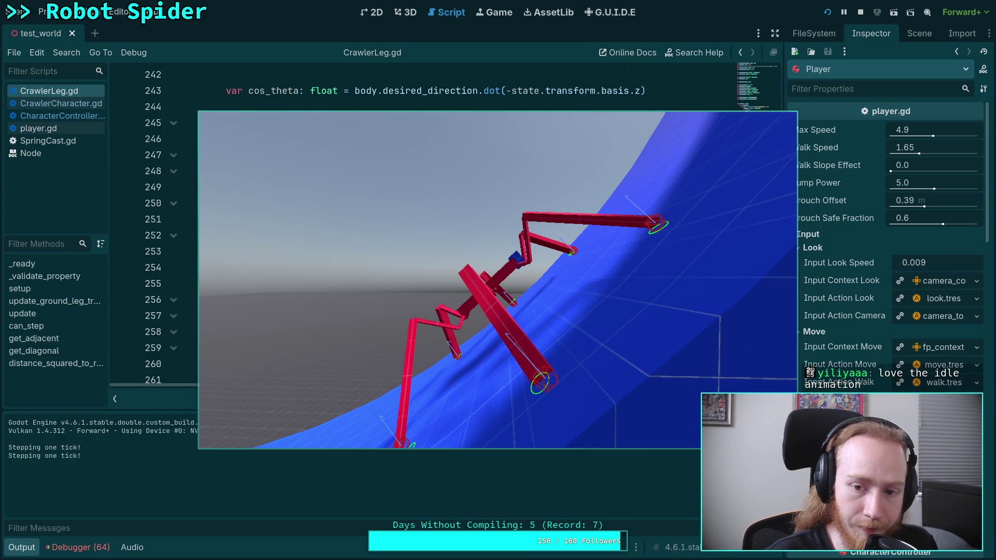
key("period")
key("period")
key("period")
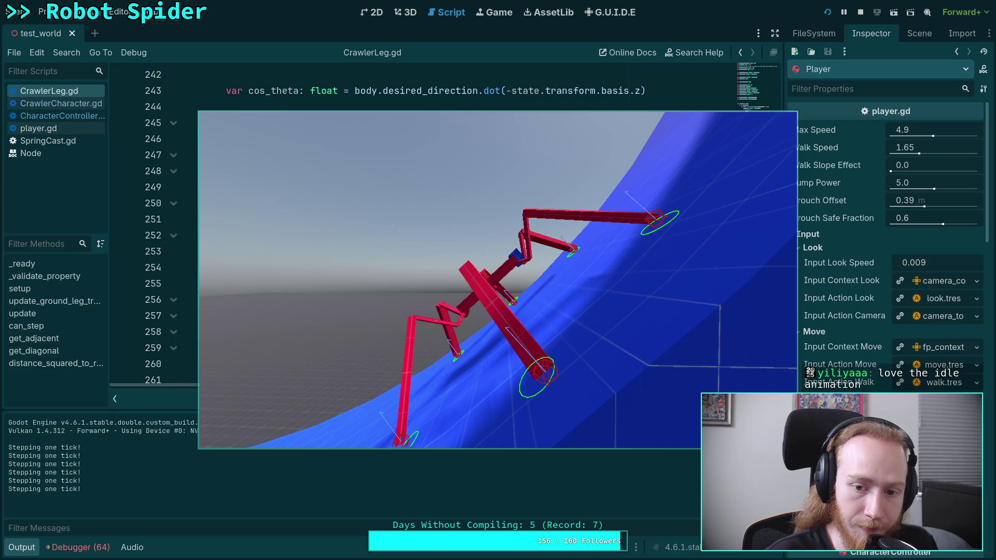
key("period")
key("period")
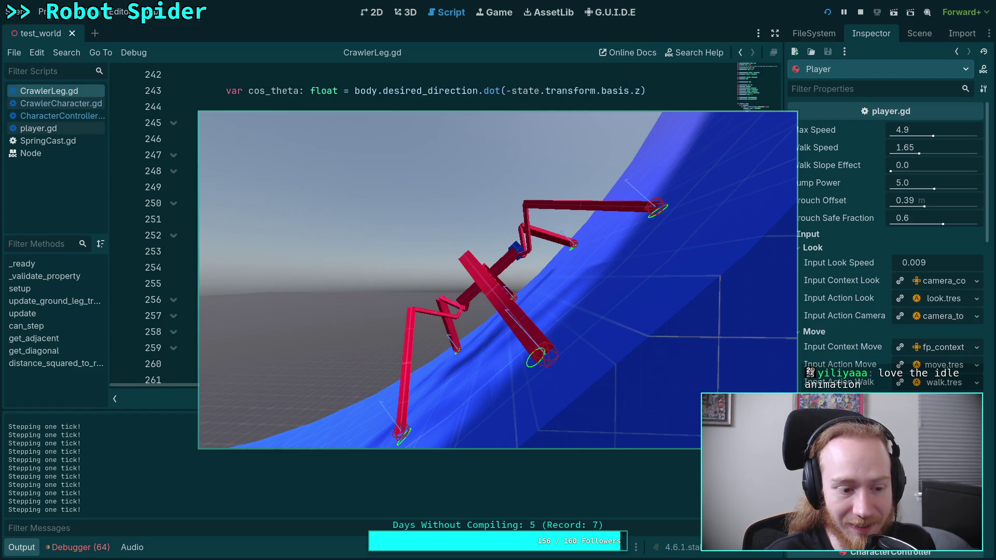
key("period")
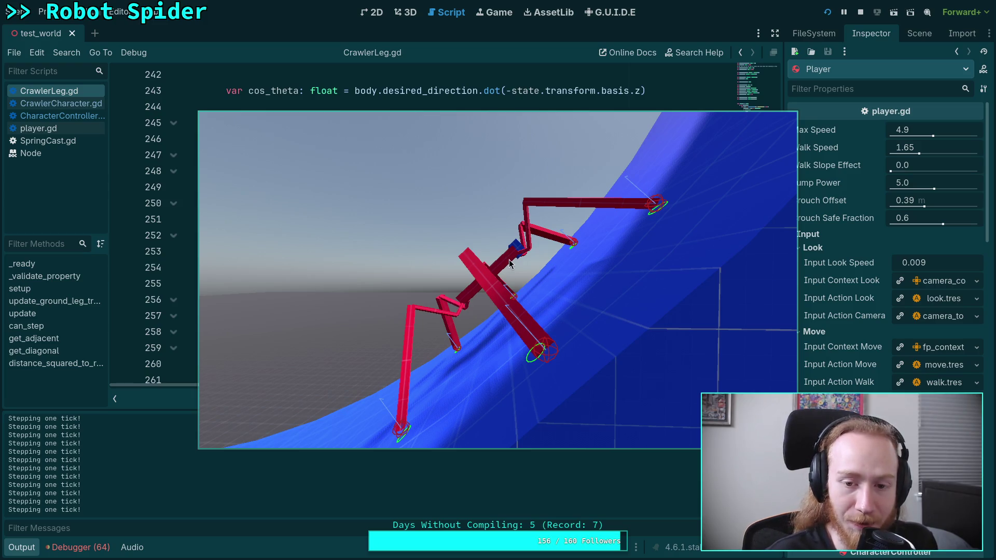
left_click(861, 14)
left_click(23, 548)
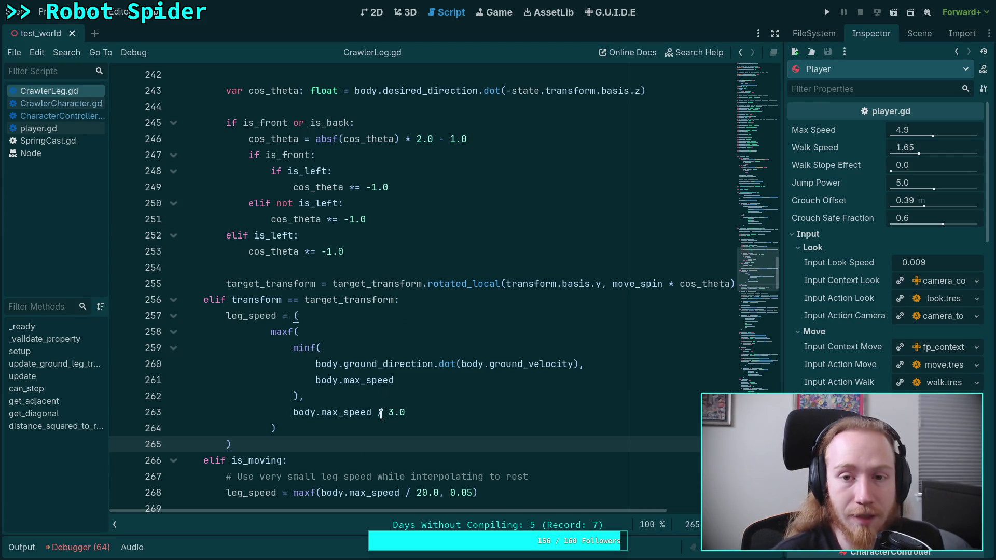
Step: Load the free_context.tres mapping context in the G.U.I.D.E editor
left_click(496, 14)
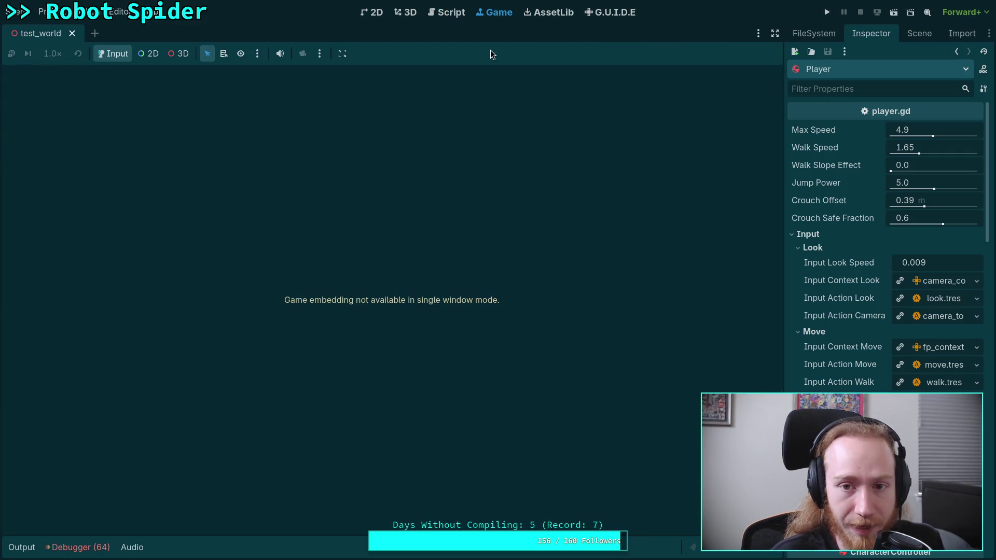
left_click(613, 13)
left_click(686, 58)
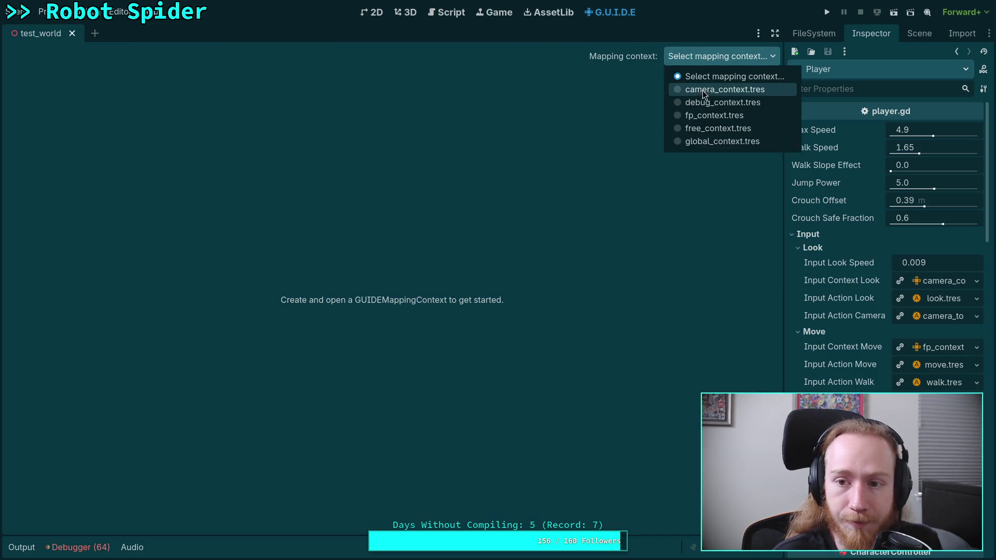
left_click(714, 129)
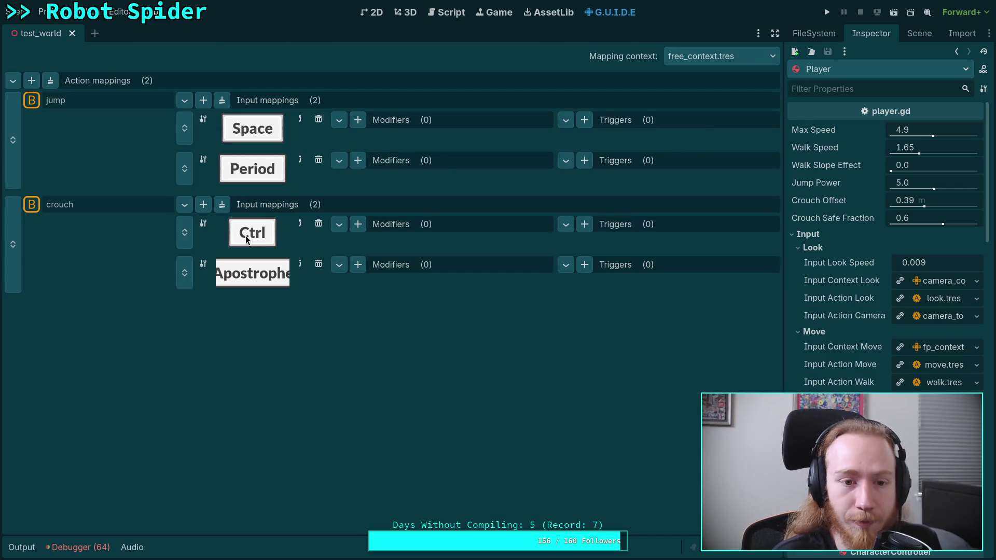
Step: Remove crouch's Ctrl binding, delete the empty mapping, and run the game again
left_click(319, 223)
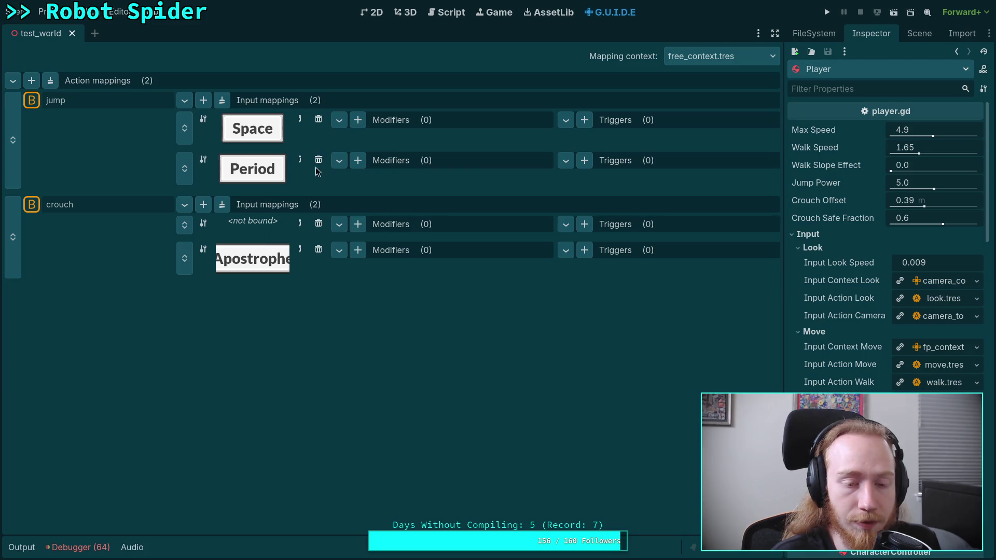
right_click(185, 224)
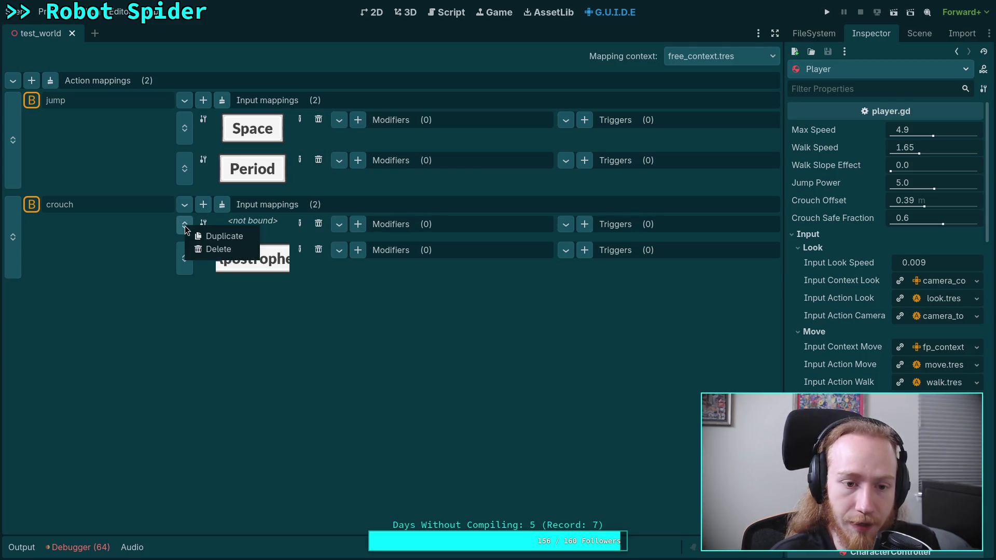
left_click(203, 248)
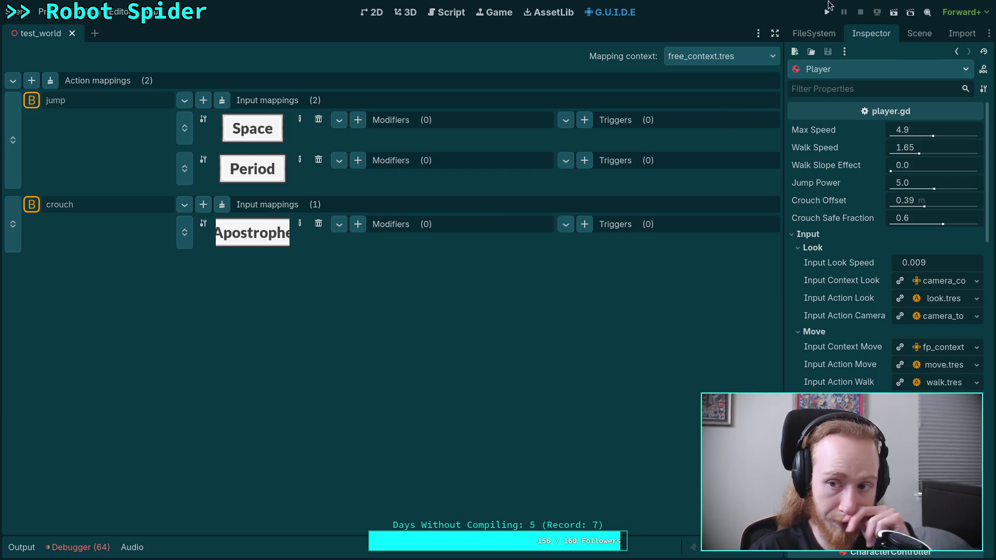
left_click(827, 12)
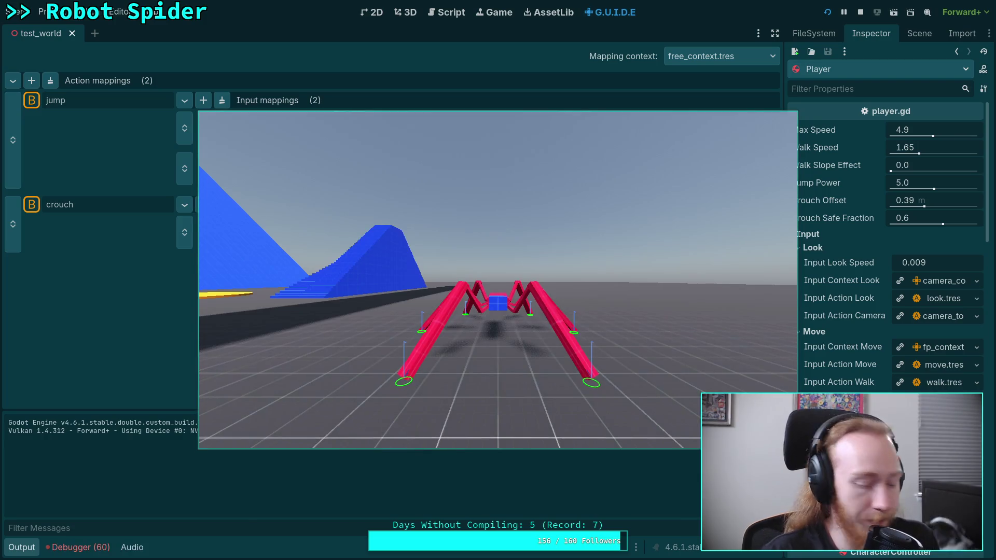
Step: Tilt the game camera onto the spider, step one tick, then stop the running game
left_click(506, 309)
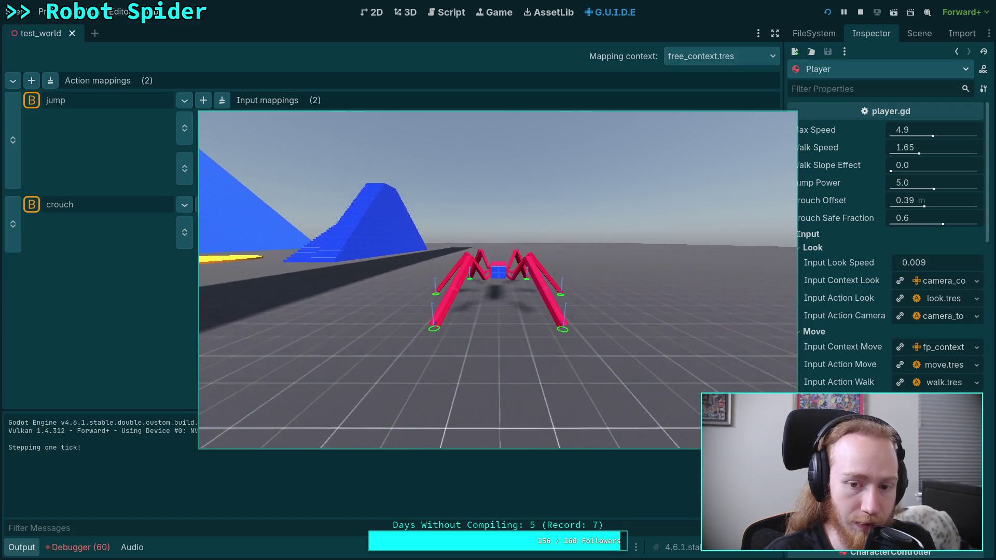
key("t")
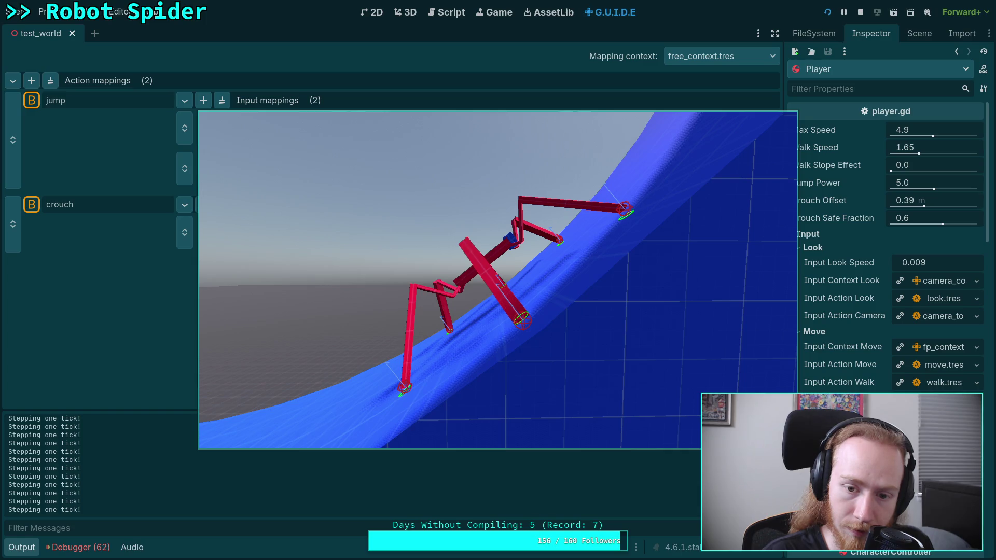
left_click(499, 285)
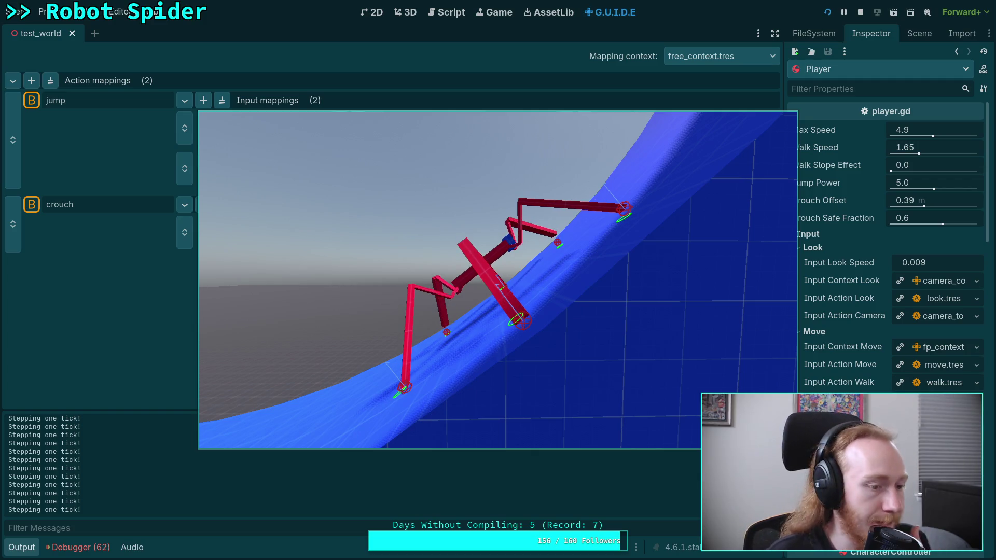
left_click(857, 14)
left_click(447, 12)
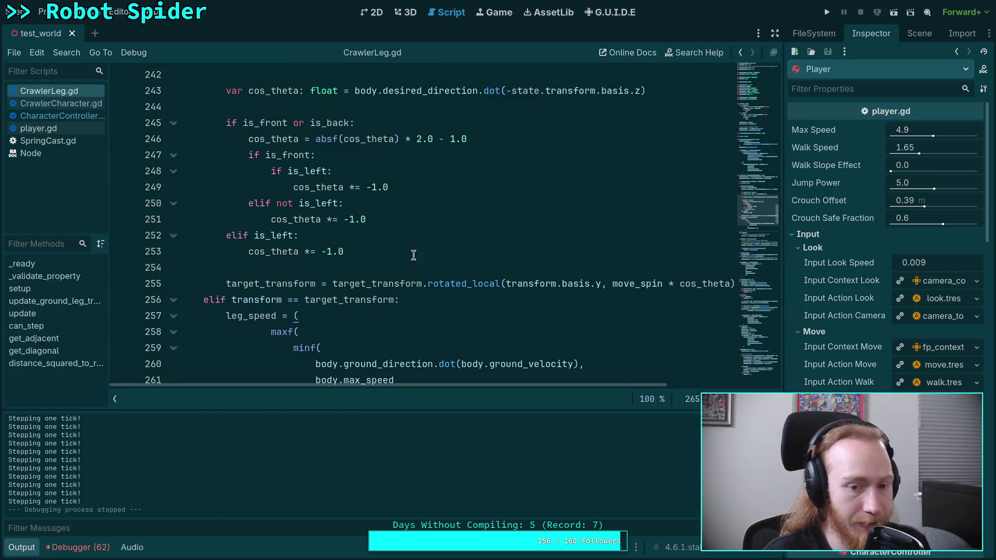
scroll(321, 374, "down", 9)
scroll(272, 327, "down", 5)
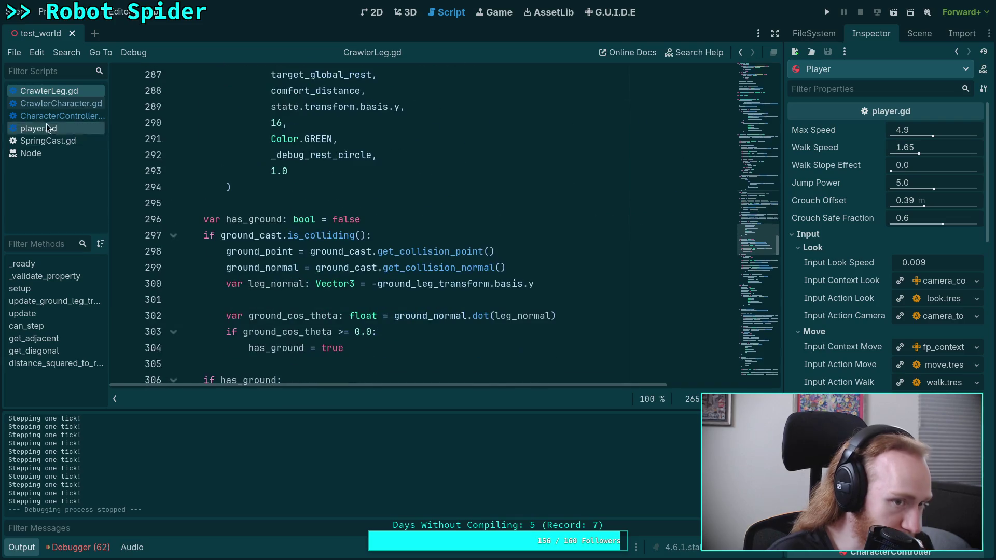
left_click(54, 116)
left_click(61, 104)
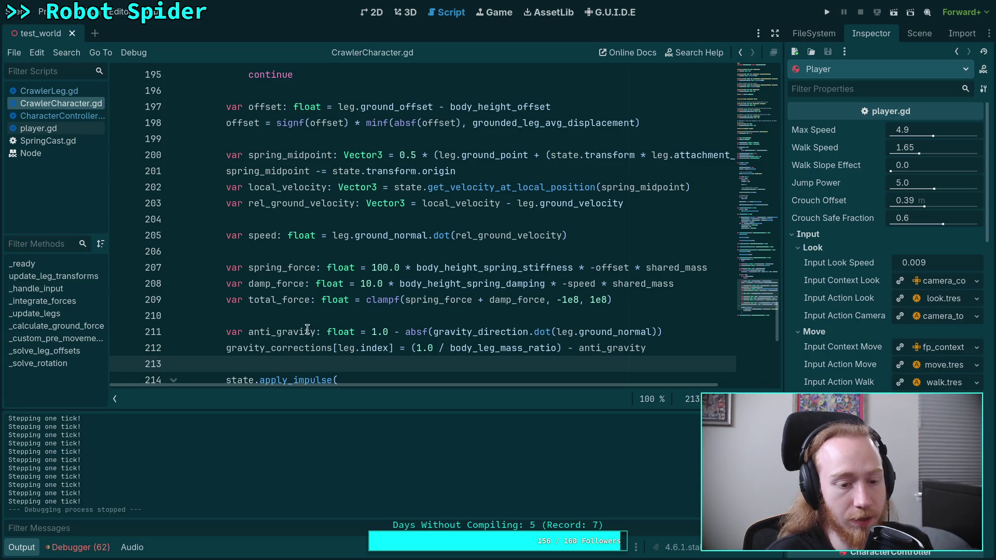
left_click(23, 548)
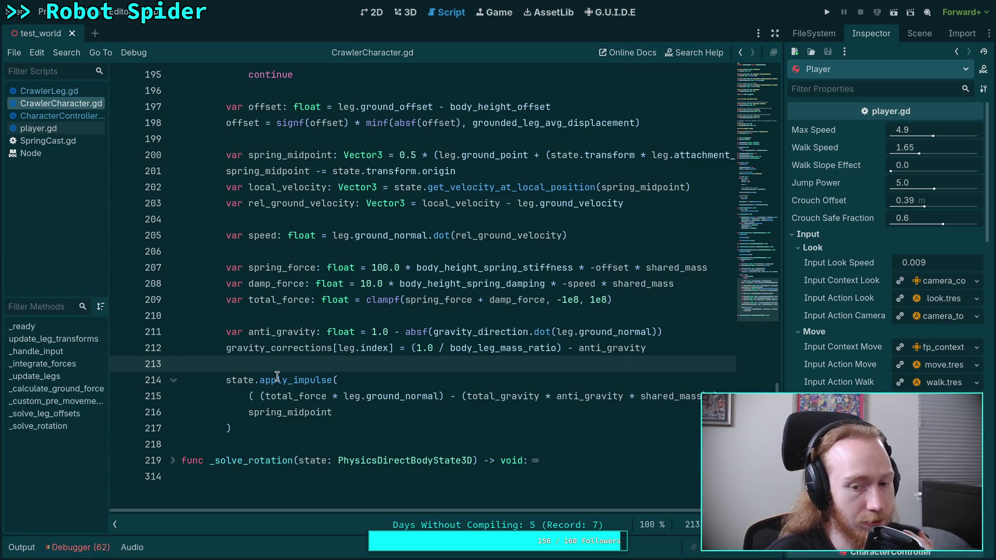
mouse_move(278, 377)
scroll(282, 370, "up", 2)
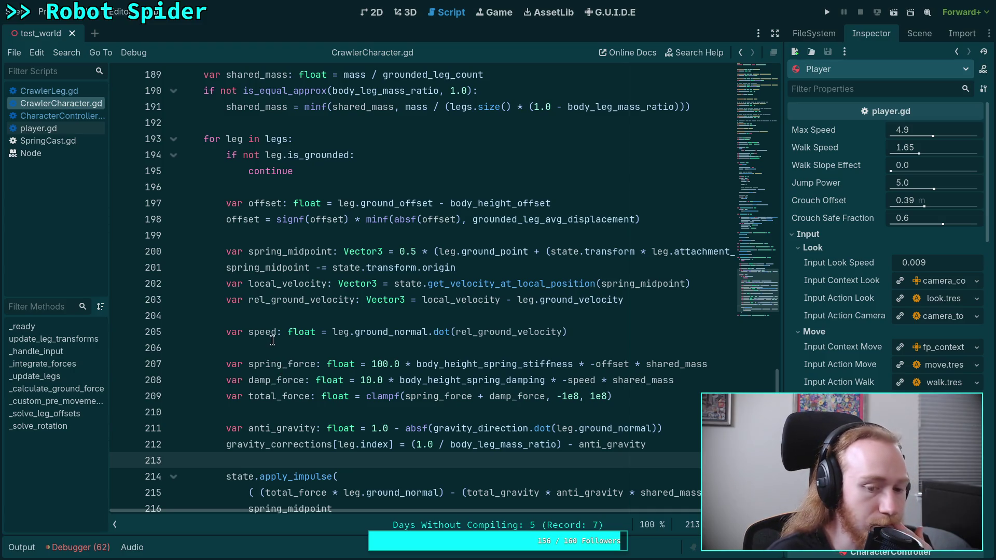
left_click(61, 114)
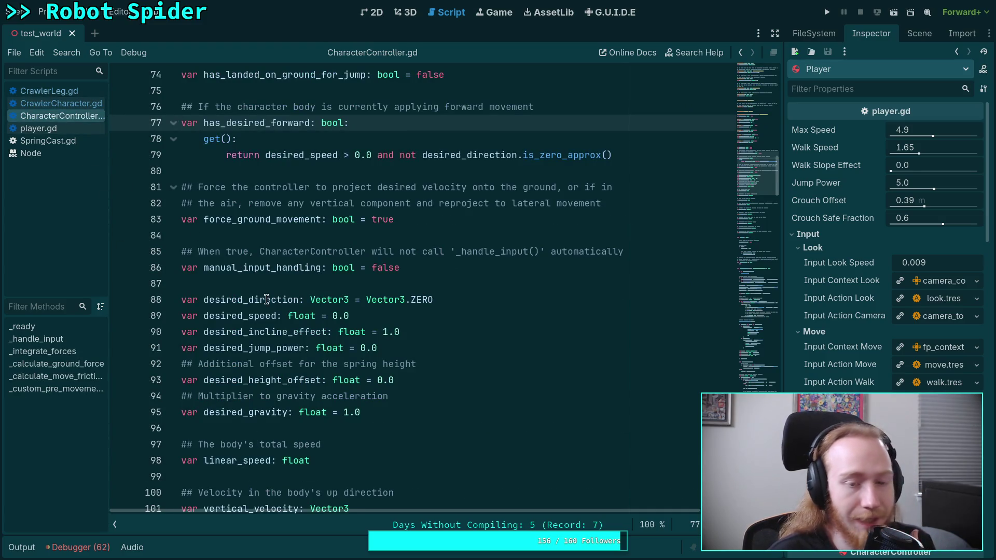
scroll(267, 300, "down", 15)
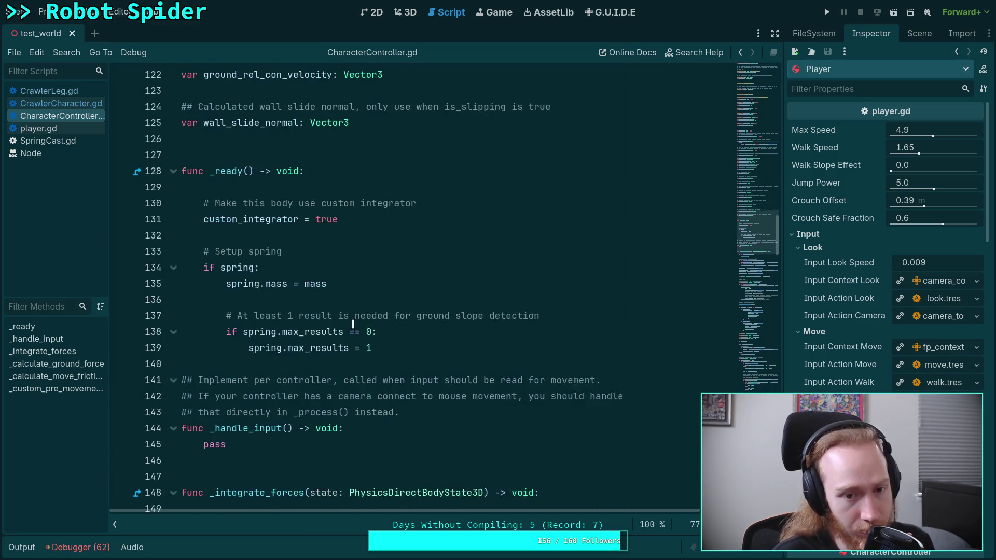
scroll(353, 324, "down", 20)
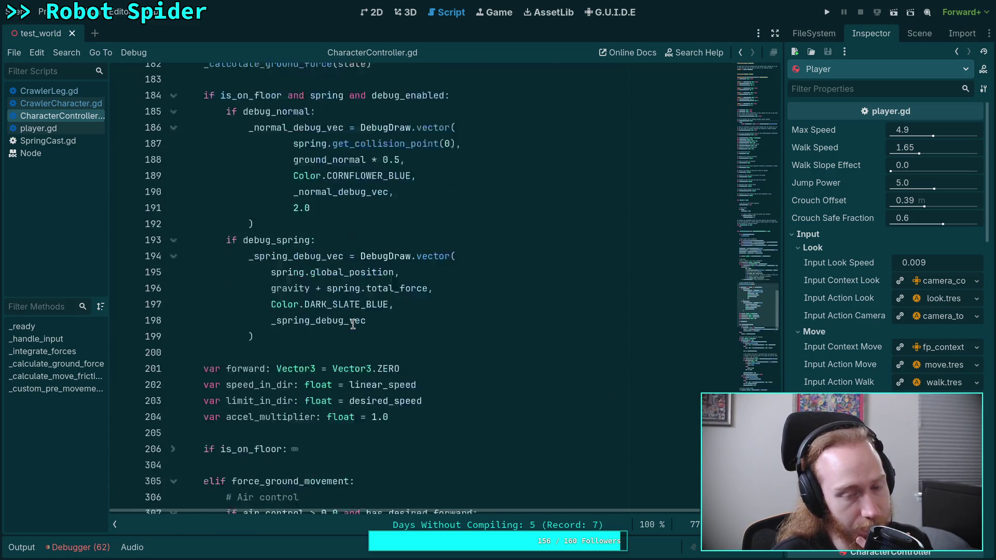
scroll(353, 325, "down", 18)
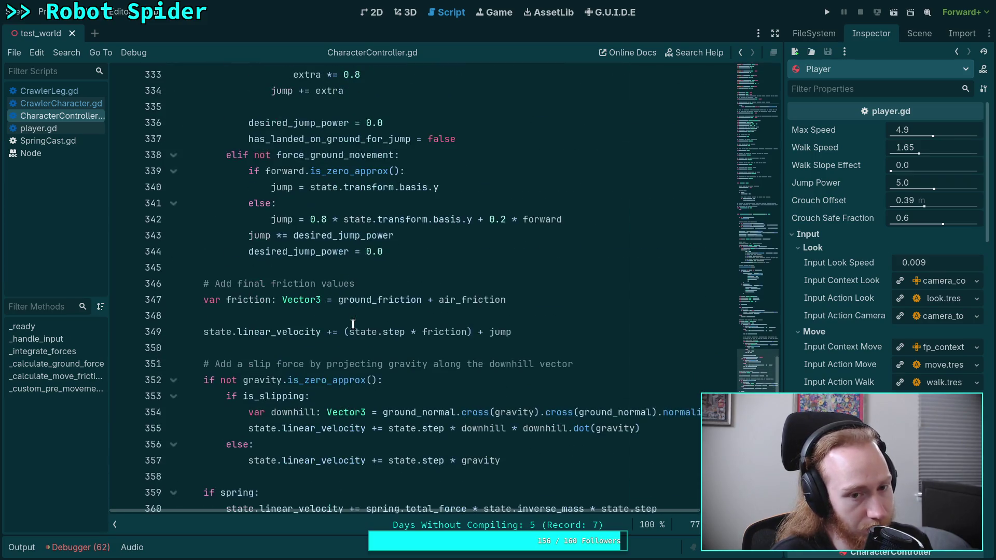
scroll(353, 324, "down", 13)
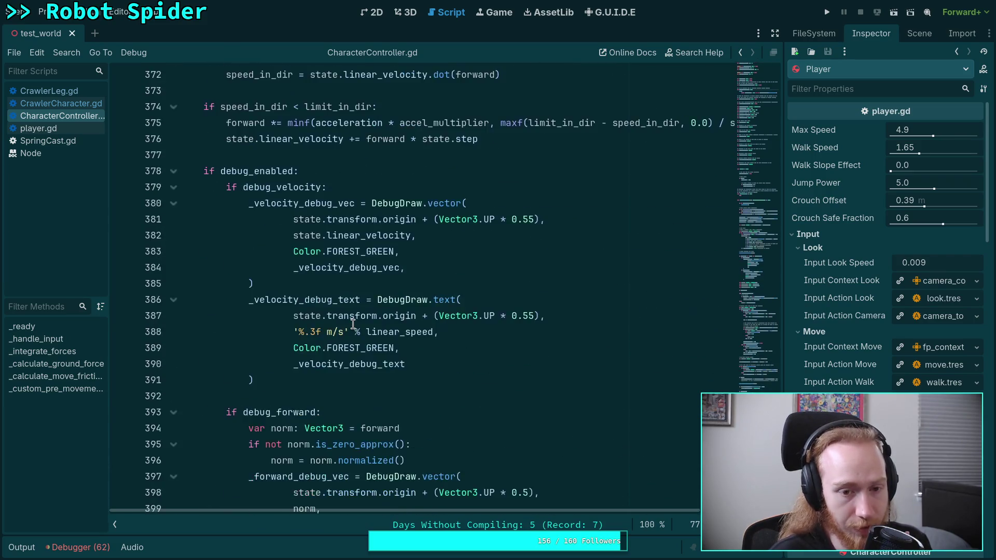
scroll(353, 324, "down", 11)
scroll(353, 324, "up", 18)
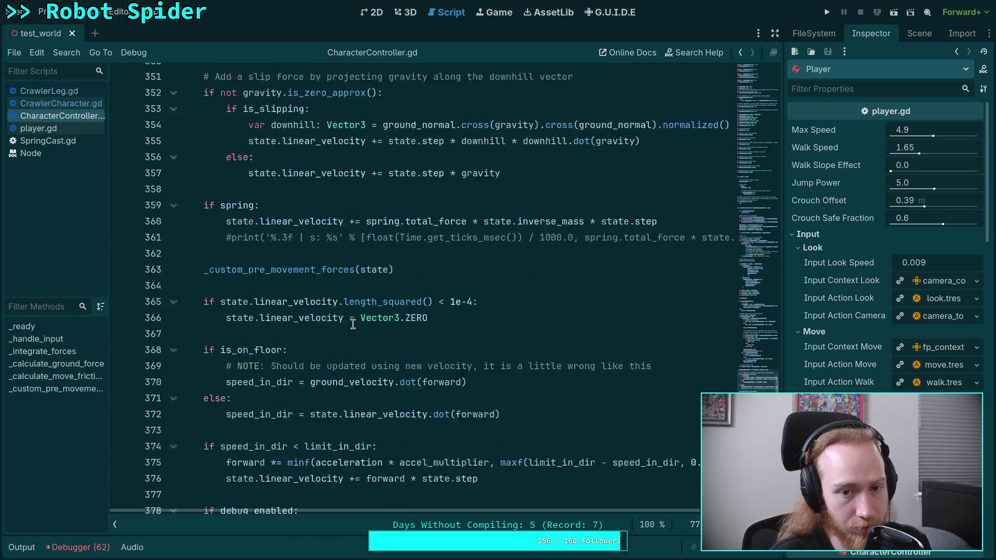
scroll(352, 324, "up", 20)
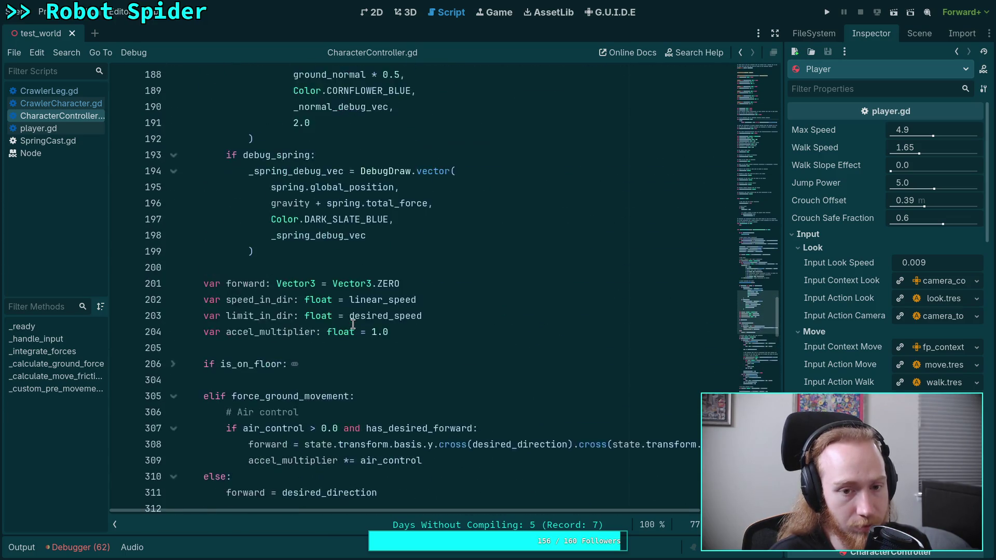
scroll(353, 324, "up", 15)
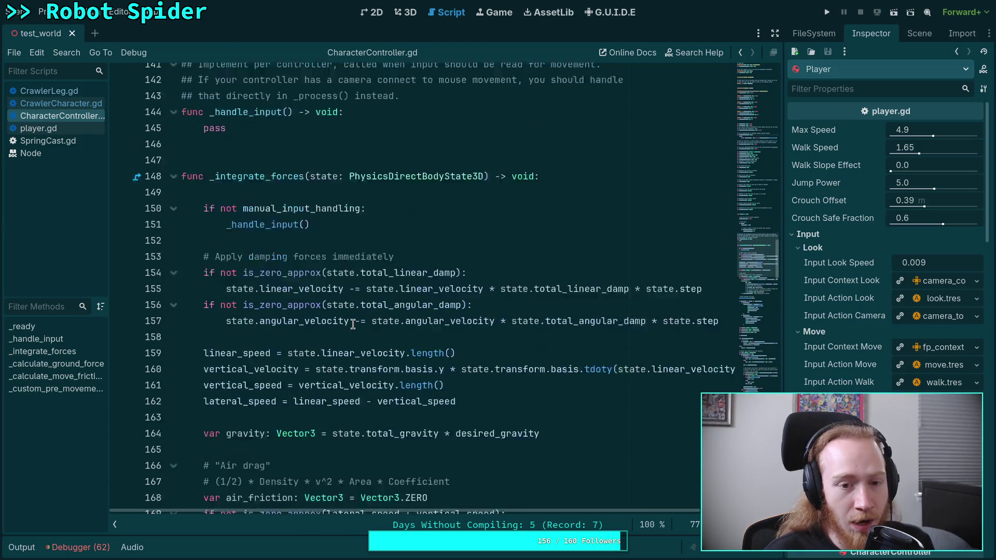
scroll(353, 324, "down", 18)
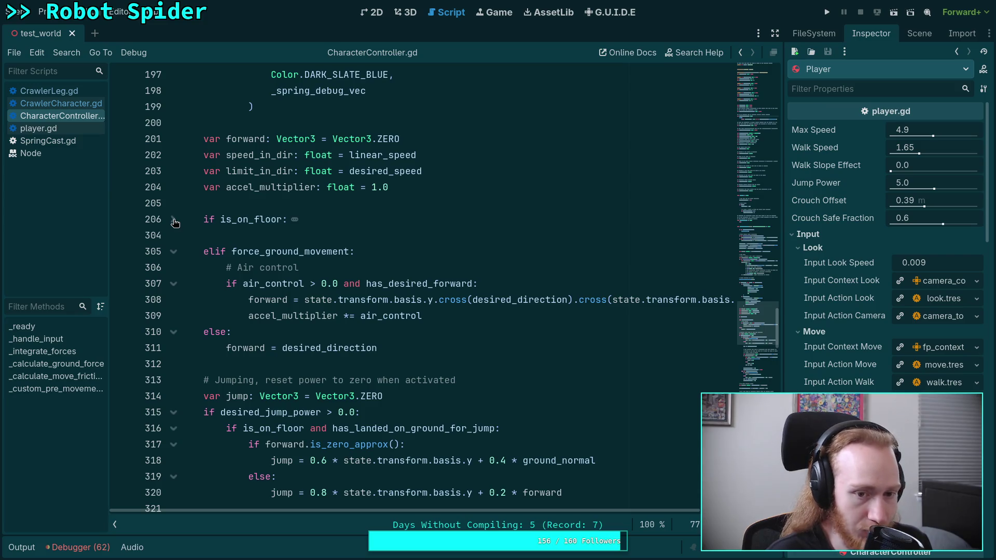
left_click(56, 94)
Step: Open CrawlerCharacter.gd and unfold the _update_legs function at line 117
scroll(312, 279, "up", 16)
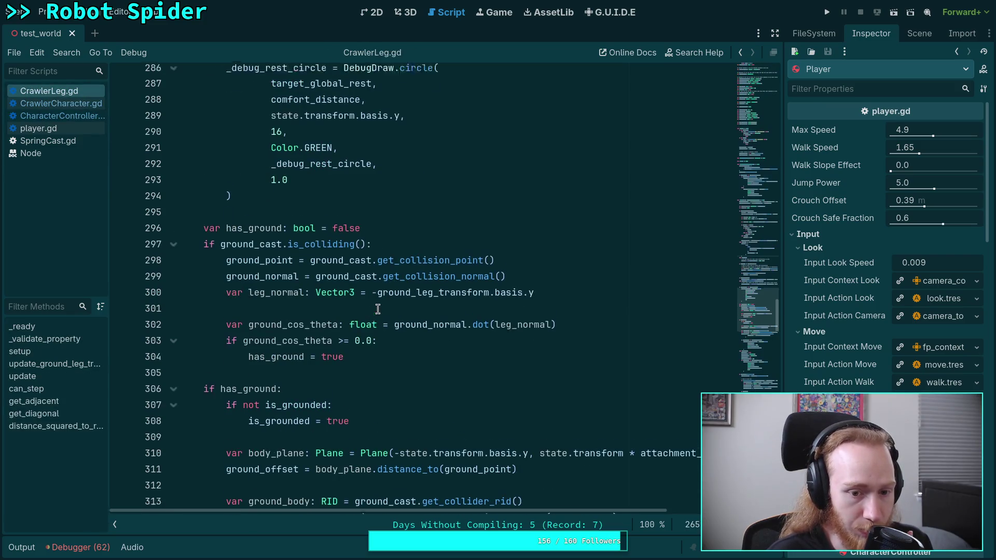
scroll(294, 281, "up", 5)
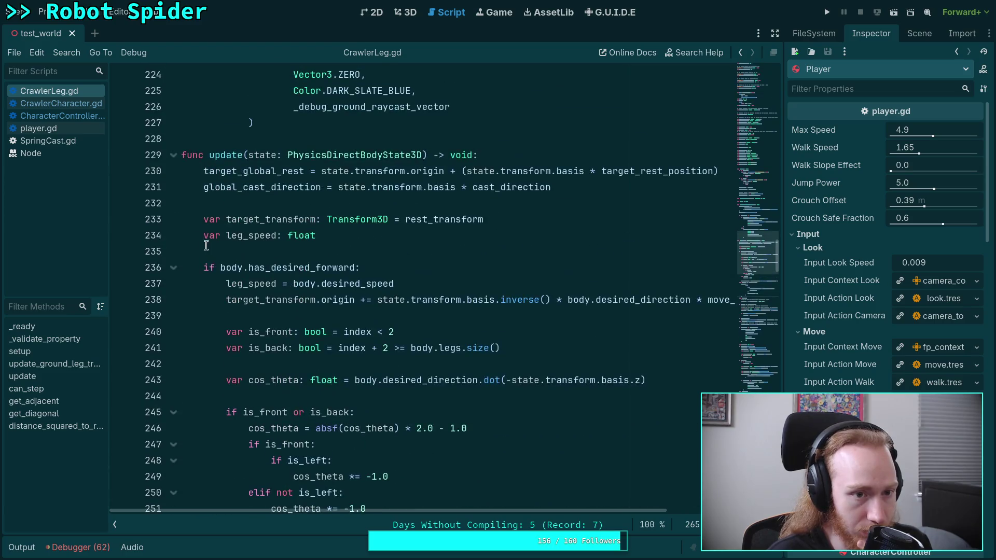
left_click(70, 104)
scroll(326, 297, "up", 7)
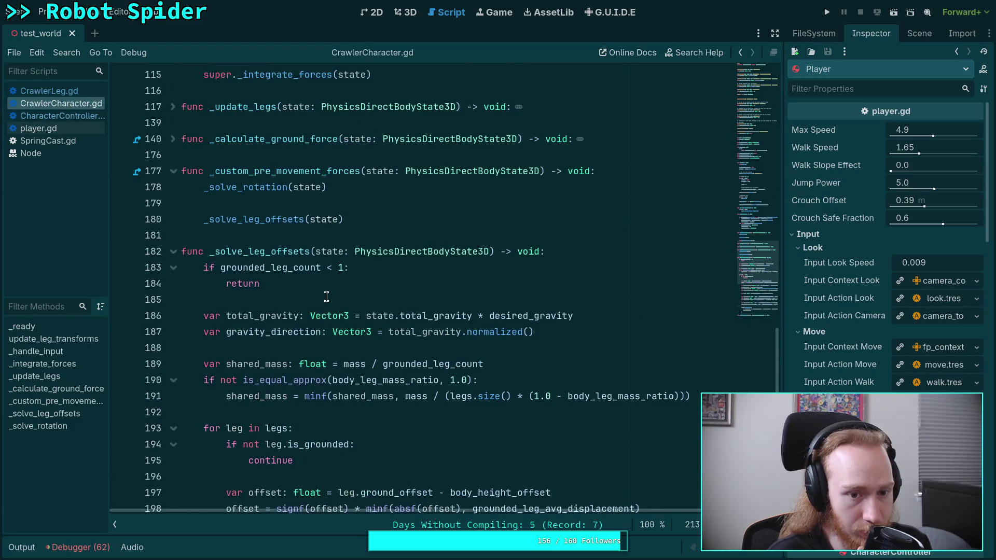
scroll(327, 297, "up", 3)
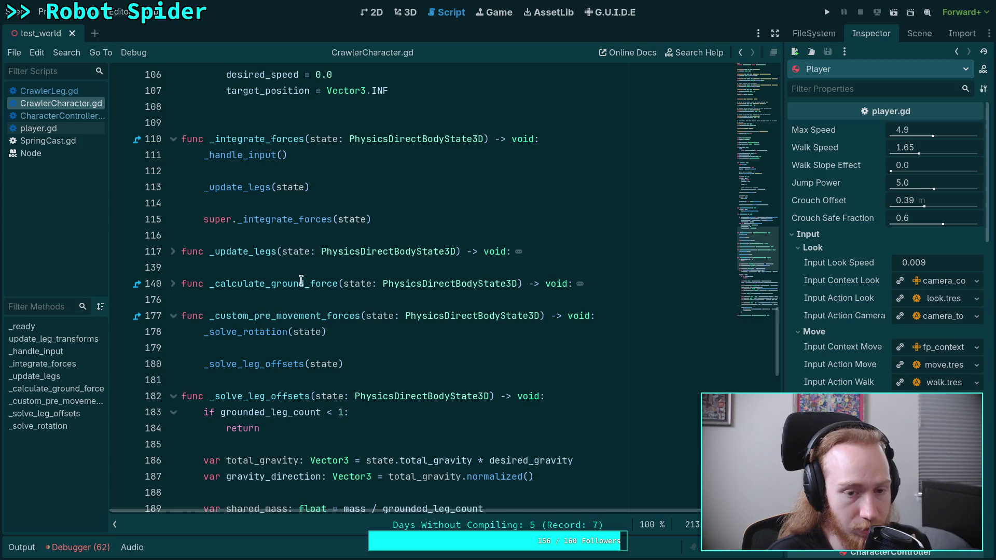
left_click(173, 251)
Step: Unfold the _calculate_ground_force function at line 140
scroll(296, 306, "down", 5)
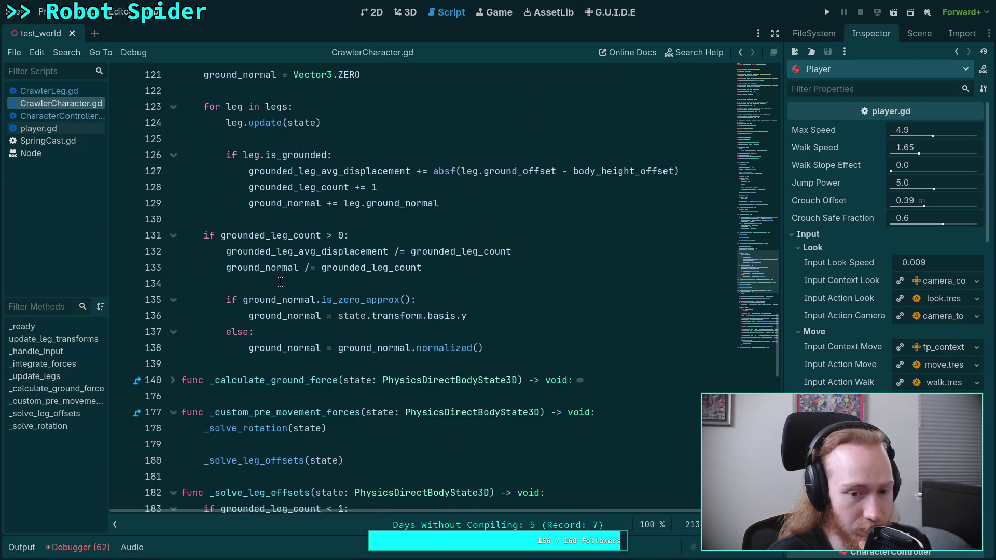
scroll(296, 305, "up", 2)
mouse_move(297, 305)
scroll(322, 305, "down", 7)
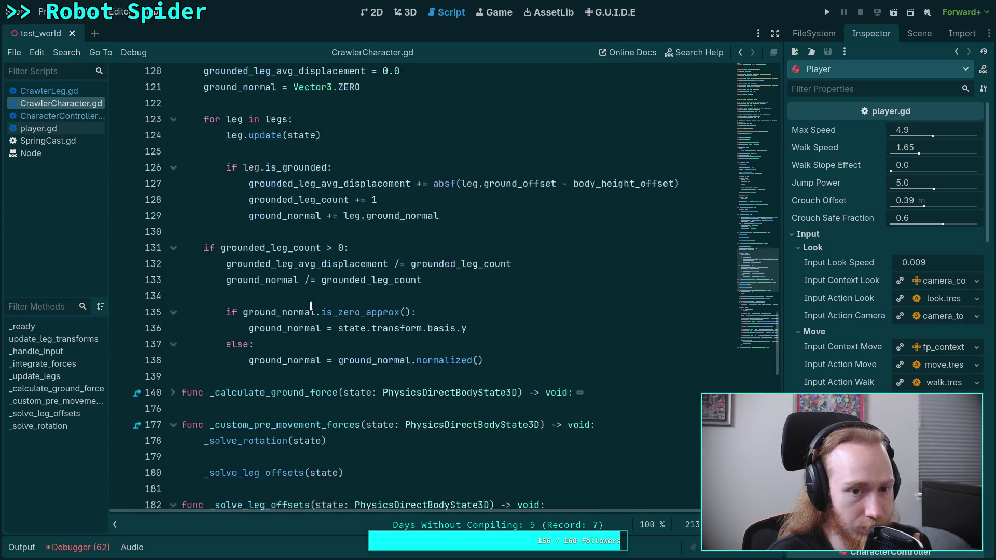
left_click(176, 138)
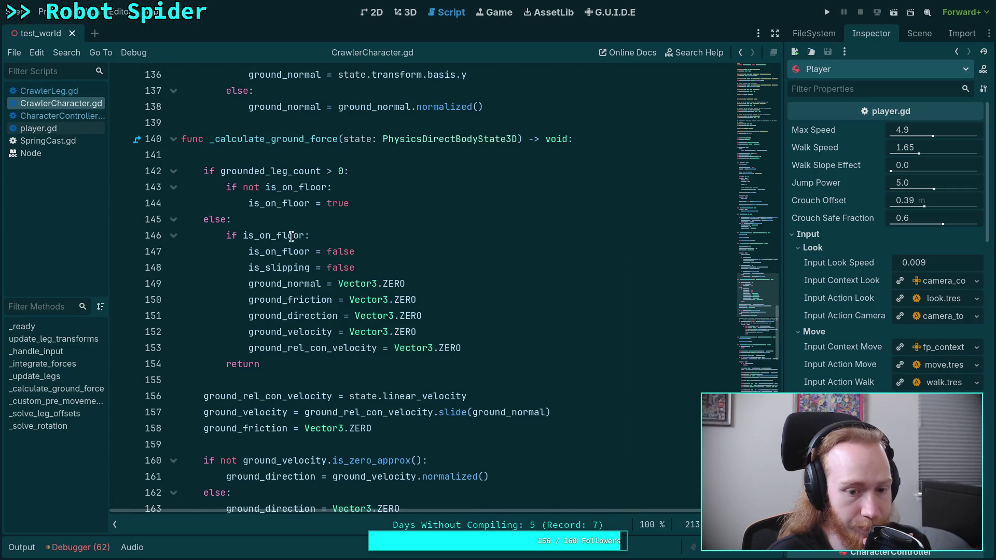
Step: Highlight every use of is_on_floor and ground_normal, then show the World scene tree
double_click(288, 202)
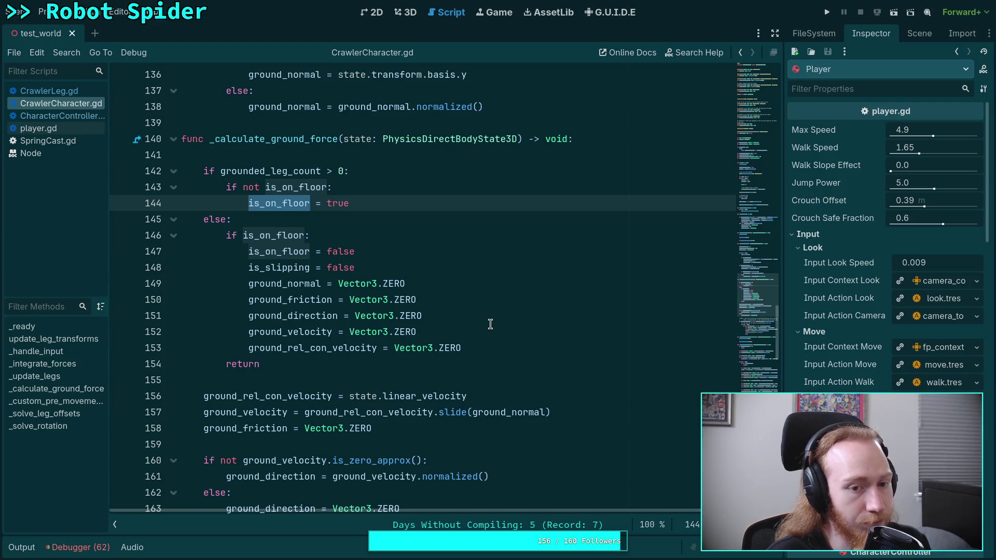
scroll(350, 304, "down", 5)
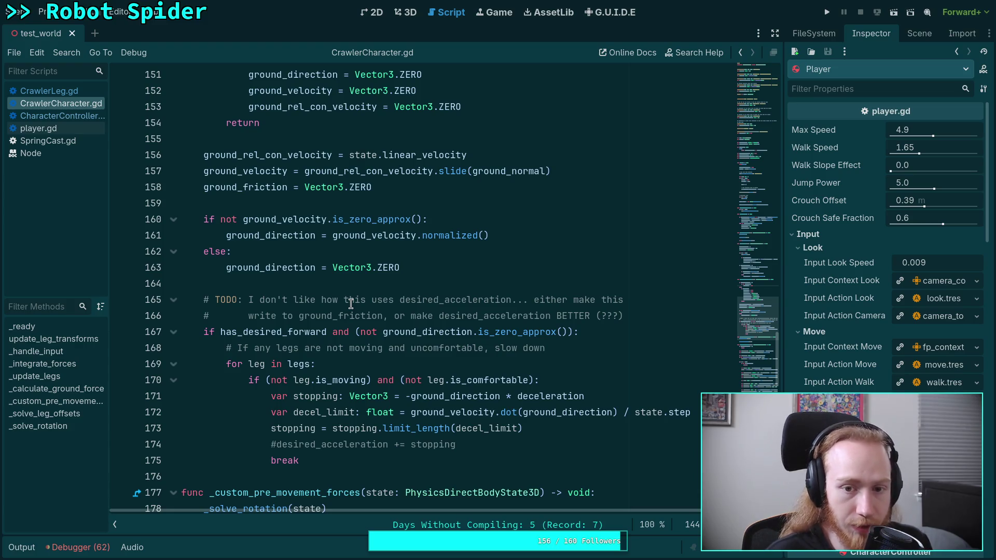
scroll(351, 304, "up", 3)
double_click(508, 314)
scroll(508, 314, "up", 2)
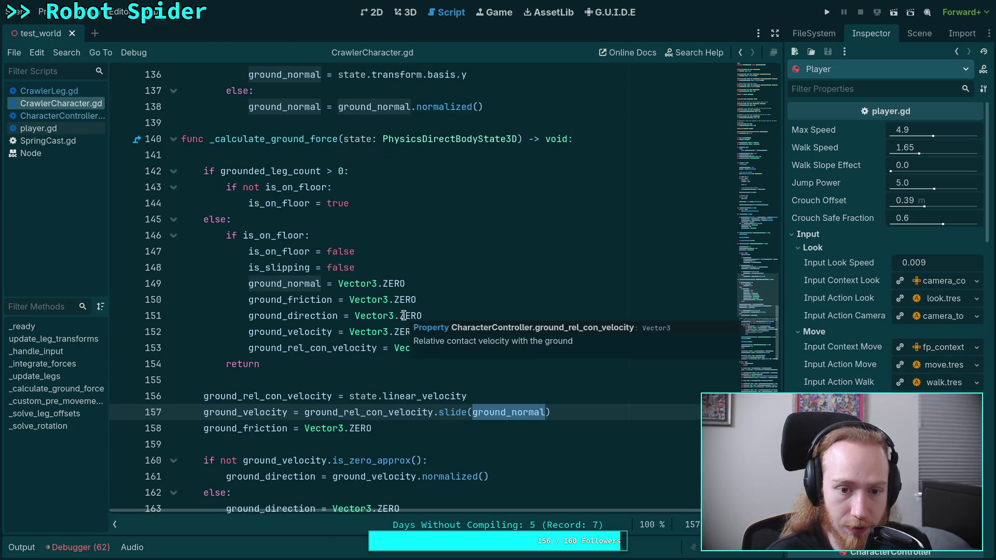
scroll(403, 315, "up", 6)
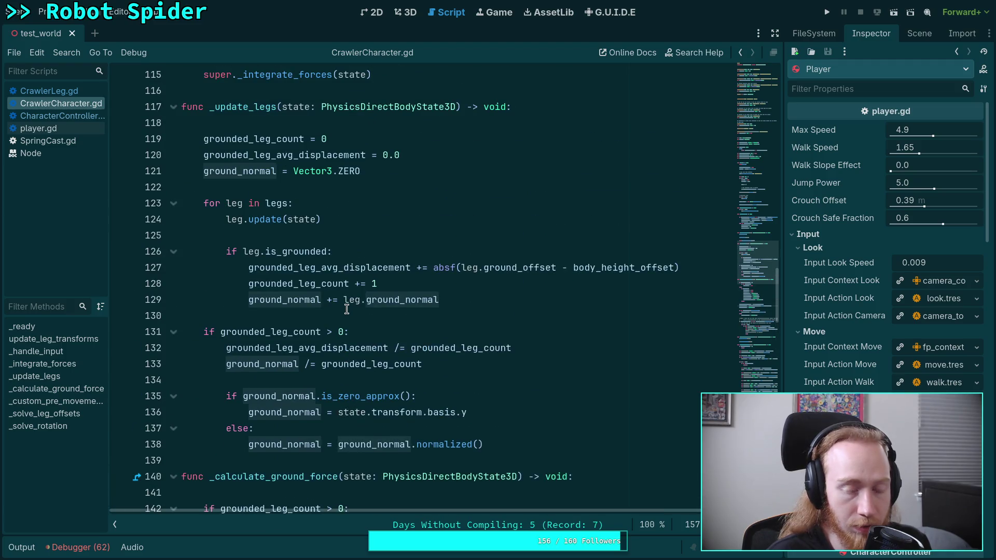
scroll(347, 310, "down", 1)
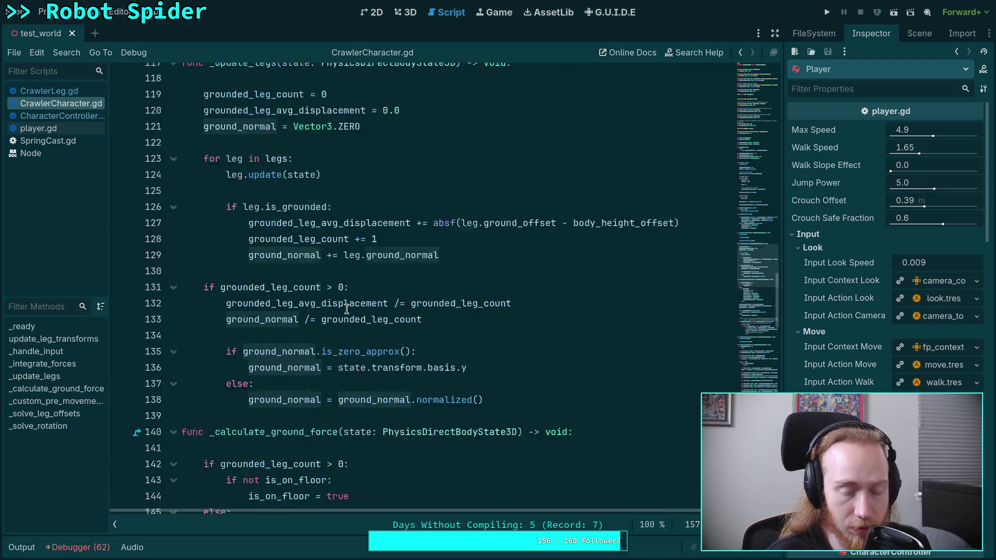
scroll(347, 309, "down", 10)
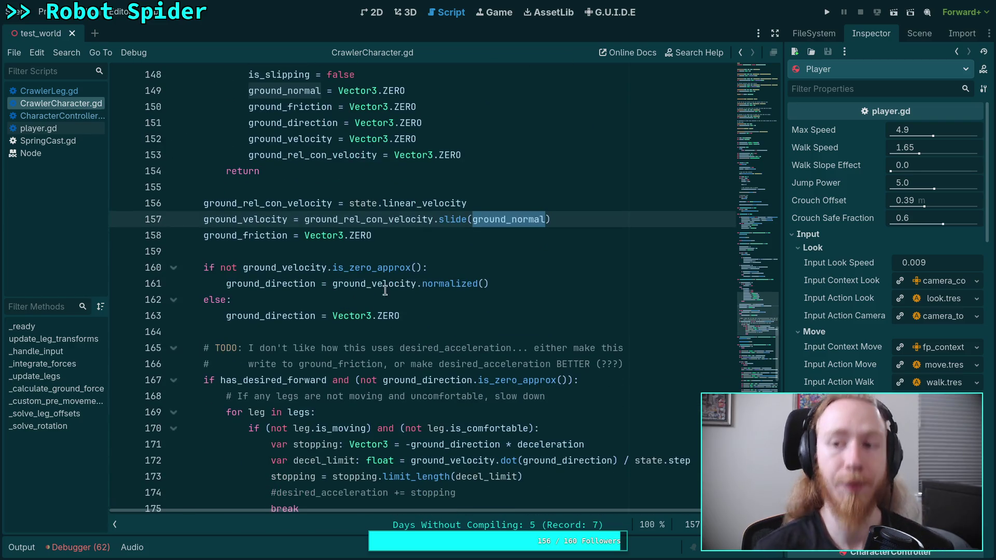
left_click(919, 33)
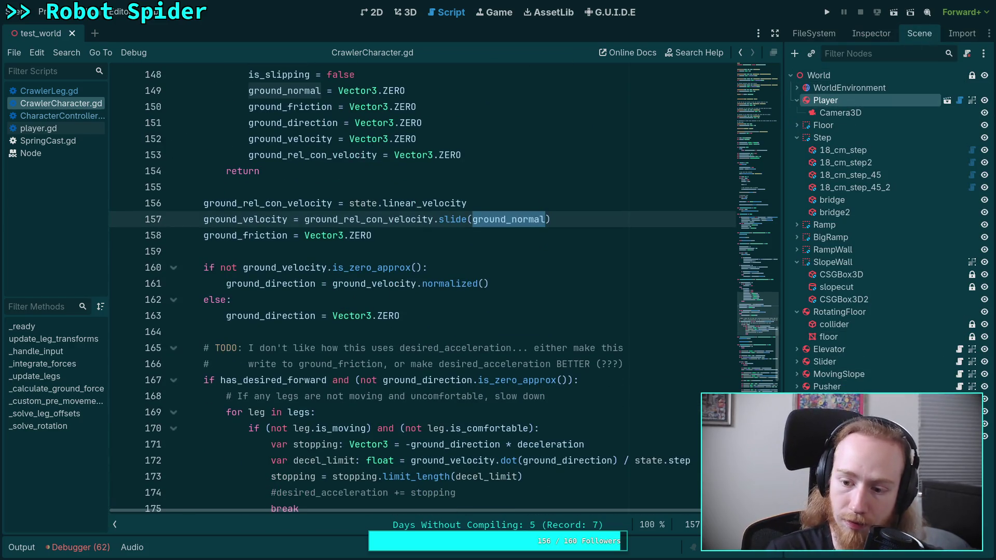
Step: Change debug_enable's default from true to false in CrawlerCharacter.gd and save the script
left_click(872, 33)
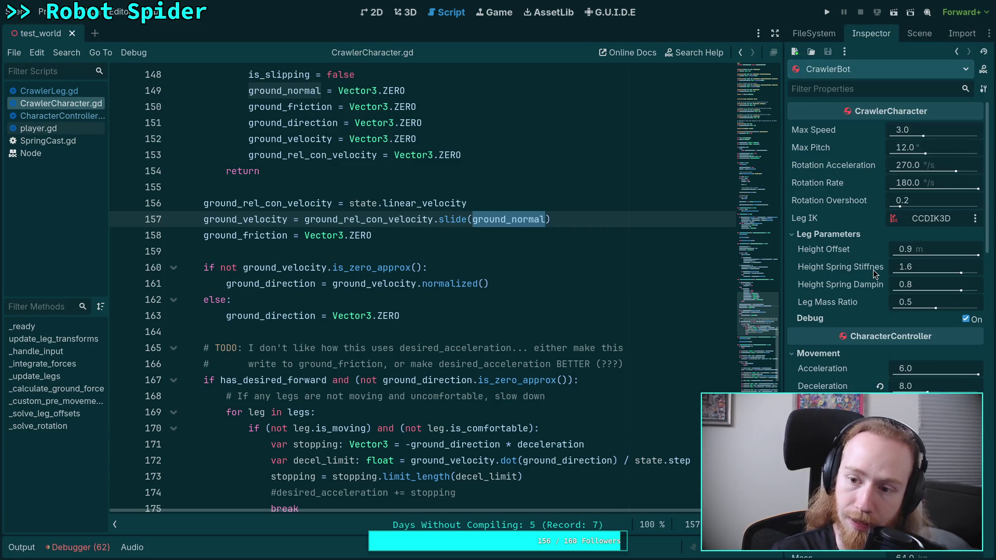
scroll(857, 266, "down", 3)
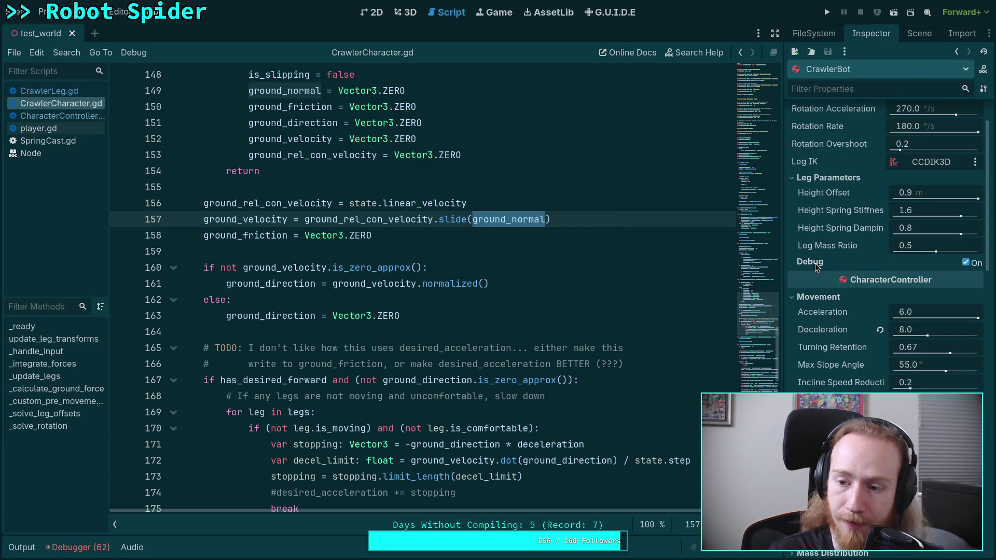
scroll(813, 266, "up", 3)
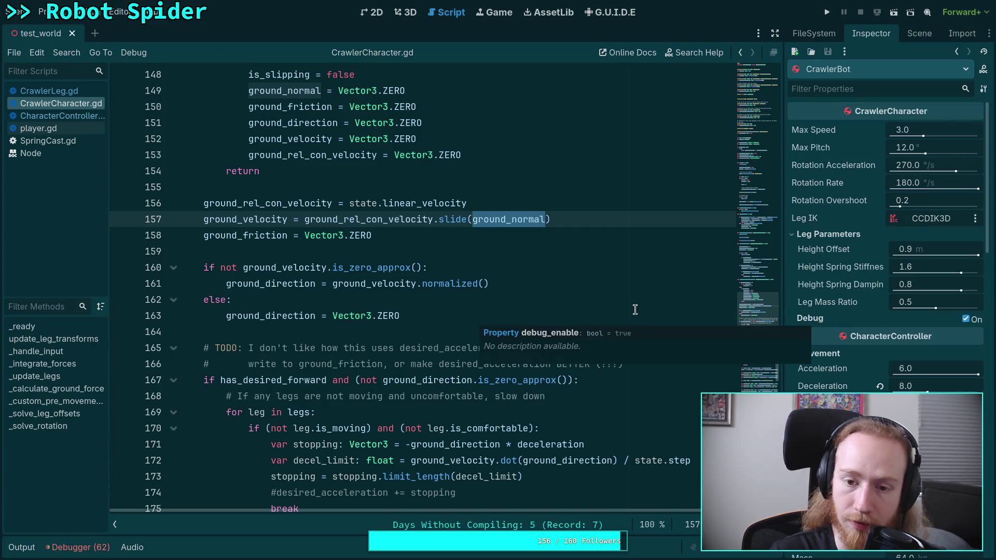
scroll(630, 297, "up", 7)
scroll(630, 298, "up", 20)
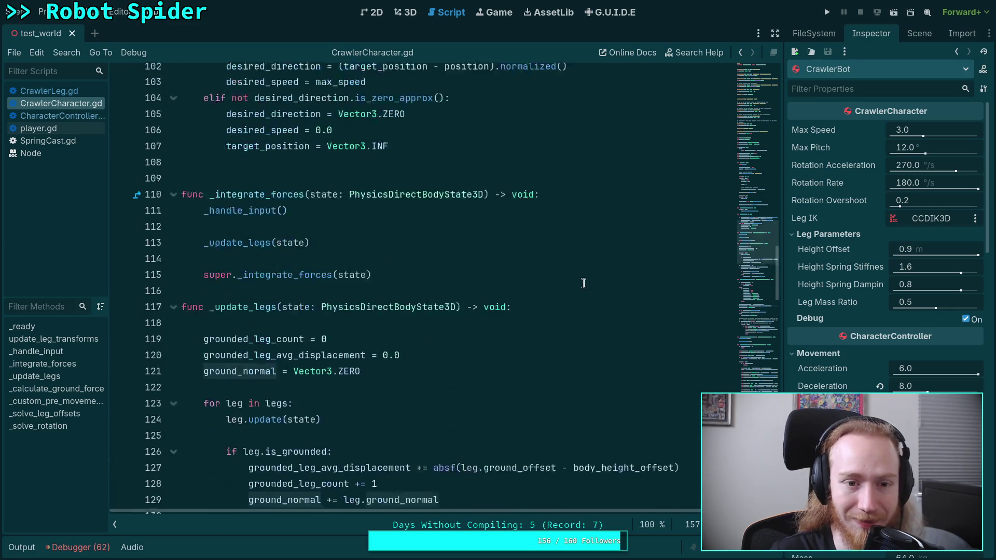
scroll(744, 135, "down", 3)
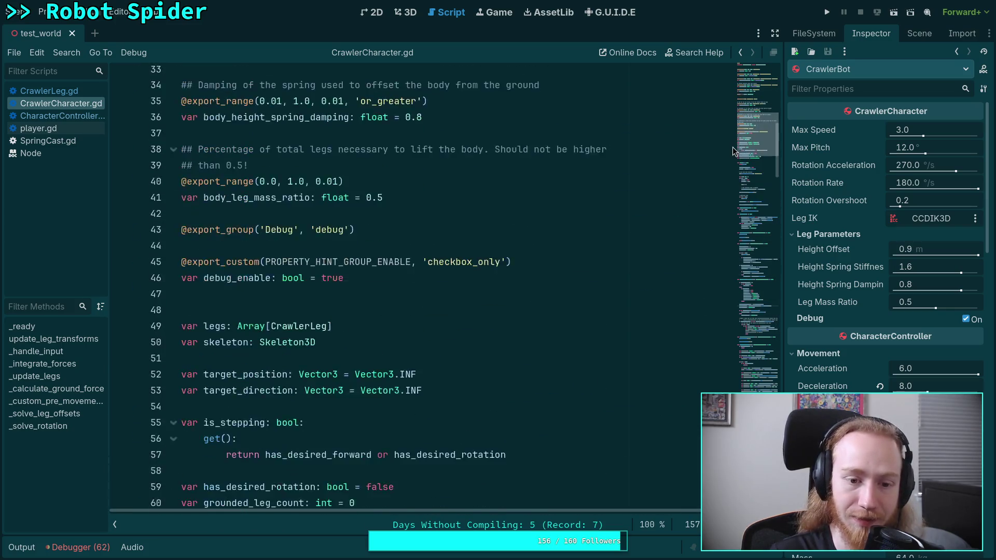
double_click(343, 309)
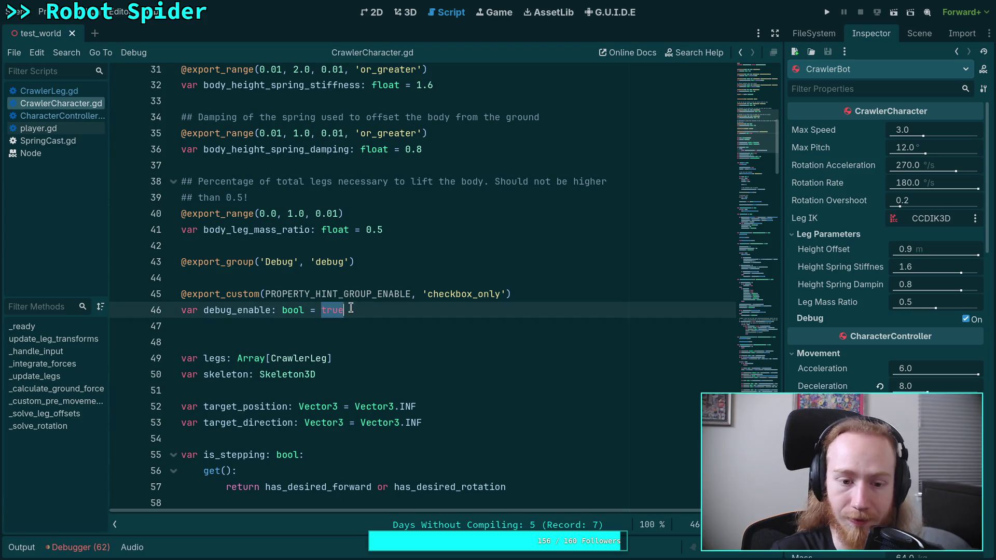
type("fals")
key("ctrl+s")
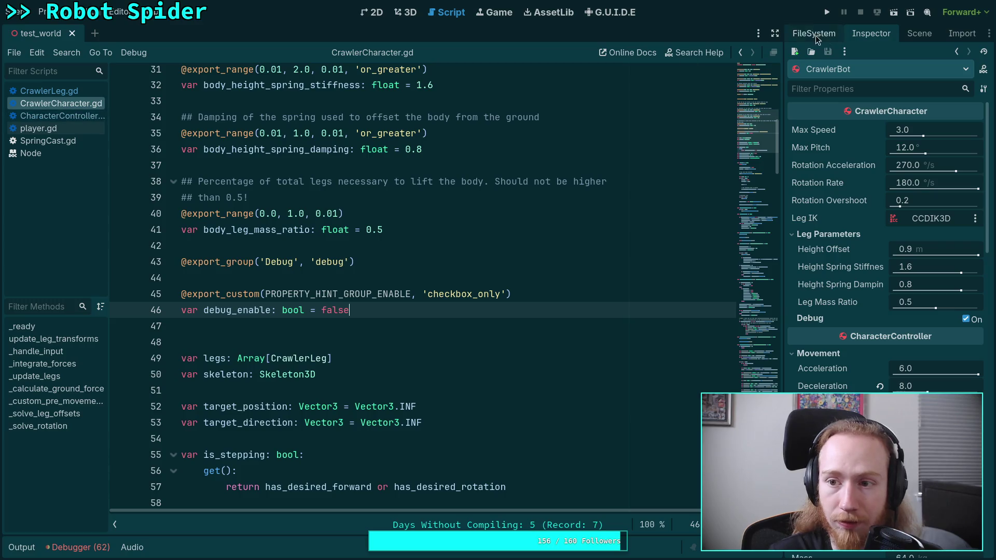
Step: Save the test_world scene with CrawlerBot's properties shown, then run the game
left_click(917, 34)
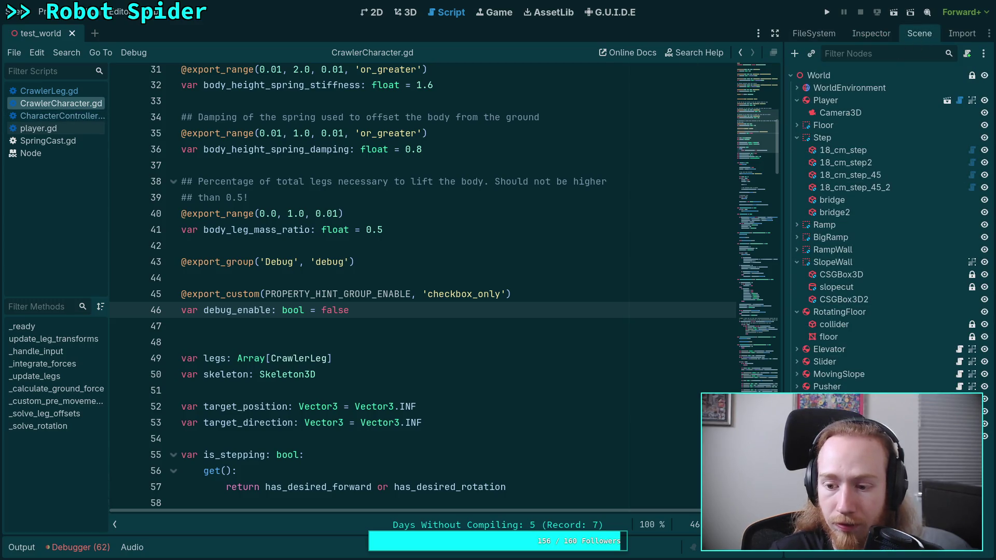
left_click(863, 34)
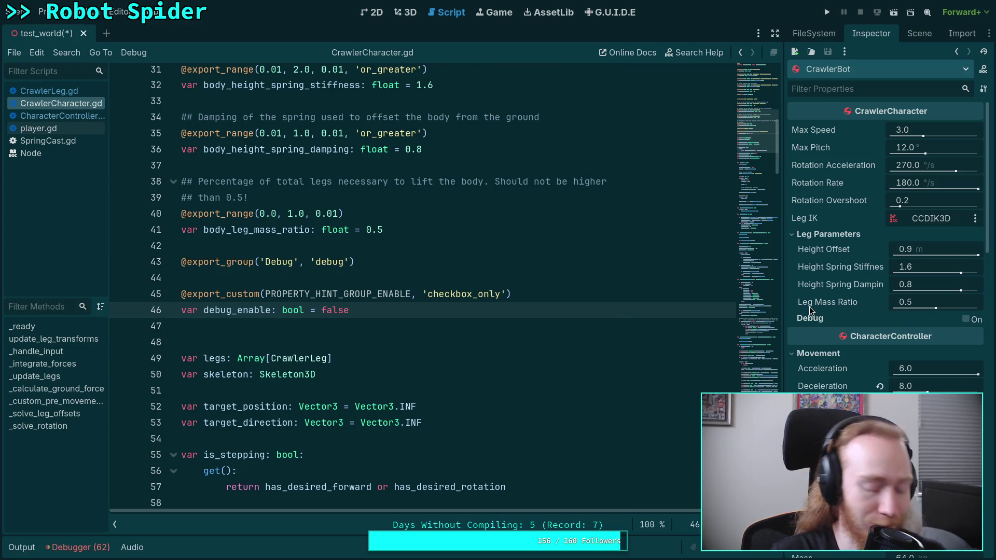
key("ctrl+s")
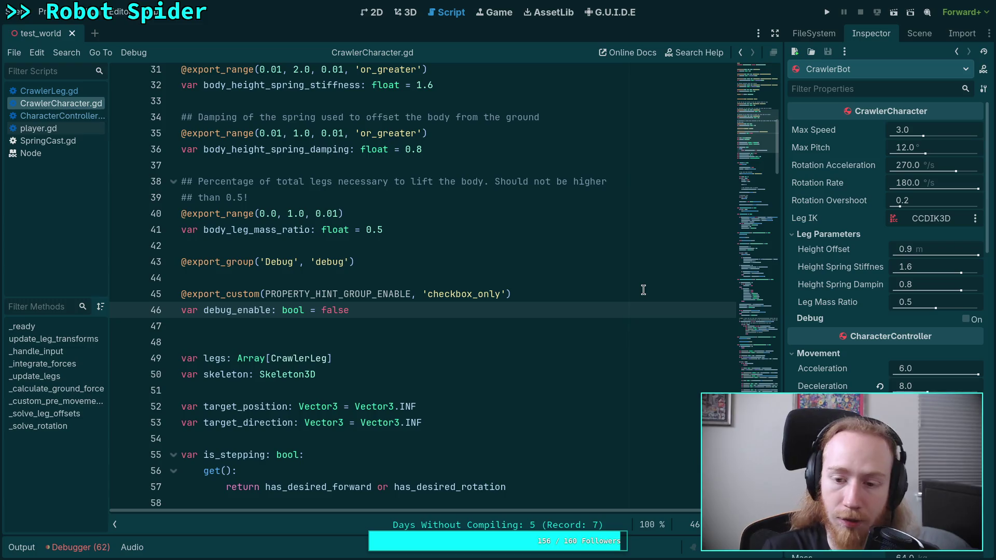
scroll(519, 274, "down", 3)
scroll(520, 275, "down", 4)
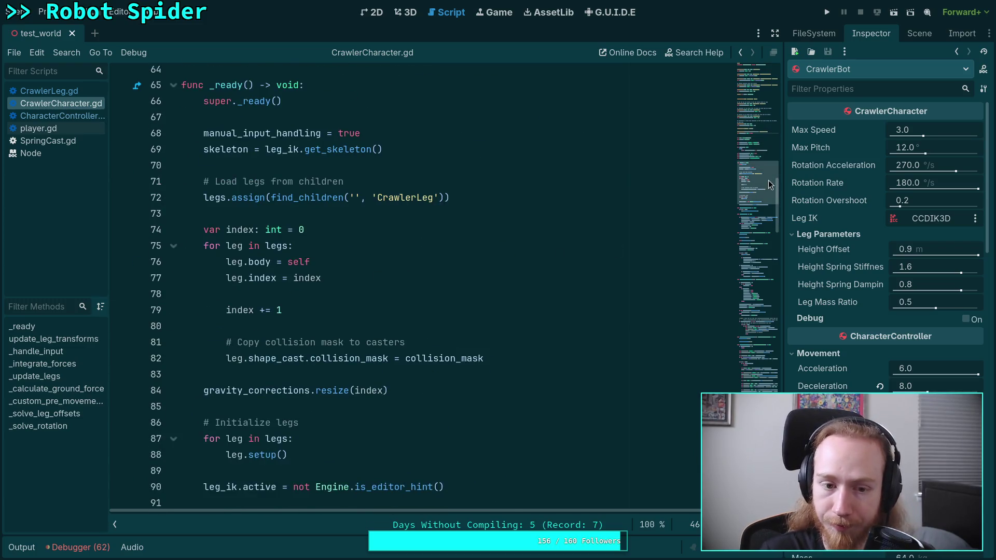
mouse_move(768, 180)
left_mouse_down()
mouse_move(753, 242)
mouse_move(766, 293)
left_mouse_up()
scroll(855, 324, "down", 2)
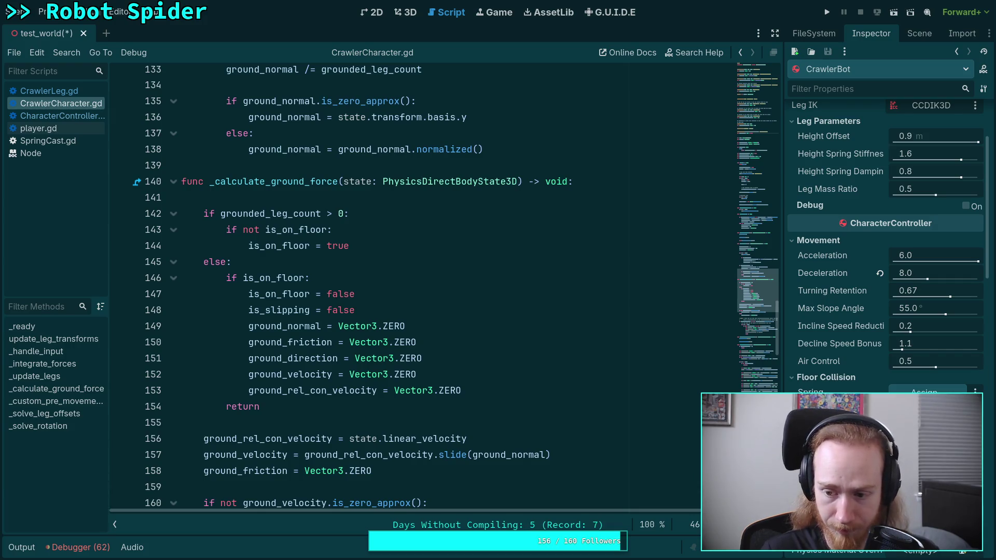
key("ctrl+s")
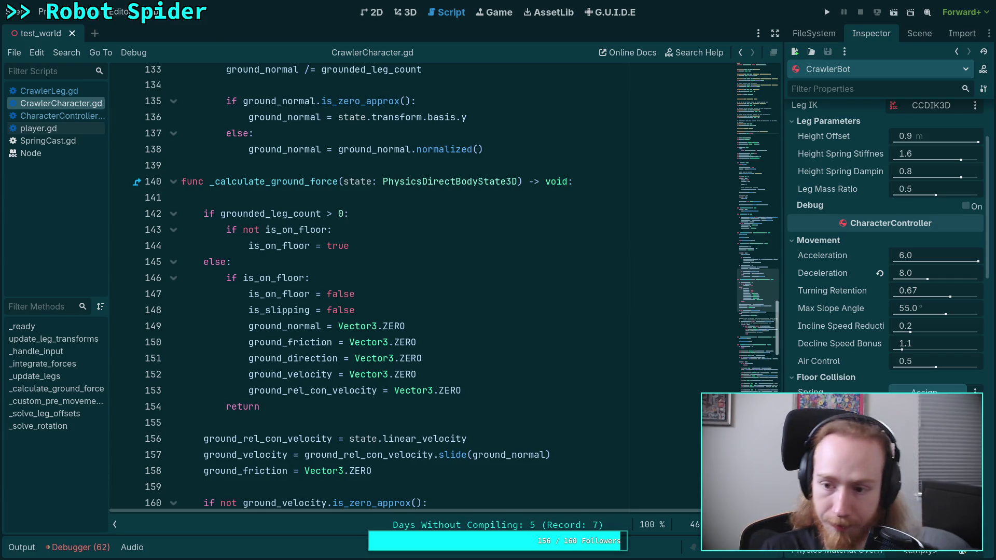
left_click(826, 12)
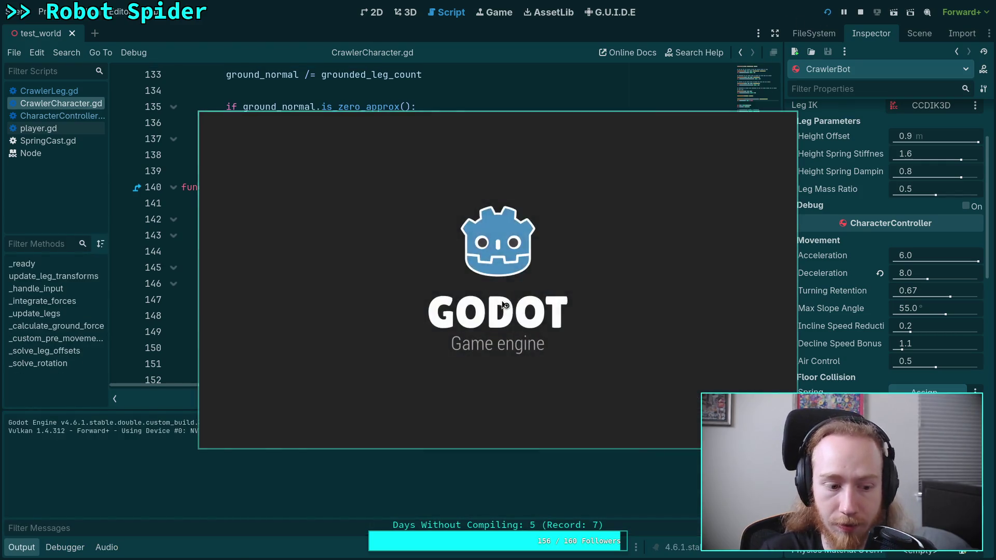
Step: Walk the spider across the blue floor and up onto the curved wall, then advance physics ticks
key("w")
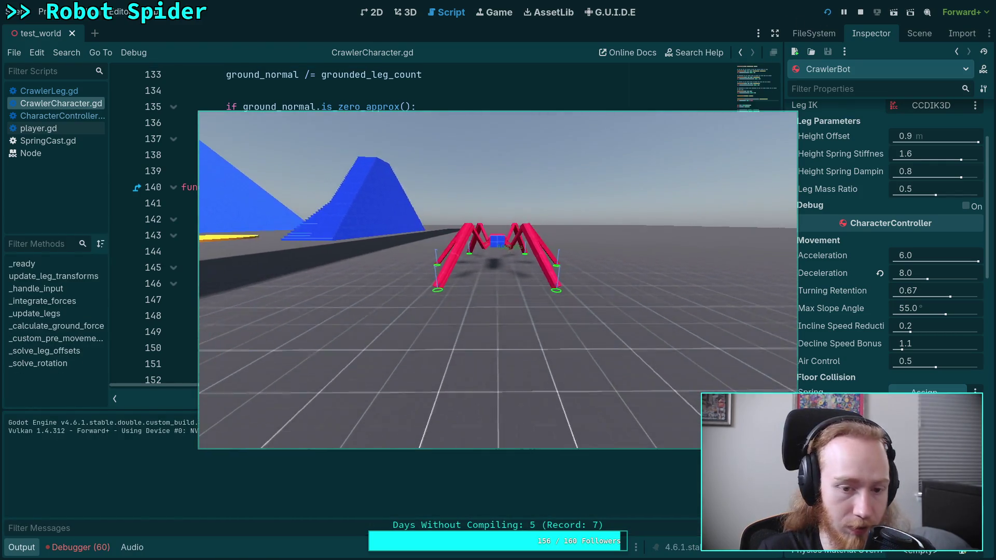
key("w")
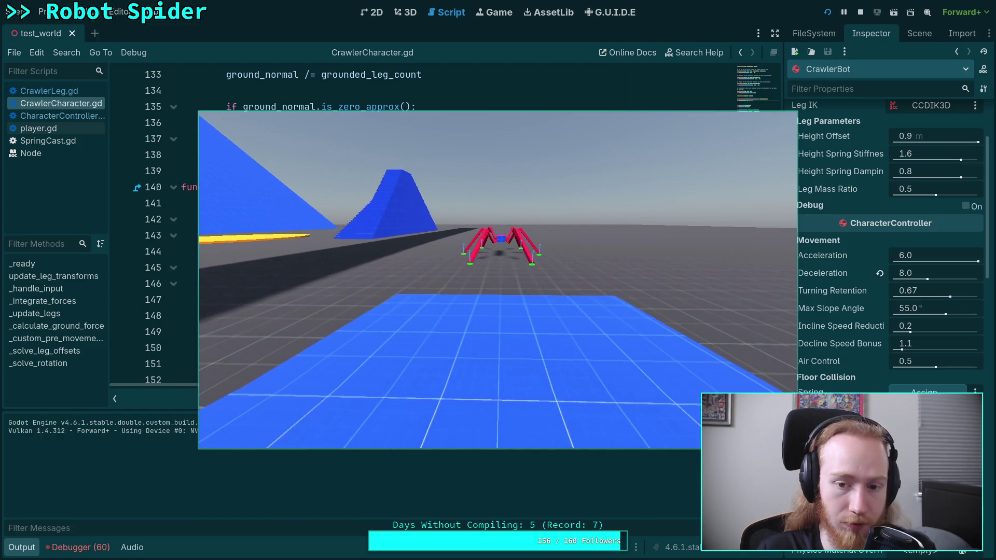
key("w")
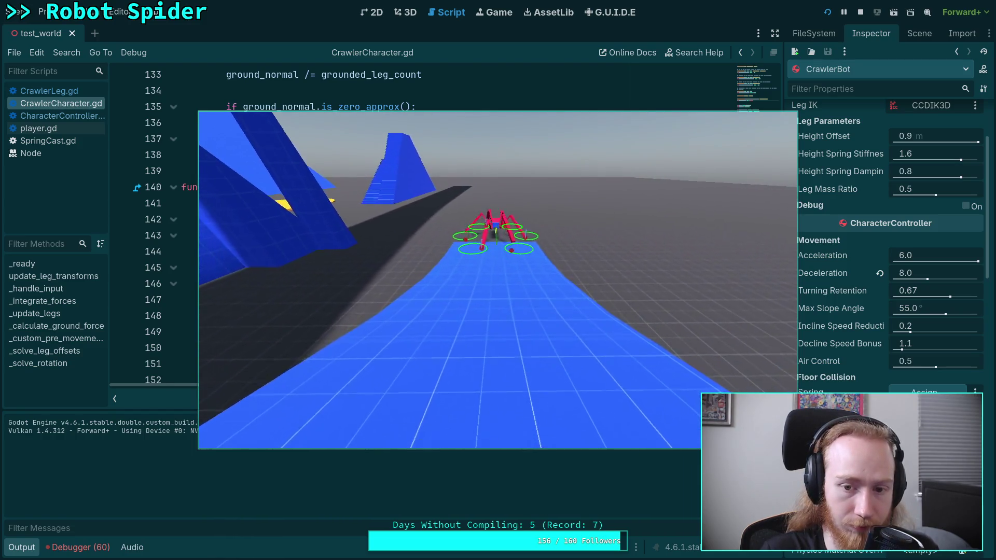
key("w")
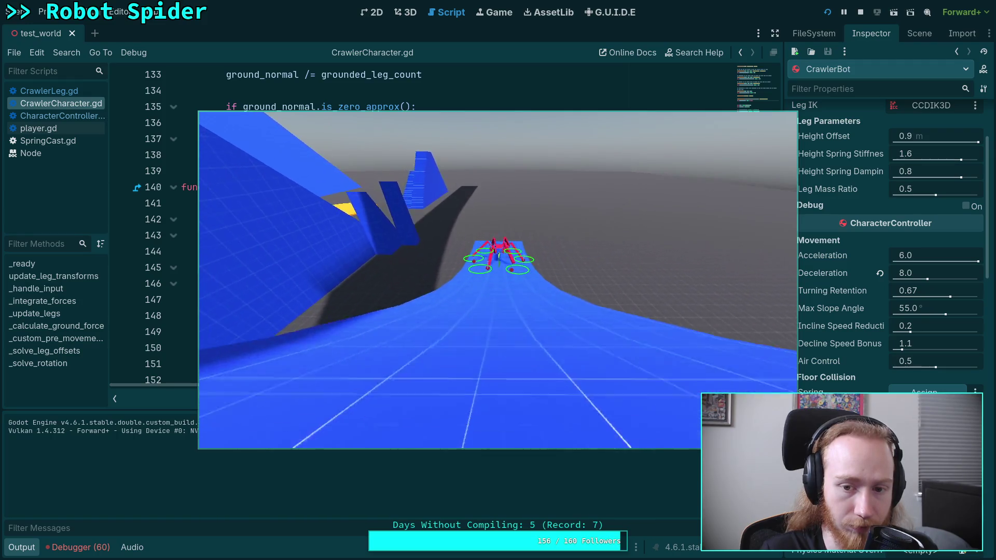
key("w")
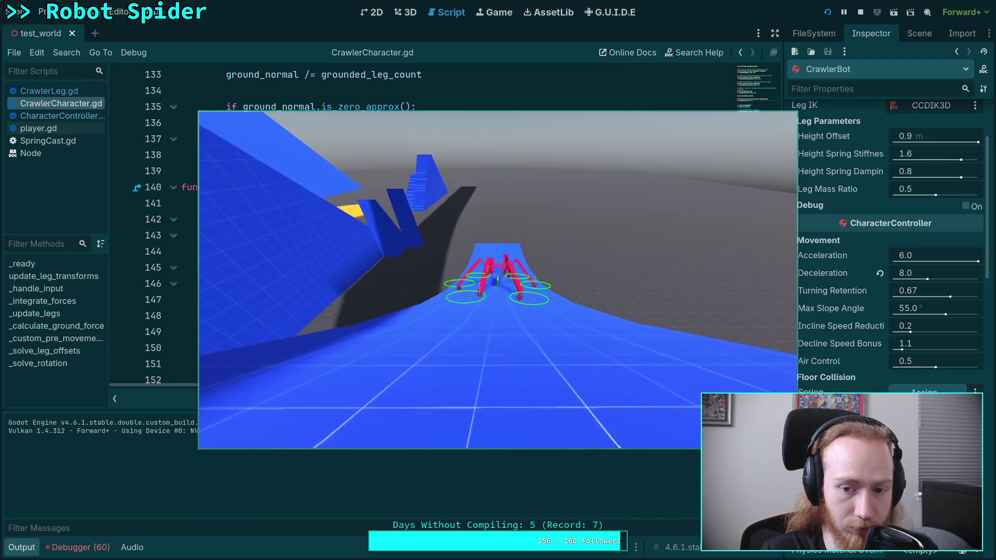
key("w")
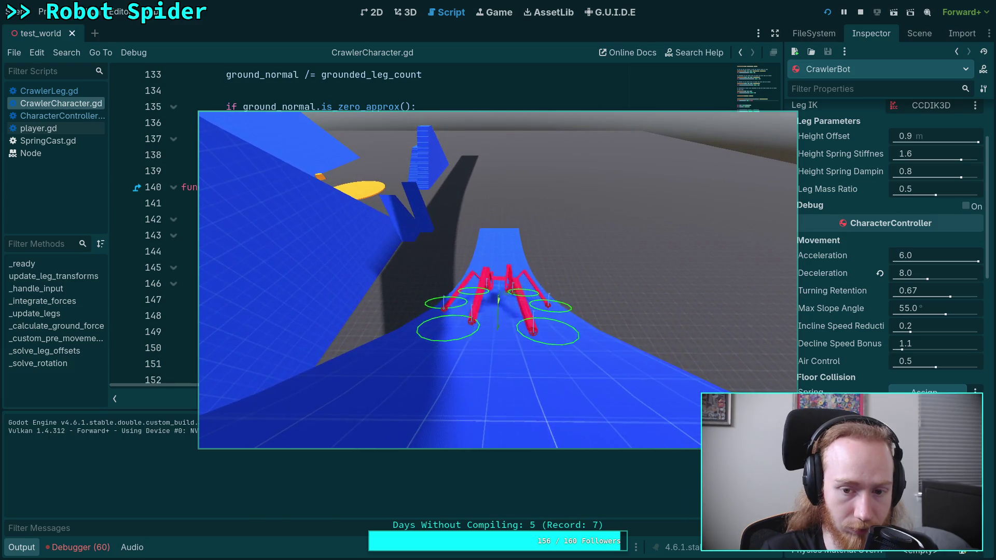
key("w")
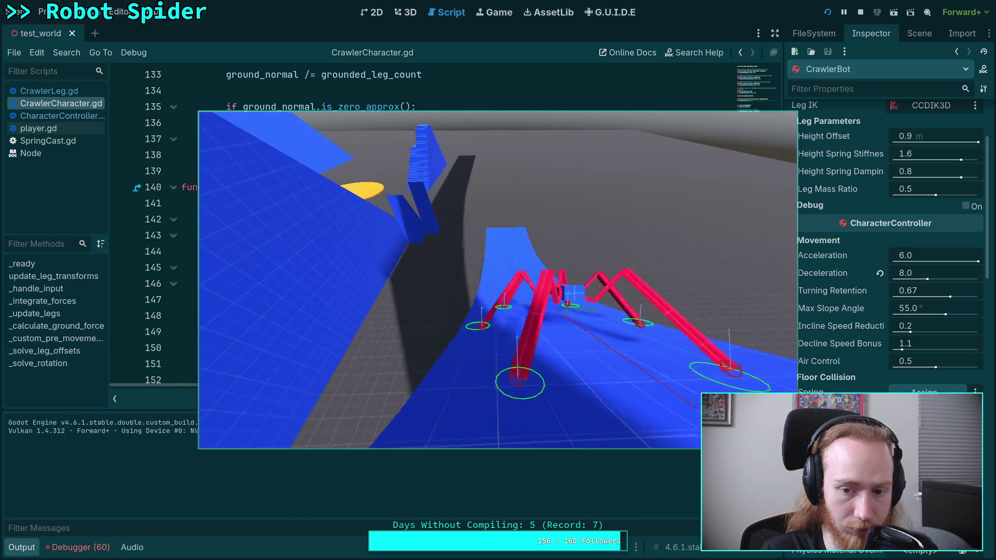
key("w")
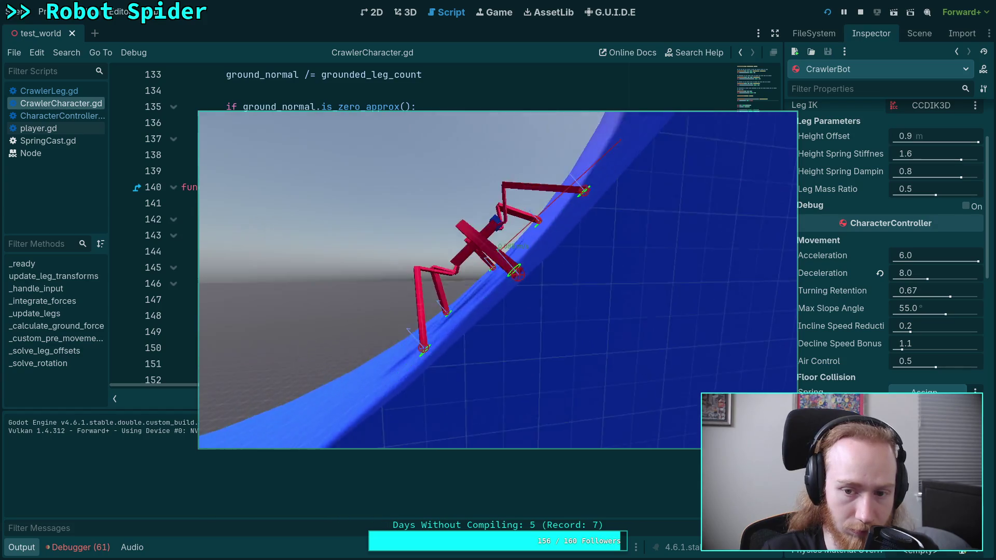
key("w")
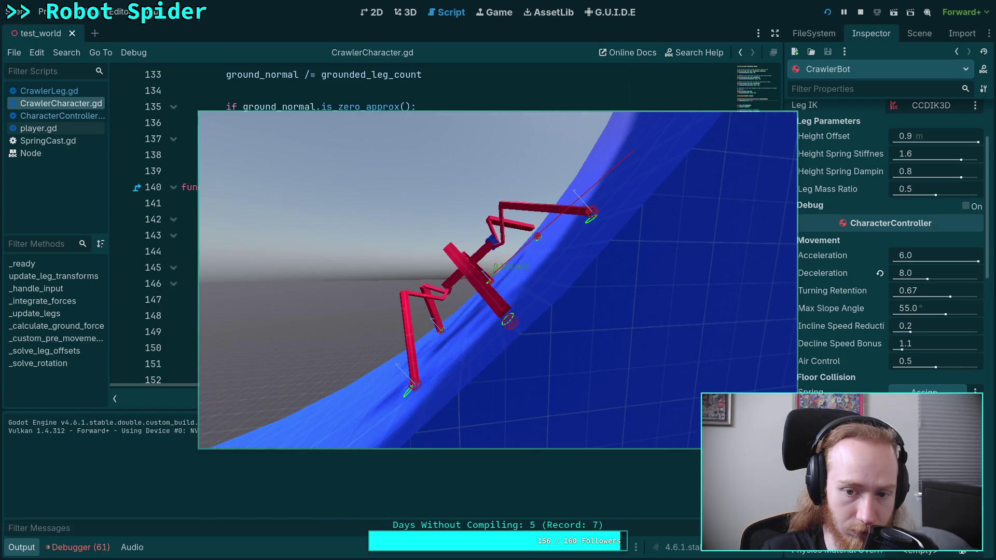
key("w")
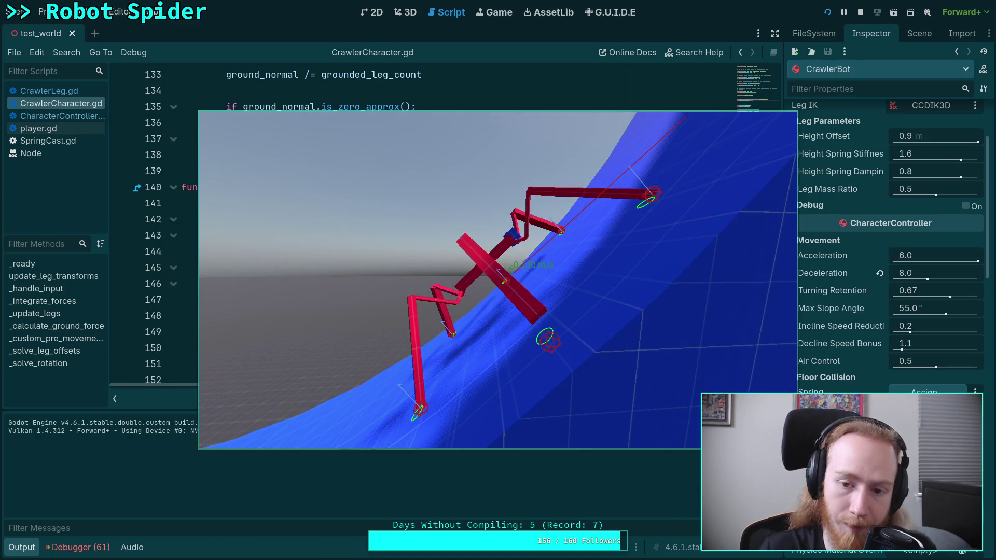
key("period")
key("period")
key("period")
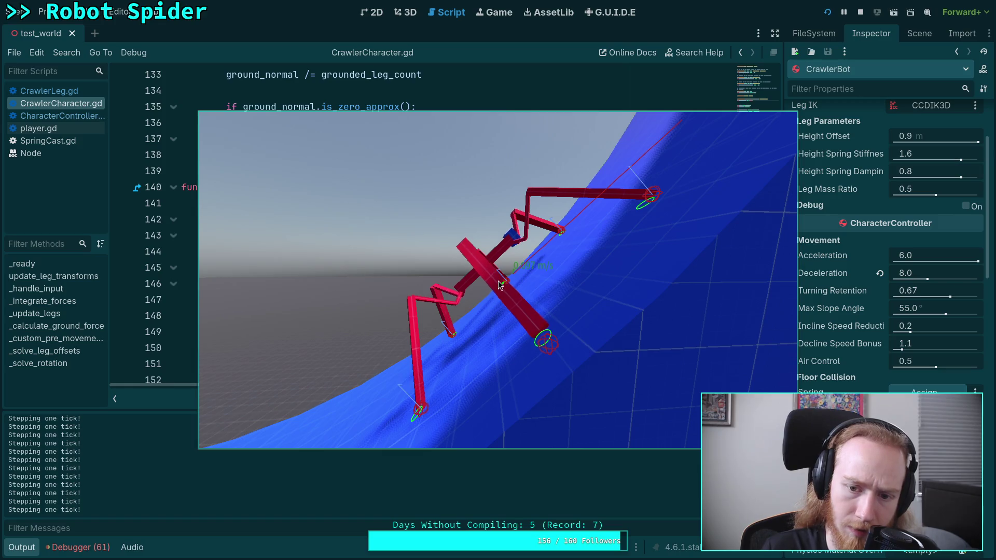
Step: Step the paused physics one more tick, leave fullscreen, and stop the game
key("period")
key("period")
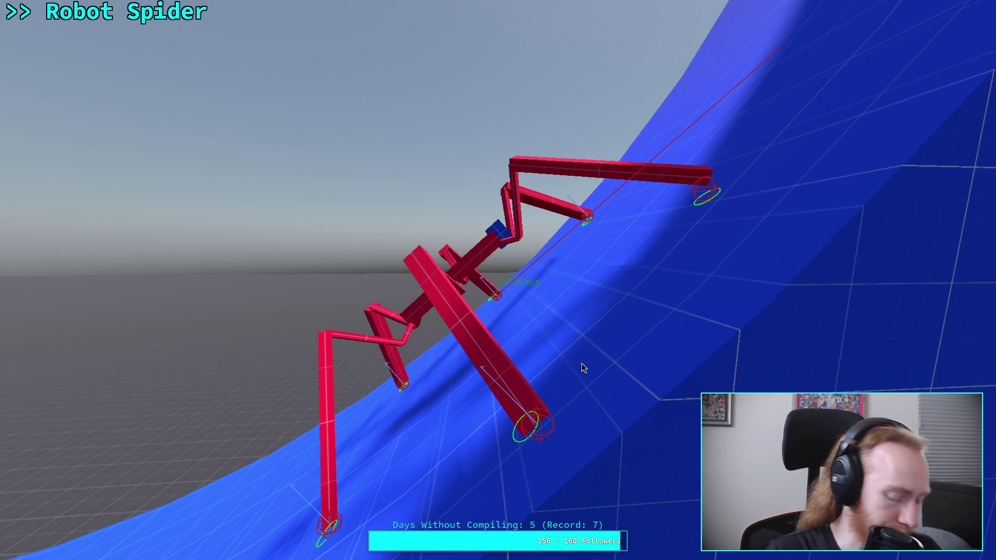
key("F11")
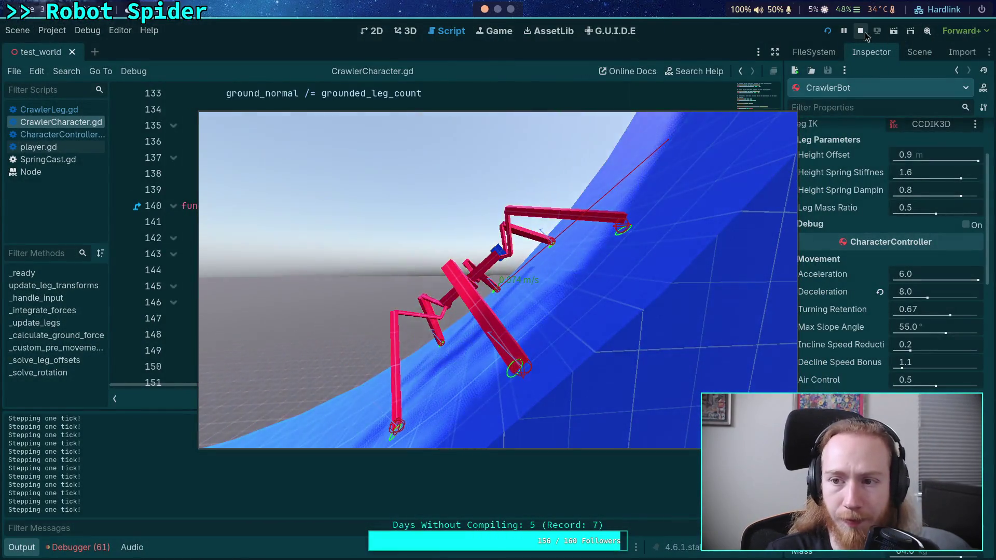
left_click(861, 31)
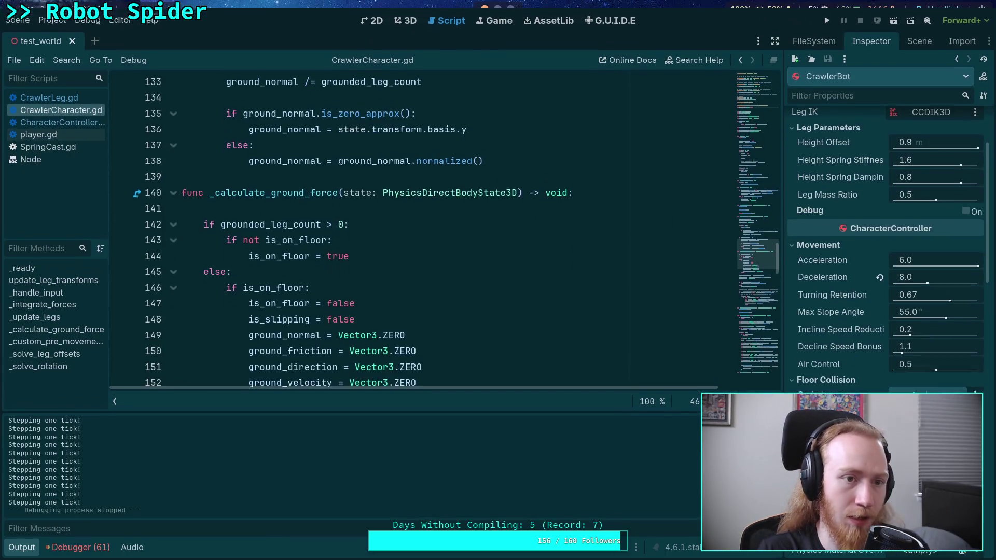
Step: Hide the output log, scroll to _solve_leg_offsets's apply_impulse call, and relaunch the game
left_click(24, 552)
scroll(388, 358, "down", 10)
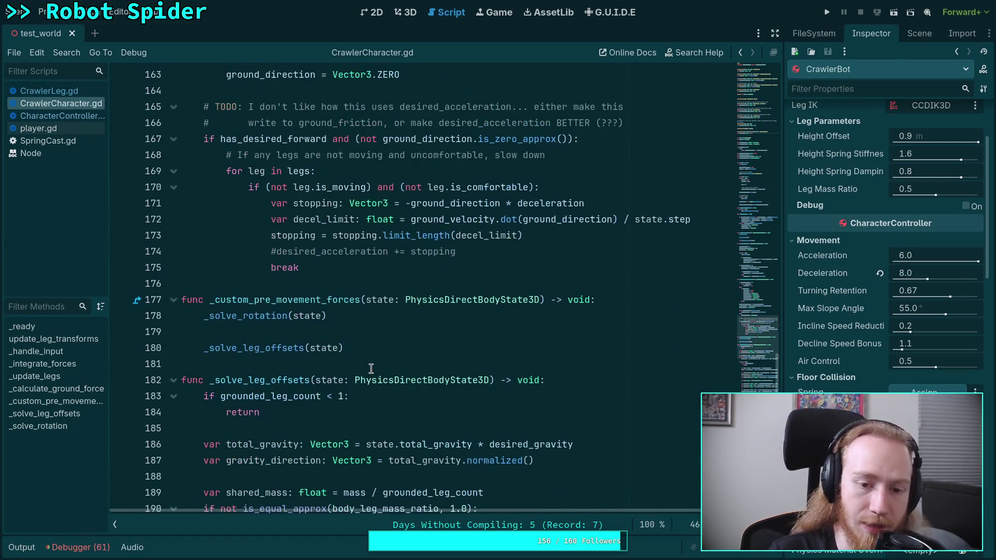
scroll(371, 368, "down", 2)
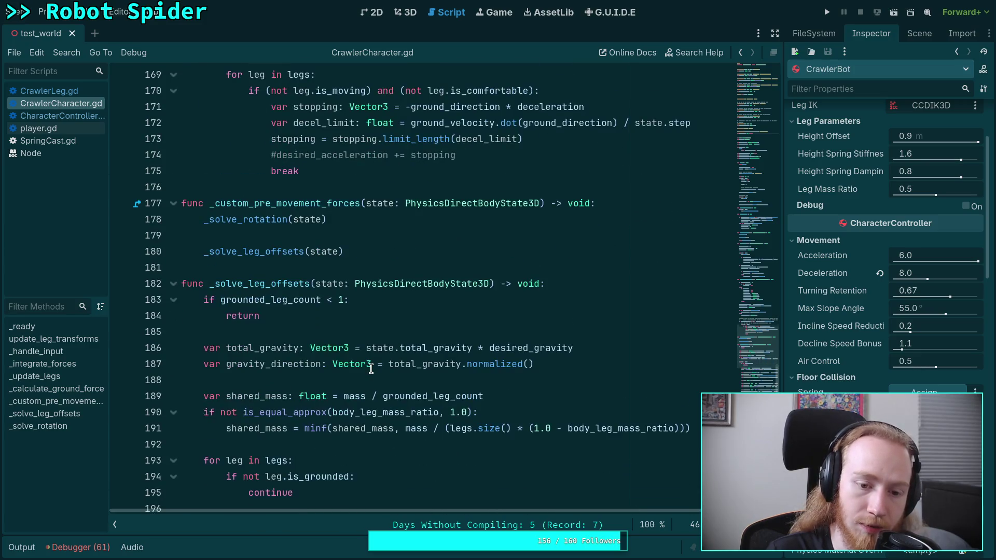
scroll(371, 368, "down", 3)
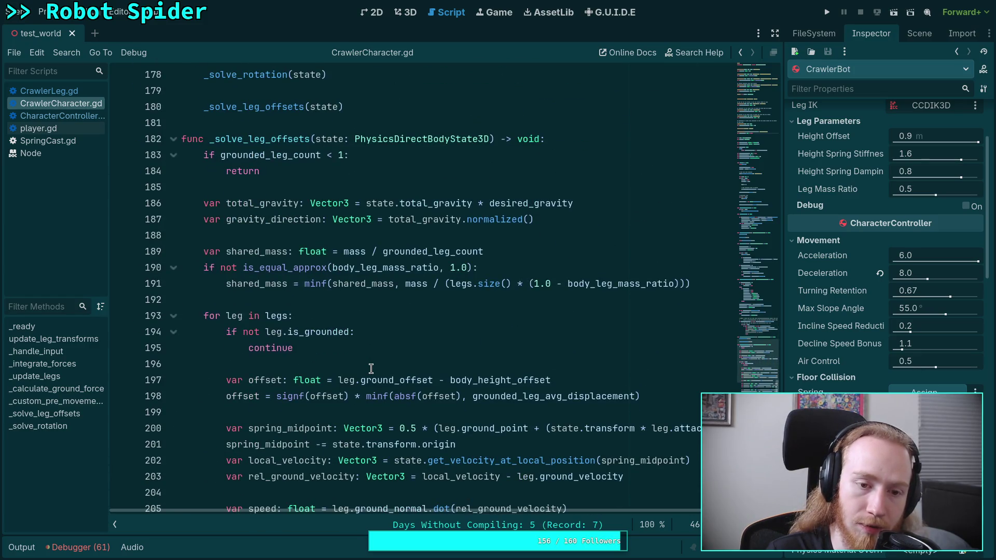
scroll(371, 368, "down", 6)
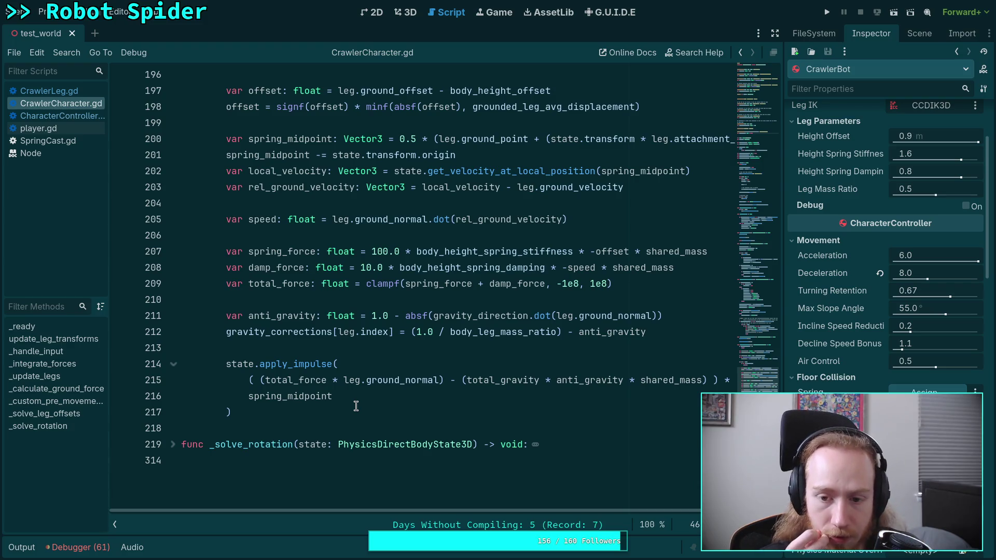
key("F5")
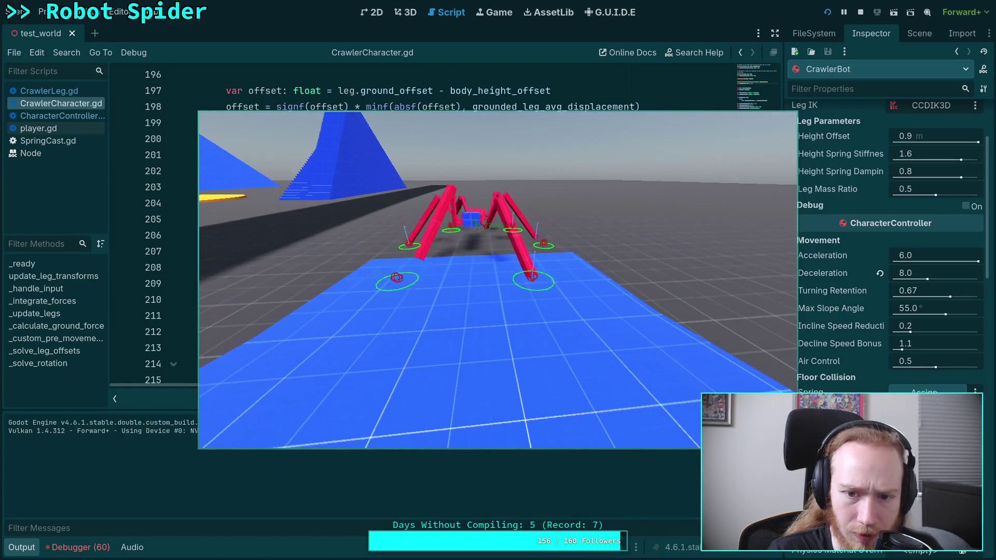
Step: Reposition the spider back and sideways so it lines up with the blue ramp
key("s")
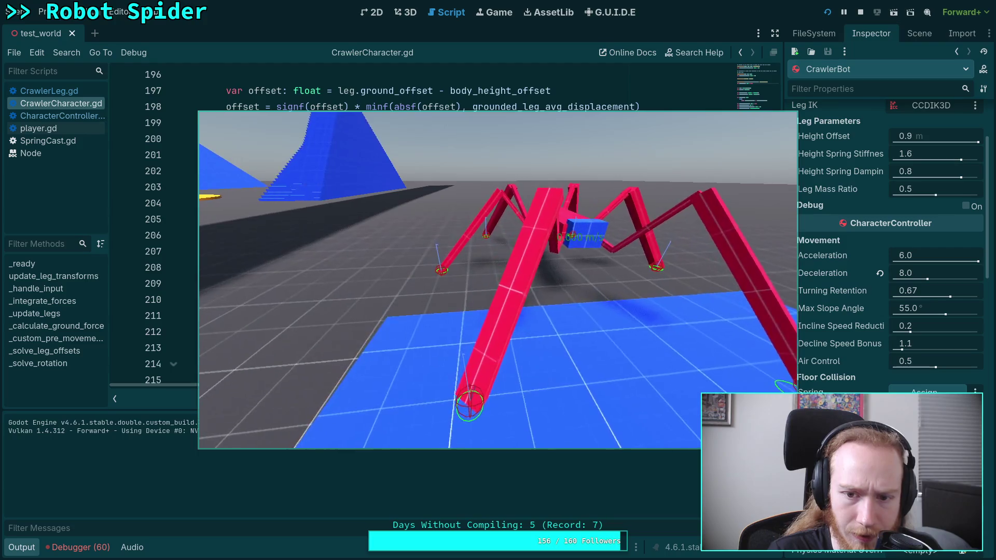
key("w")
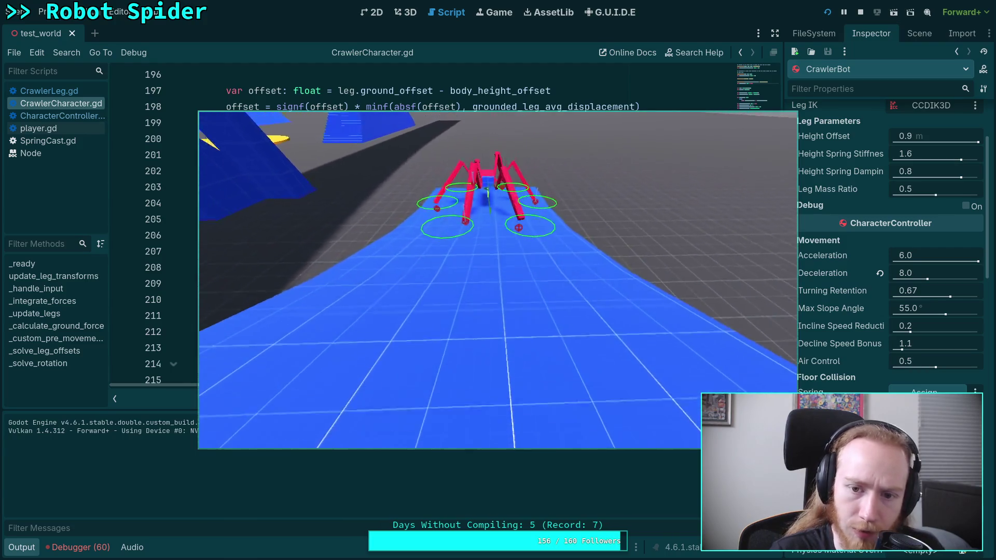
key("s")
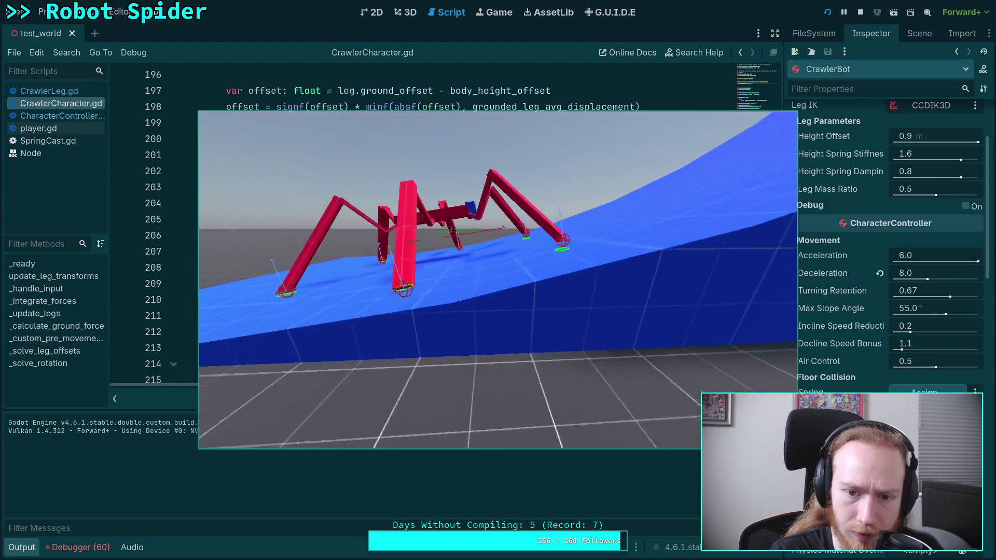
key("d")
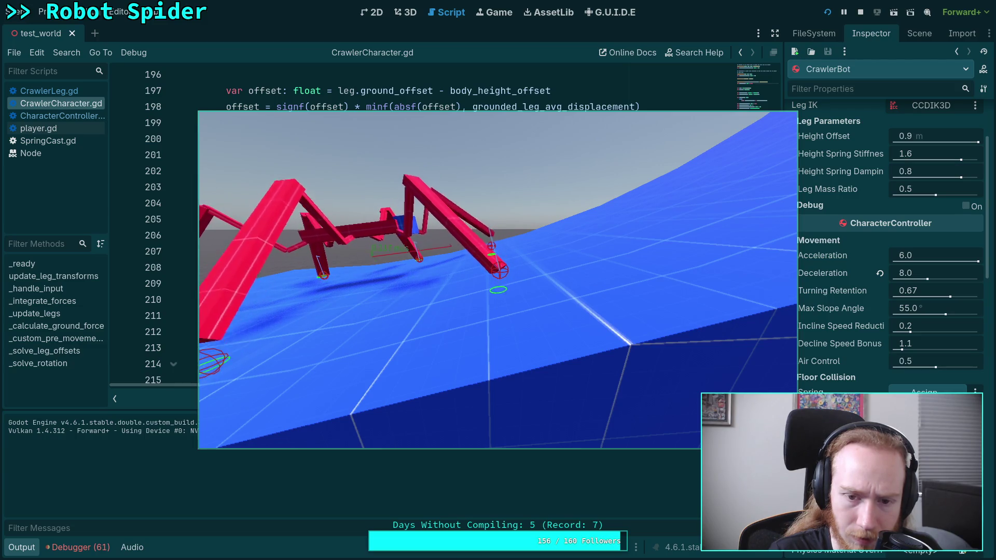
Step: Climb the spider up the steep curve of the narrow ramp, then stop the game
key("w")
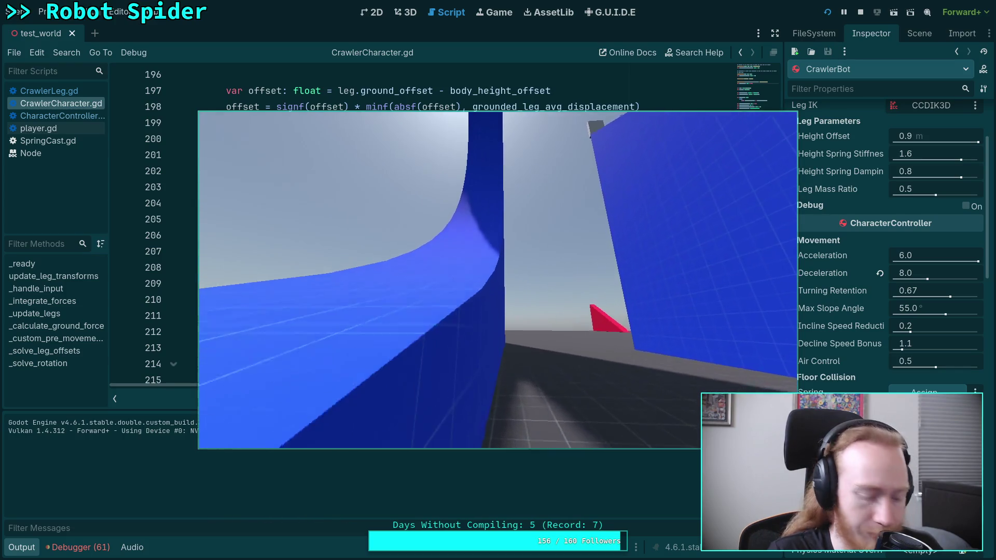
key("w")
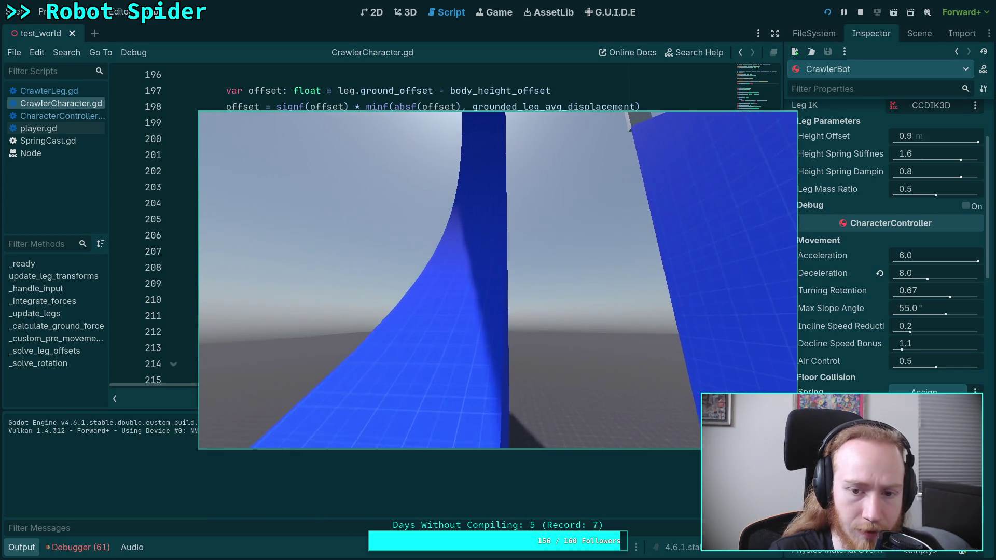
key("w")
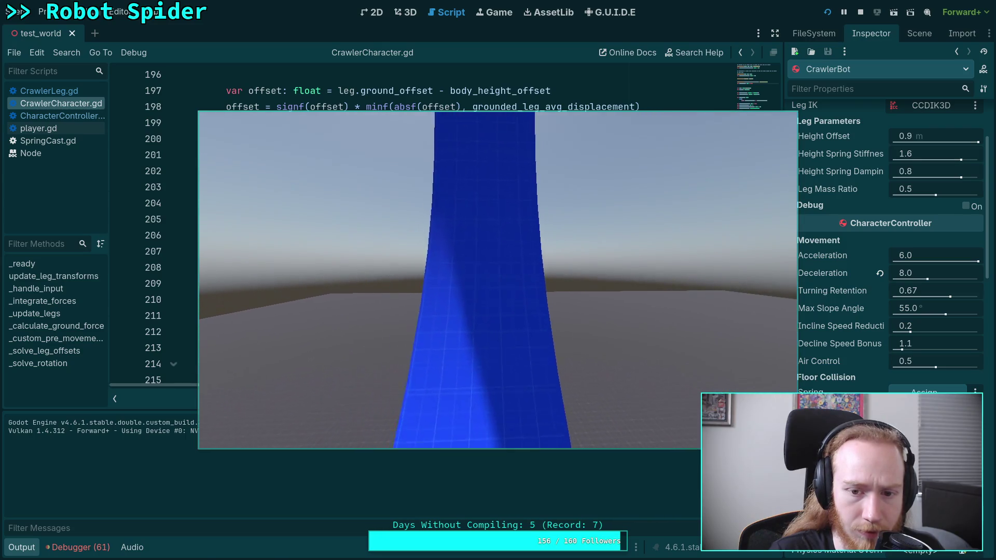
key("w")
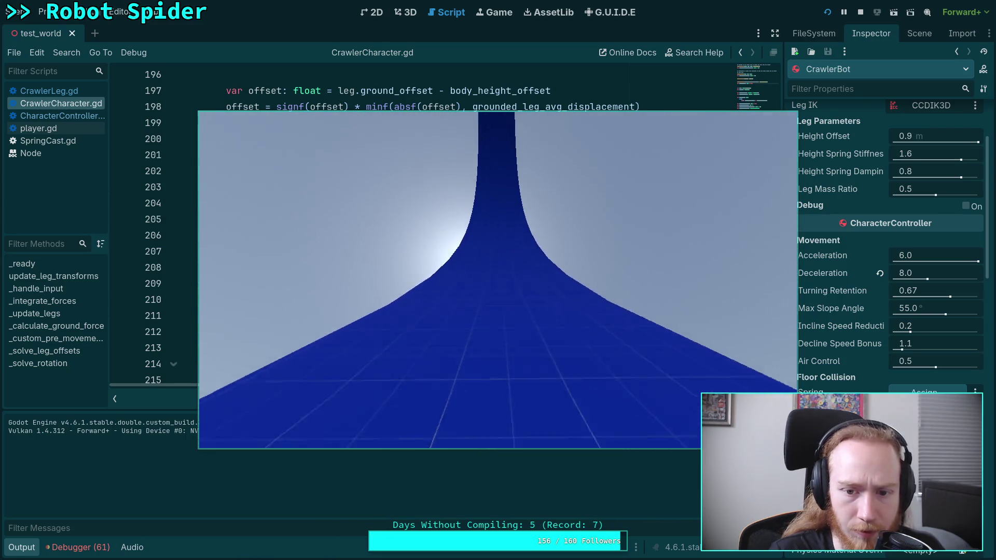
key("w")
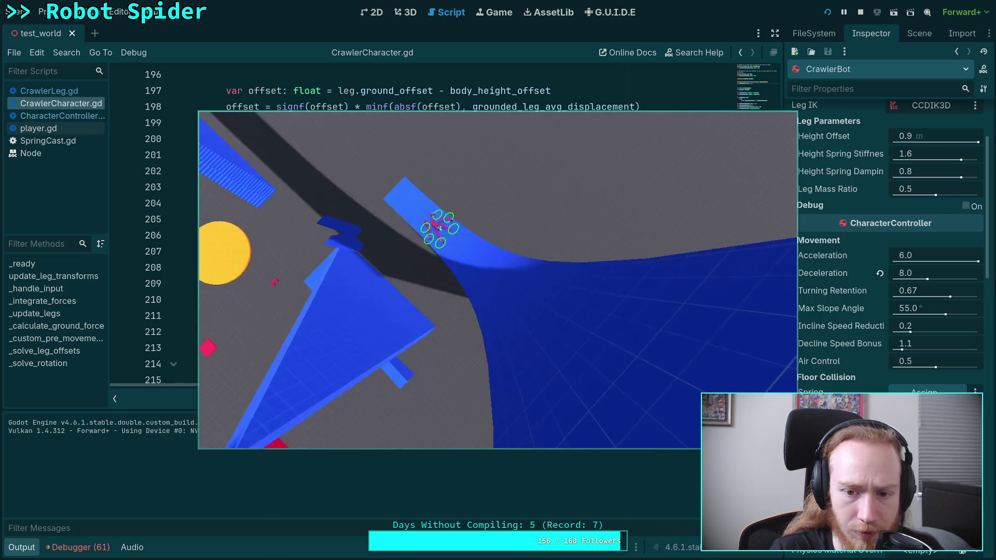
key("w")
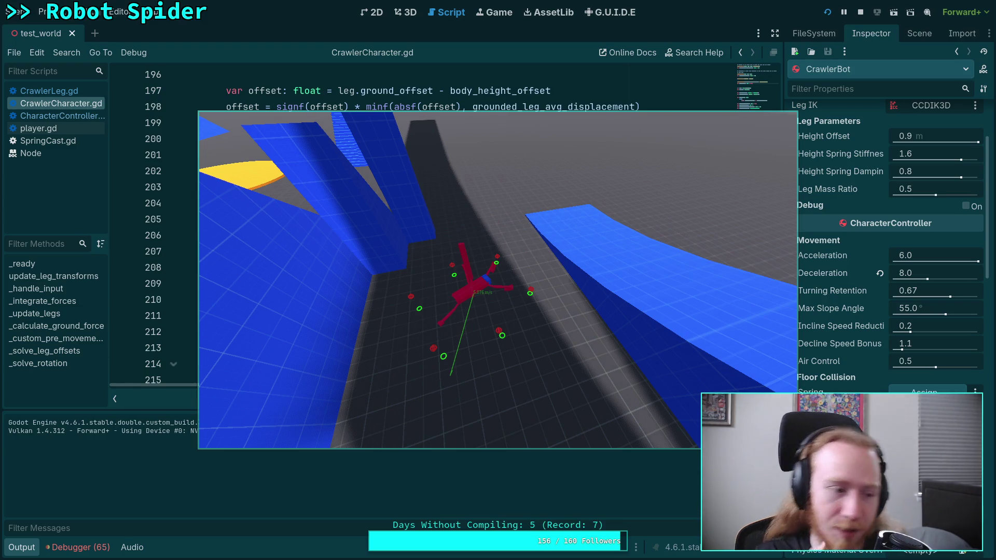
left_click(860, 12)
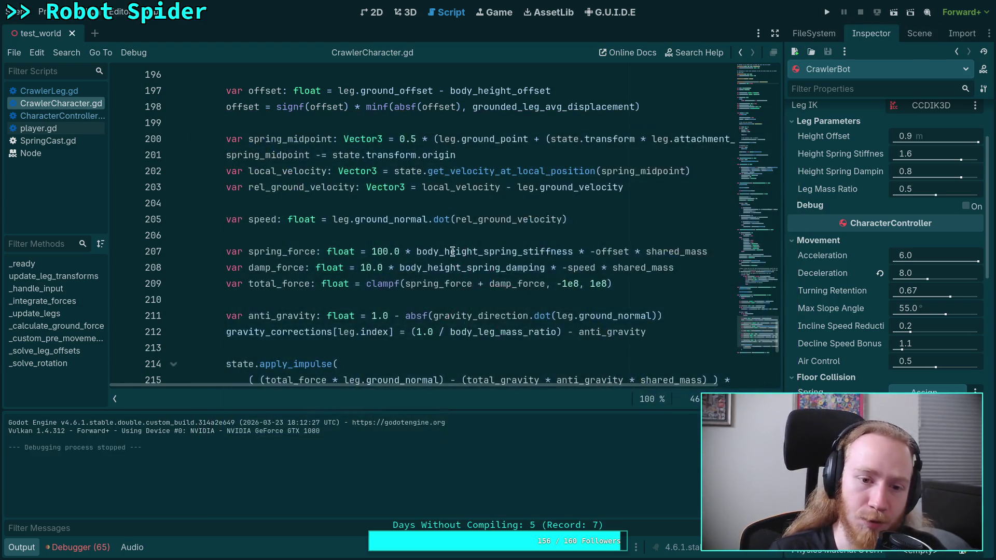
Step: Collapse the Output panel and highlight every use of yaw in _solve_rotation
left_click(21, 547)
scroll(158, 403, "down", 1)
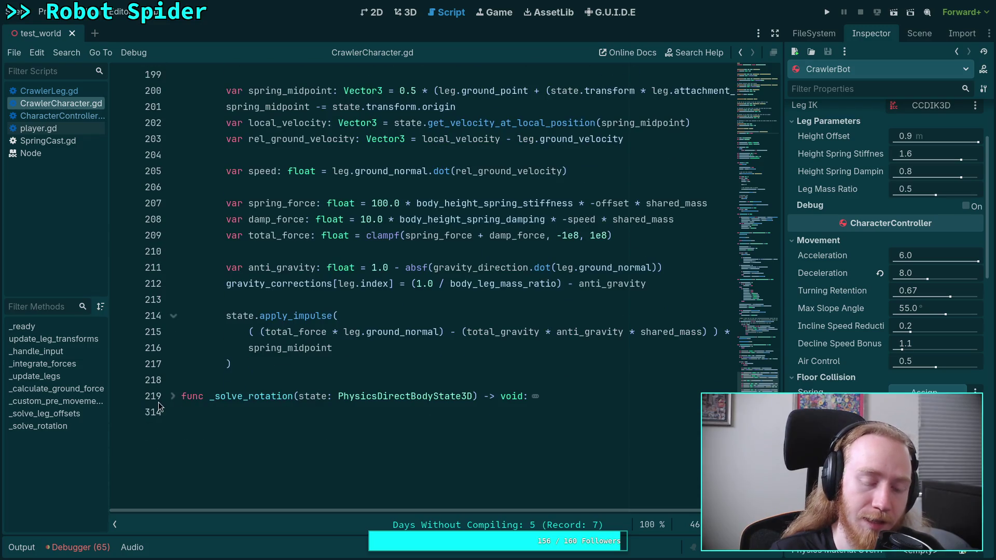
scroll(177, 402, "down", 20)
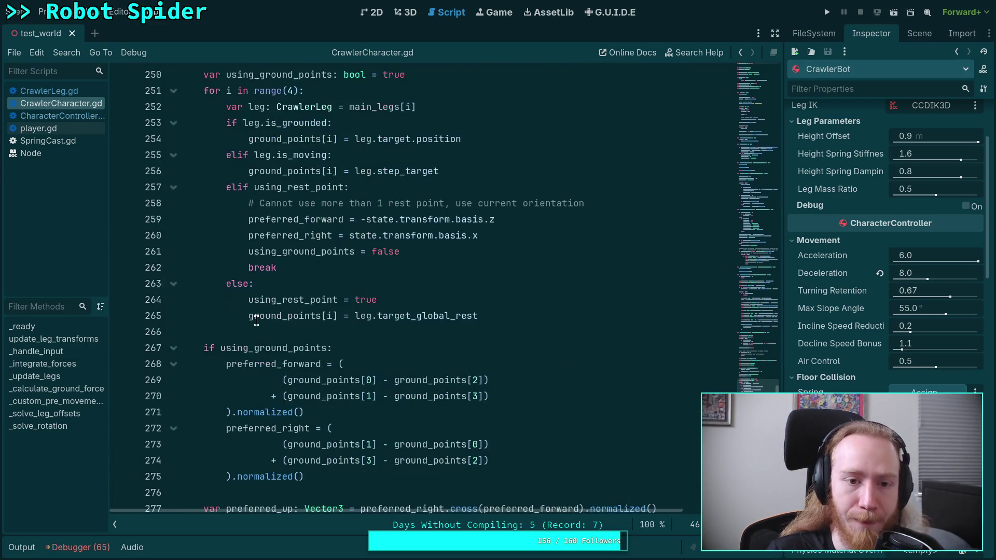
scroll(239, 358, "down", 3)
left_click(242, 200)
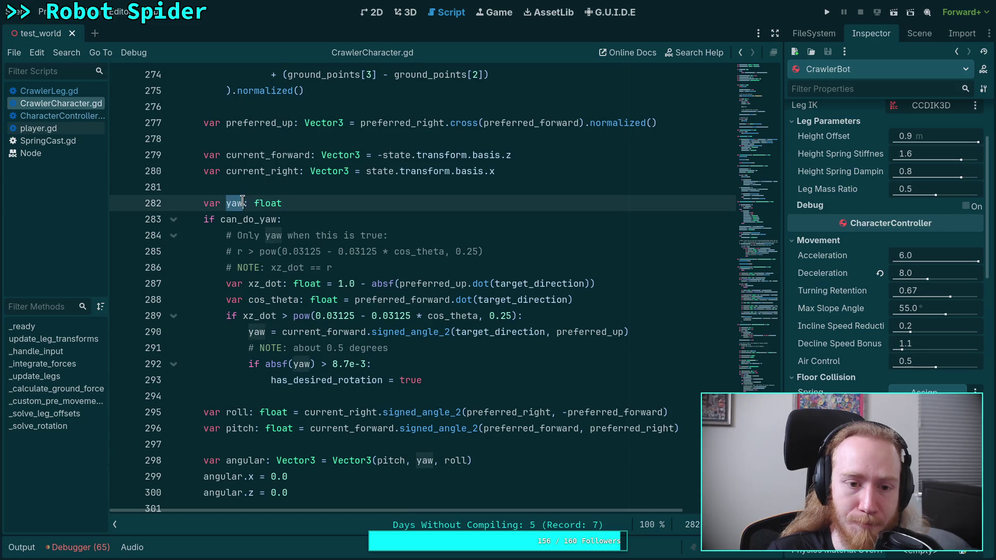
Step: Highlight the angular variable declared on line 298 and all its uses
scroll(337, 402, "down", 4)
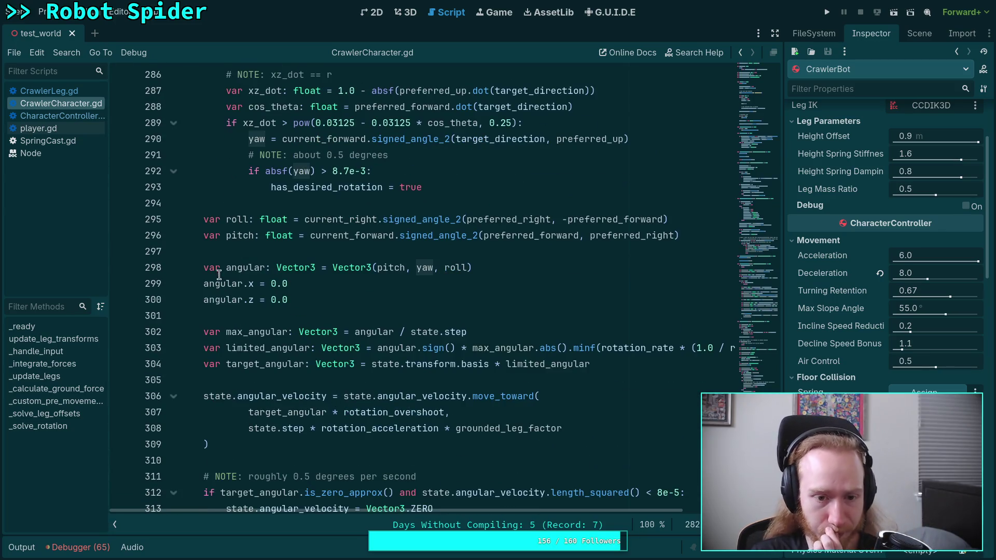
double_click(221, 268)
double_click(239, 277)
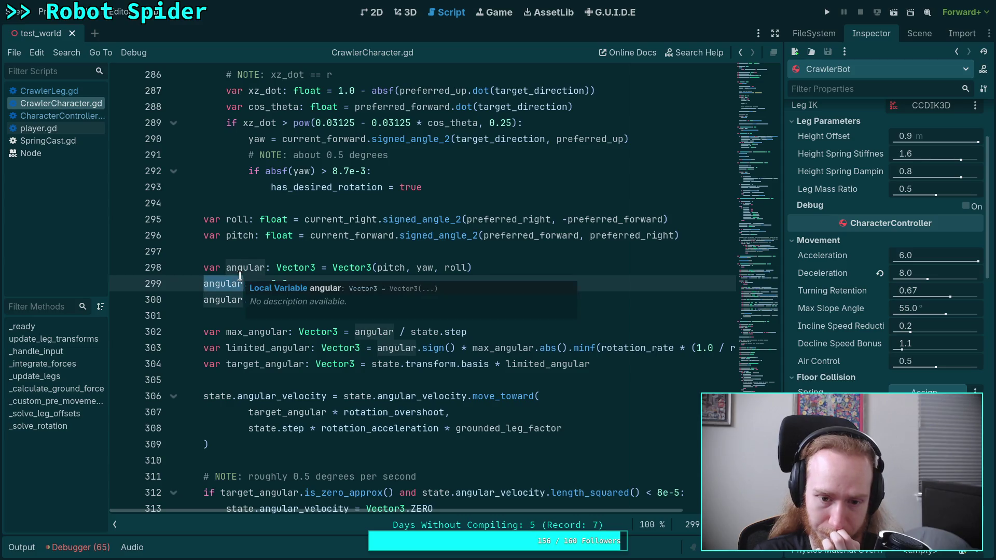
left_click(246, 268)
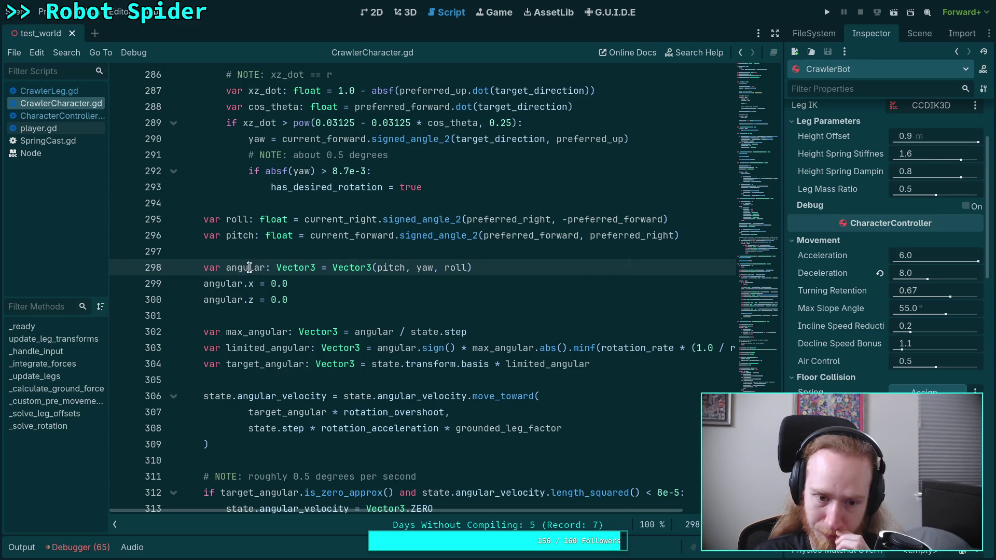
double_click(249, 268)
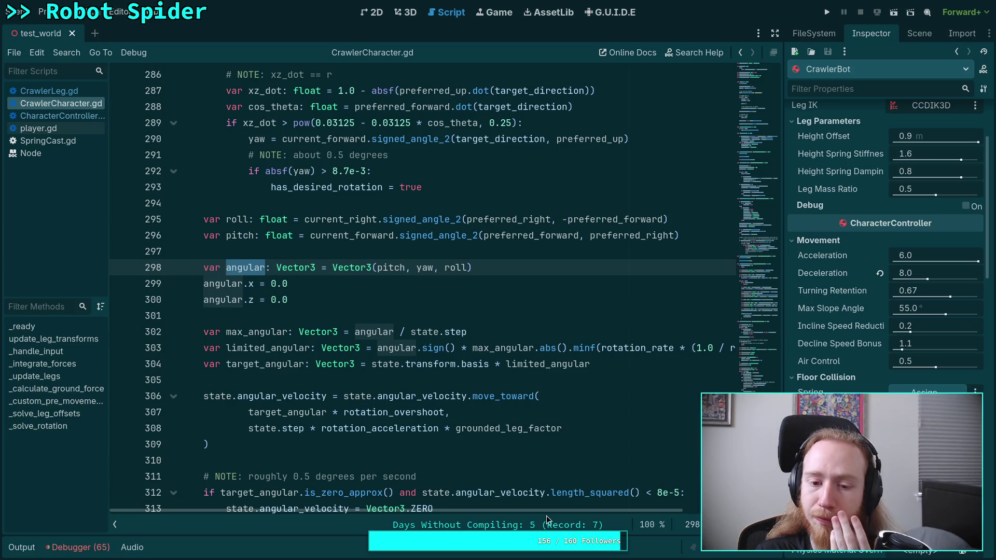
mouse_move(548, 518)
left_mouse_down()
mouse_move(681, 524)
mouse_move(521, 514)
left_mouse_up()
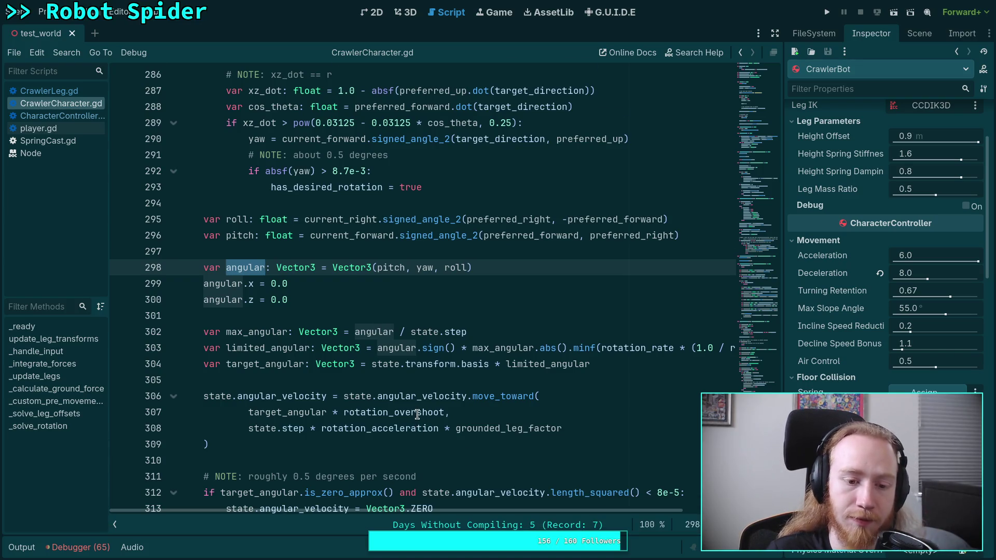
Step: Highlight the can_do_yaw condition on line 283, then run the game again
scroll(418, 415, "down", 1)
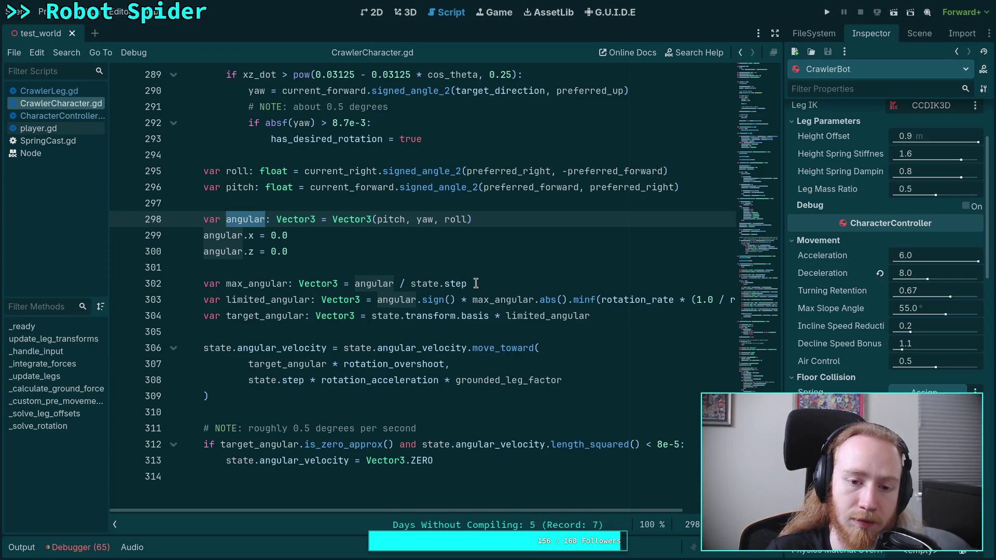
scroll(348, 313, "up", 4)
double_click(248, 171)
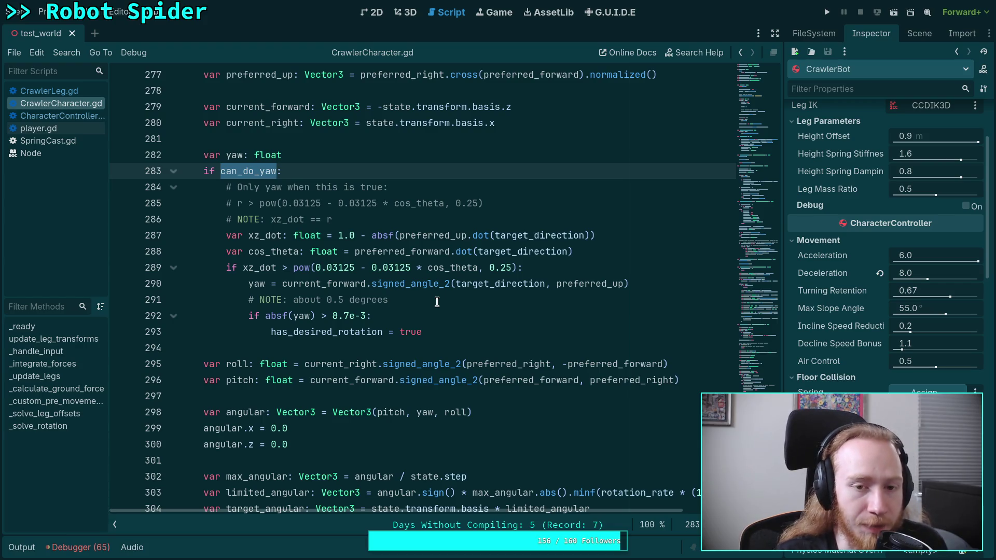
left_click(827, 12)
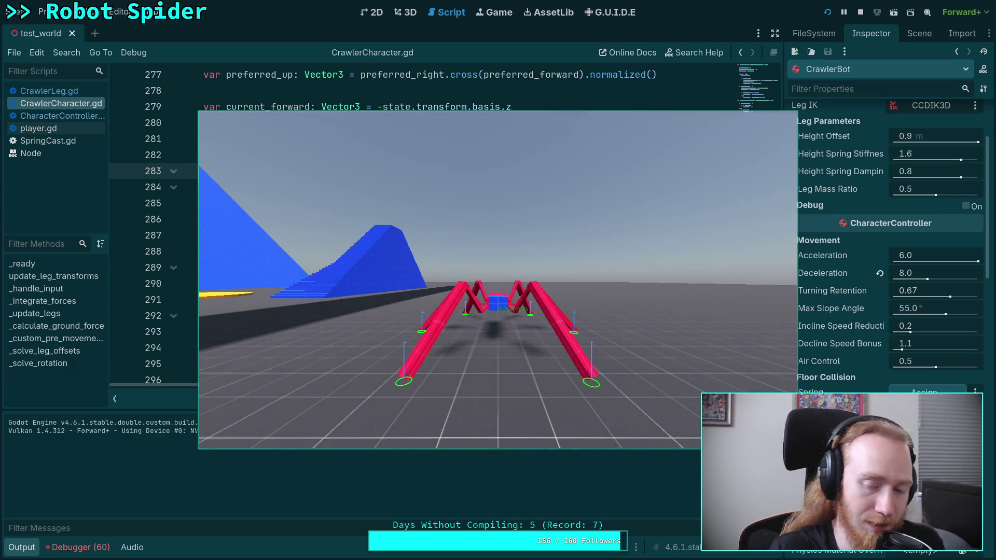
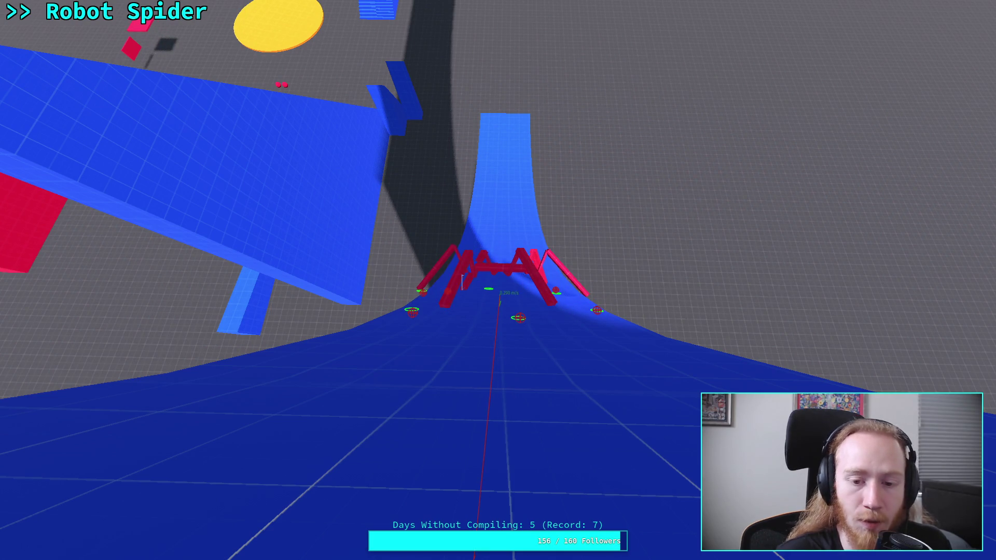
Step: Stop the running game, make the editor fullscreen and collapse the Output panel
key("Escape")
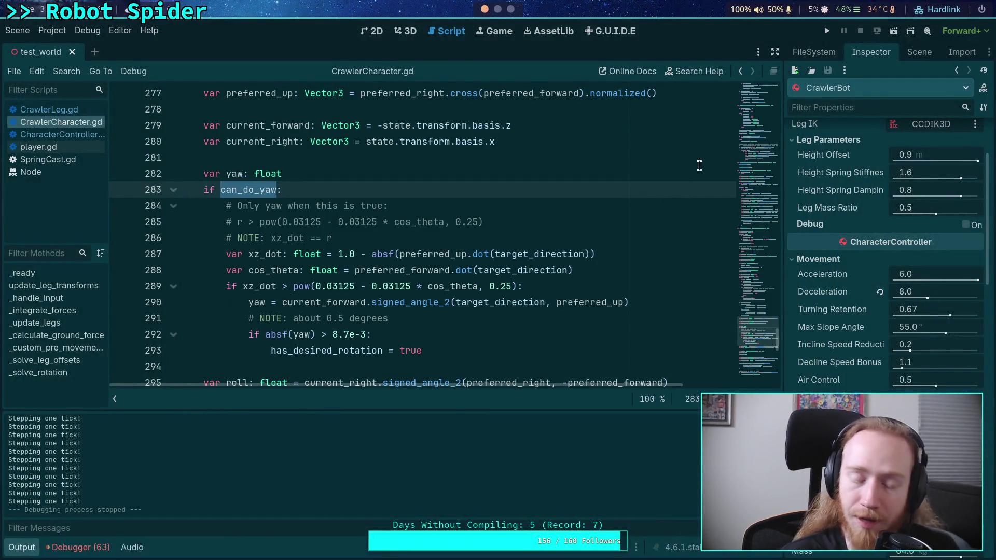
key("shift+F11")
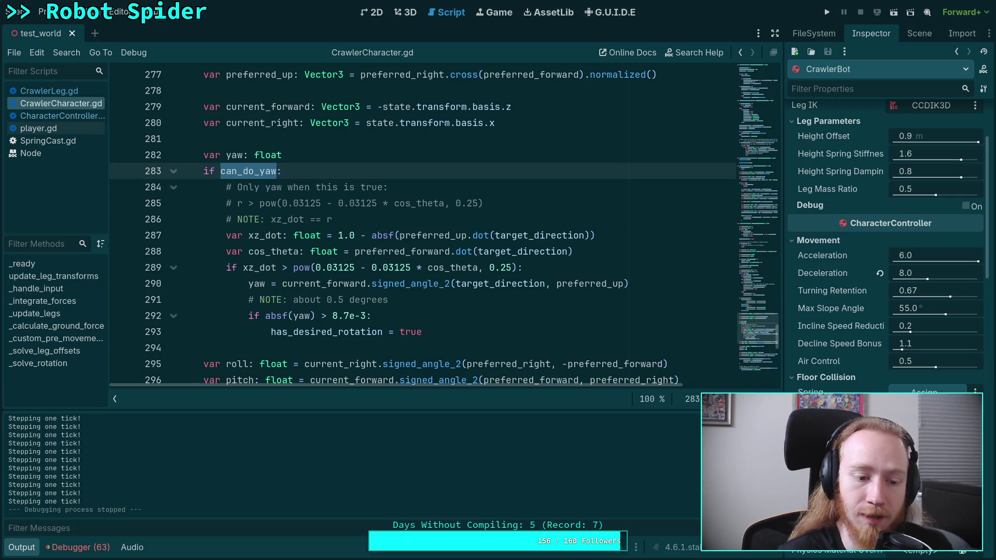
left_click(22, 547)
Step: Scroll up from line 294 of CrawlerCharacter.gd and switch to CharacterController.gd
left_click(271, 346)
scroll(272, 347, "up", 8)
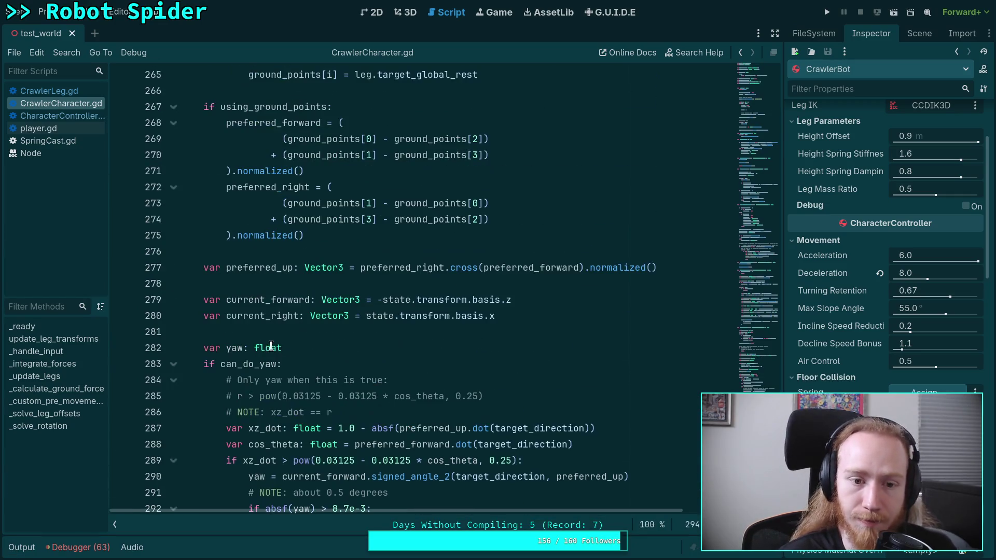
scroll(274, 349, "up", 10)
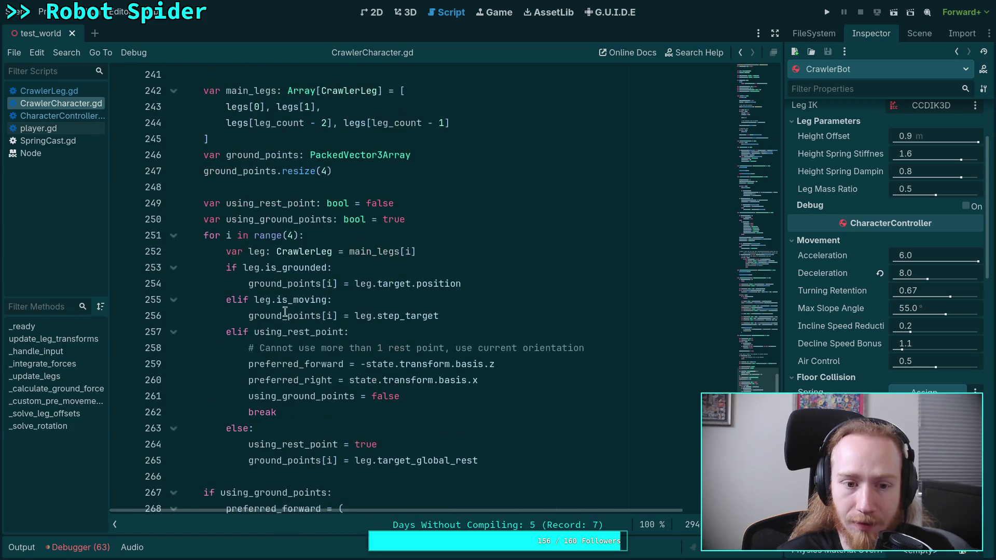
scroll(294, 310, "up", 4)
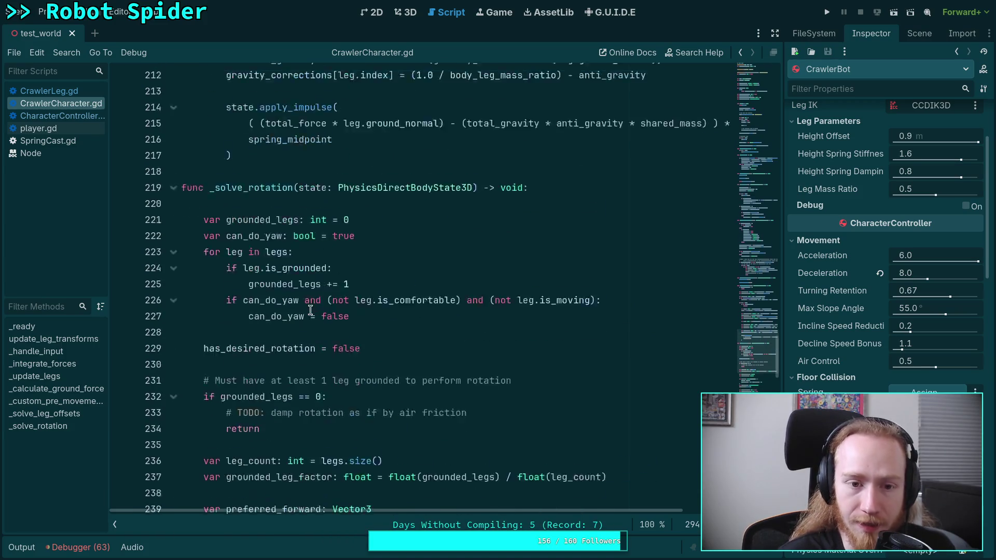
left_click(67, 117)
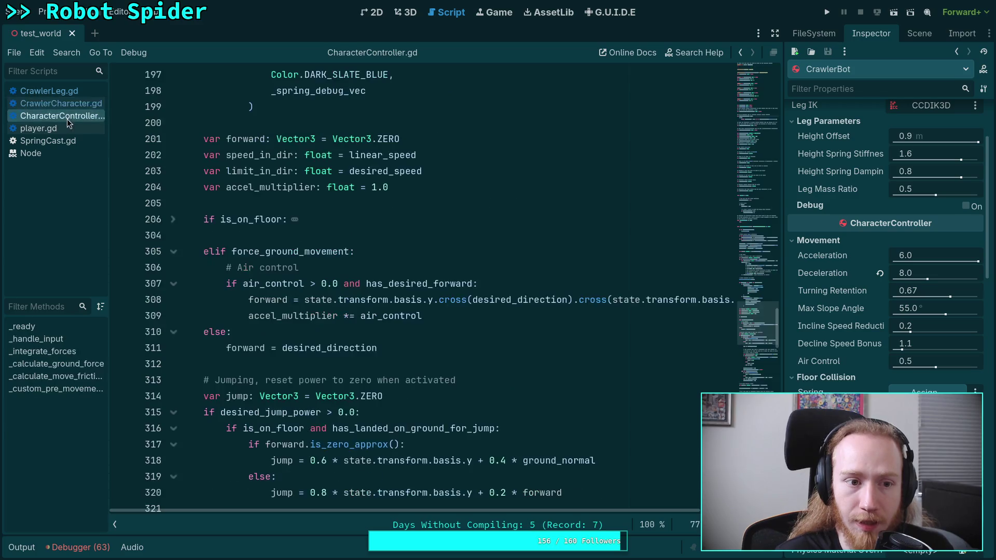
Step: Open player.gd and look up input_debug_target_position in _handle_input
left_click(39, 129)
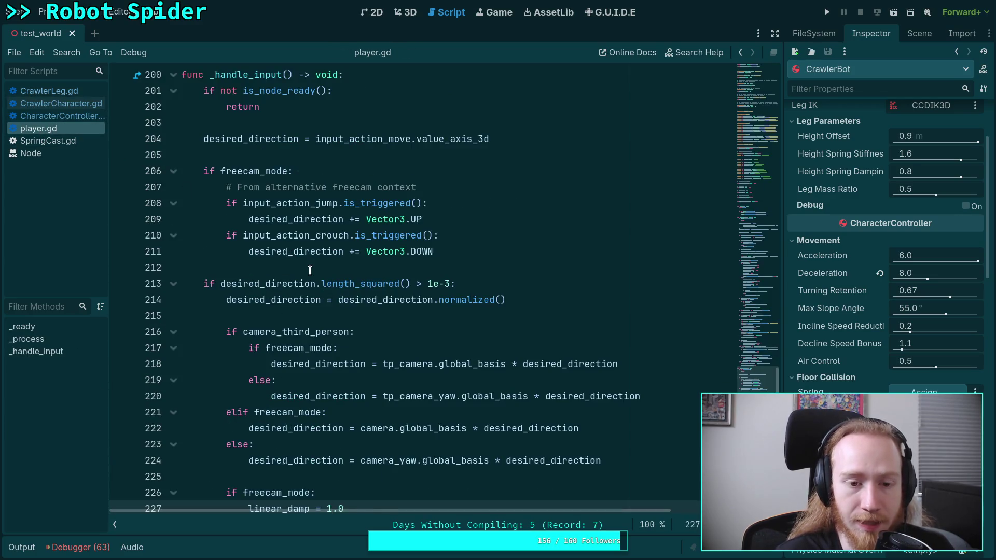
scroll(359, 295, "down", 5)
scroll(360, 296, "up", 3)
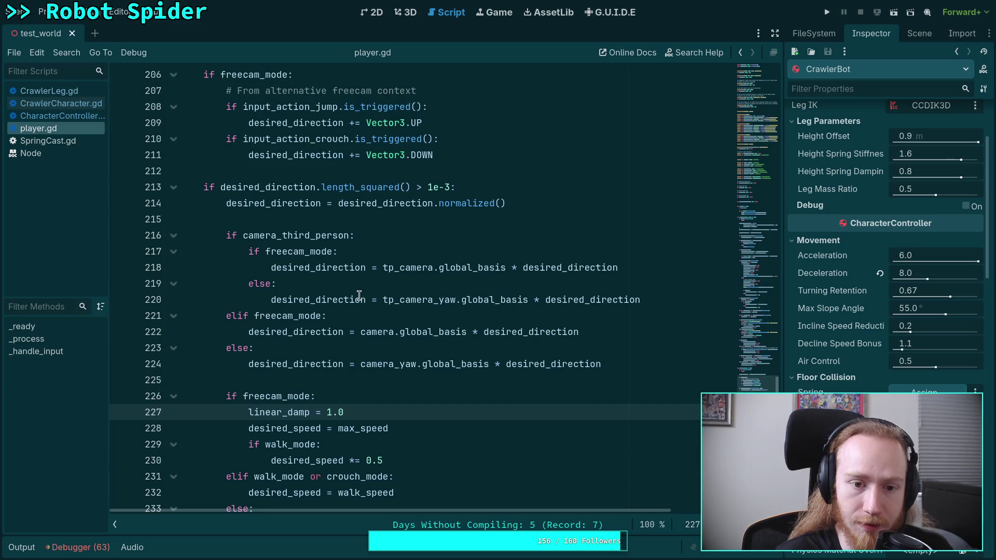
scroll(359, 296, "down", 11)
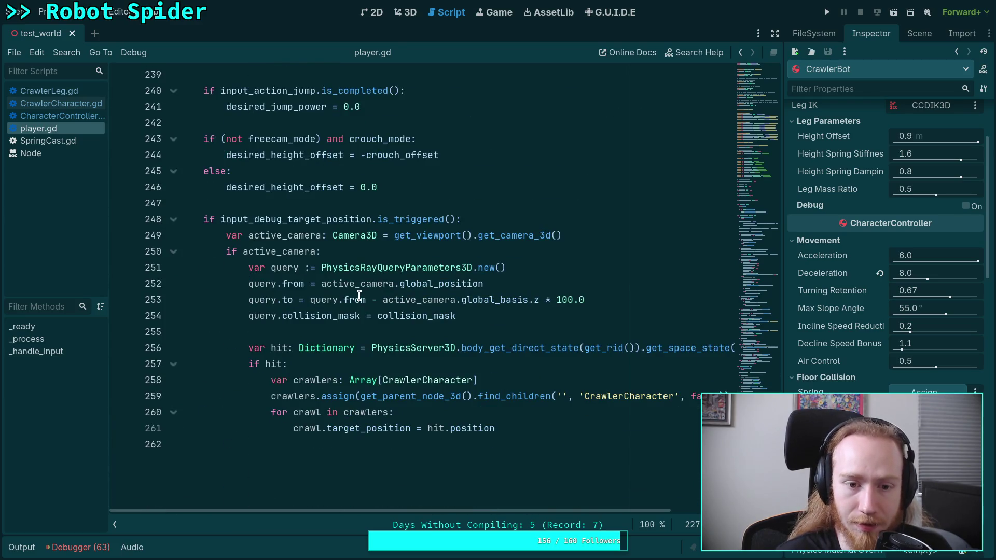
double_click(307, 220)
scroll(359, 290, "up", 14)
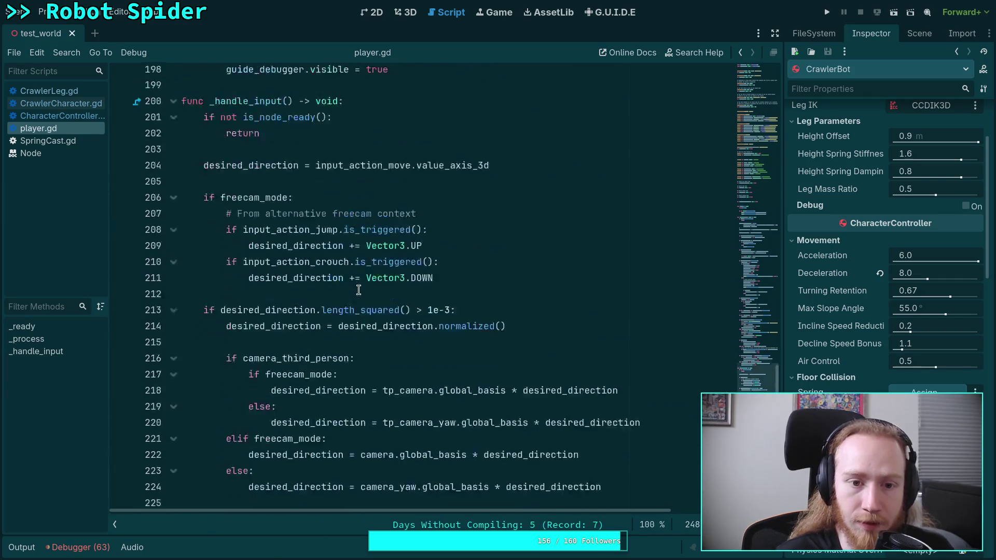
scroll(359, 290, "up", 16)
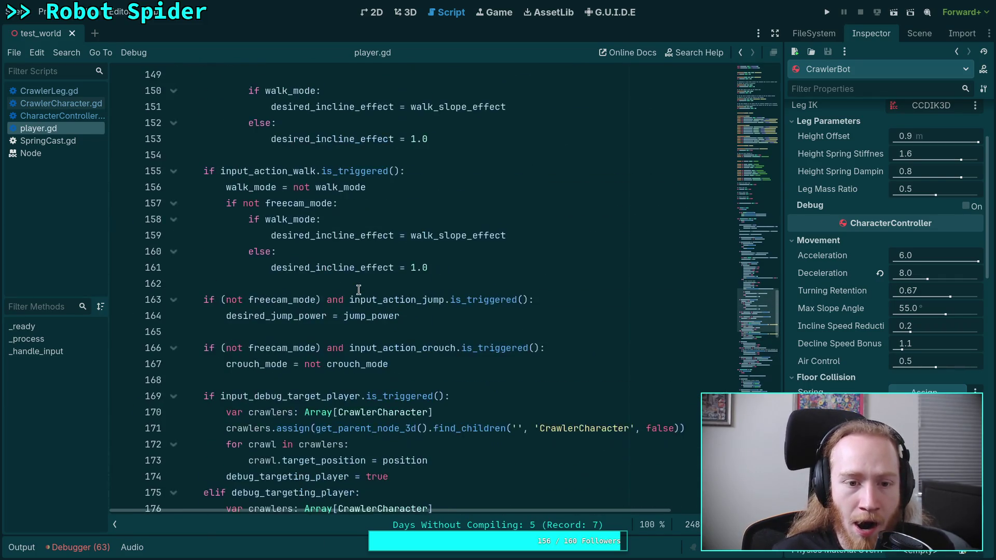
scroll(360, 290, "up", 20)
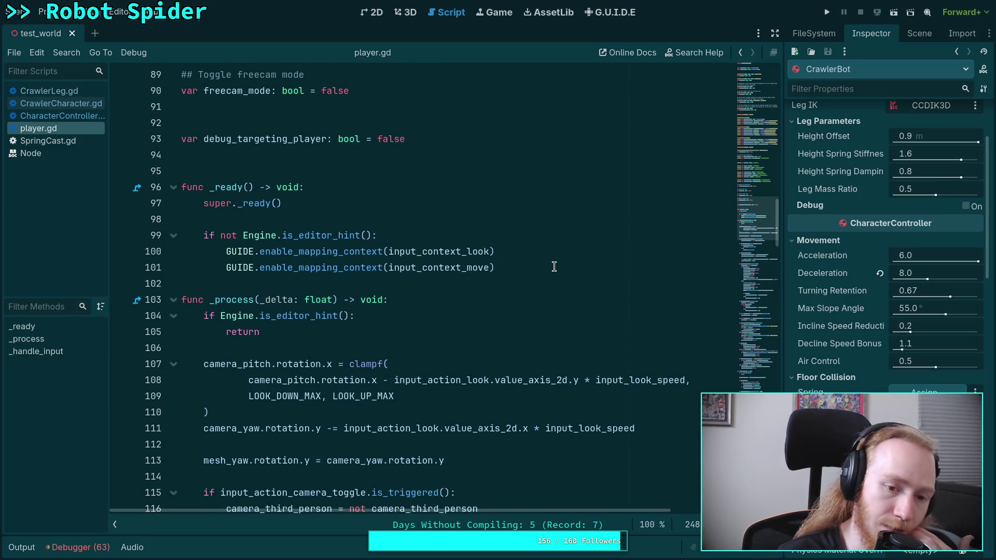
Step: Show the World scene tree and inspect the debug_targeting_player and target_position code on lines 169–179
left_click(919, 33)
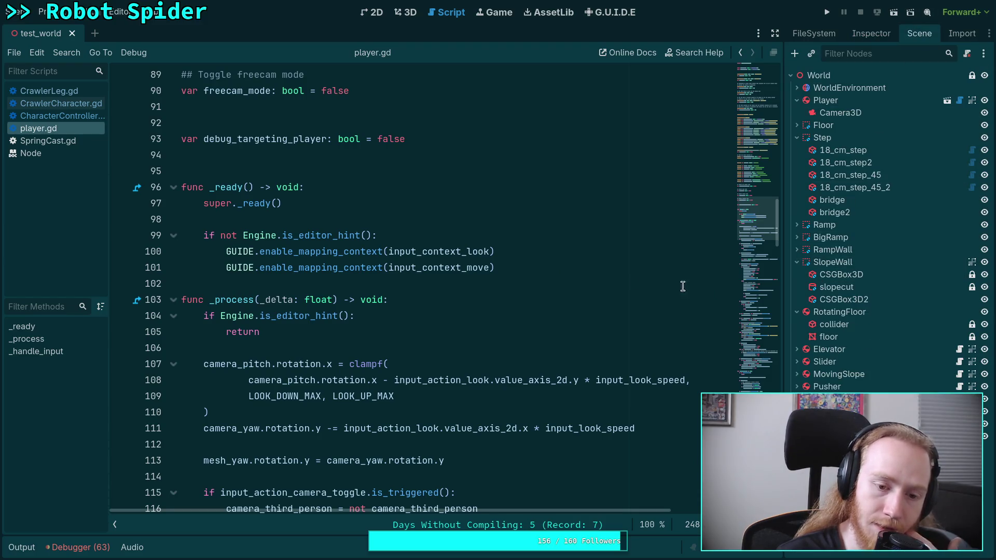
scroll(574, 252, "down", 6)
scroll(574, 253, "down", 8)
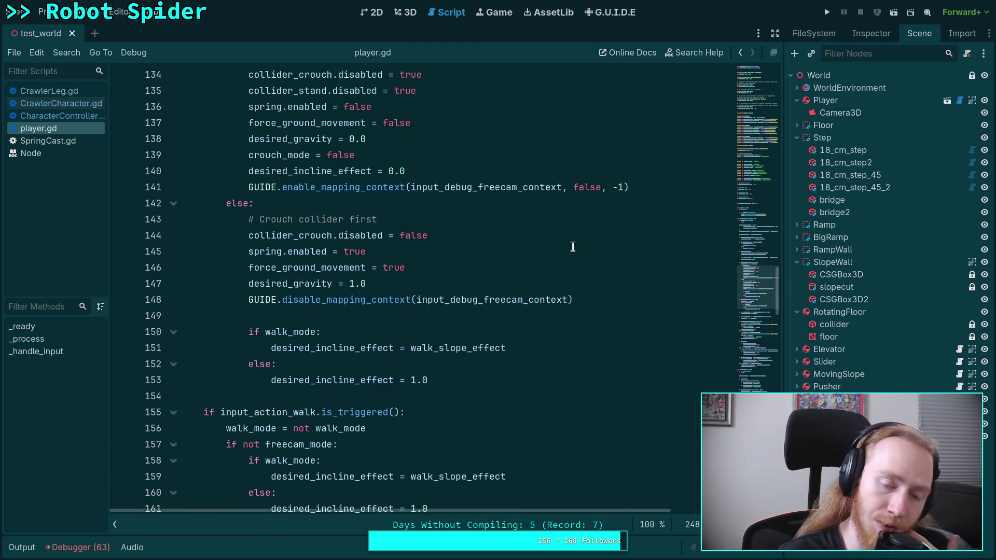
scroll(572, 246, "up", 4)
scroll(570, 246, "down", 13)
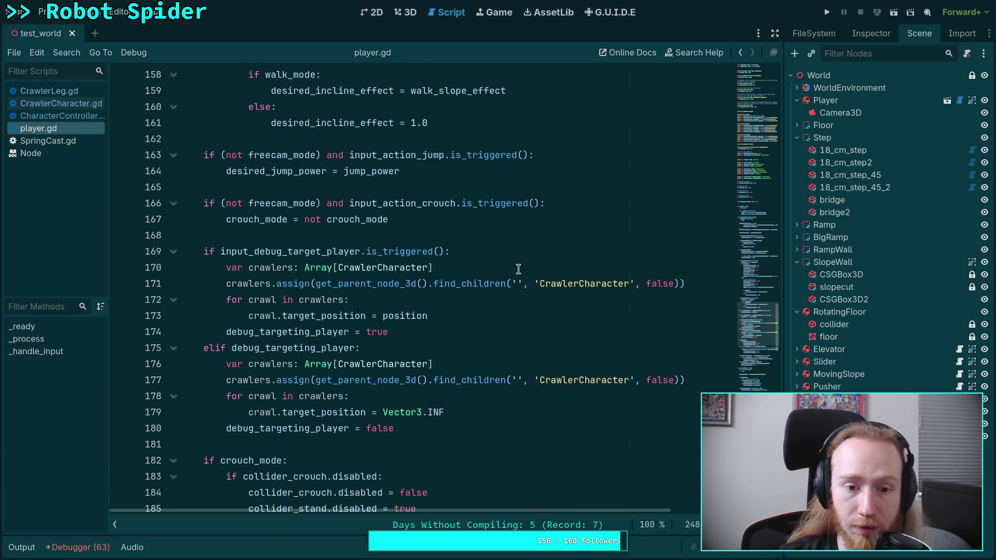
left_click(262, 254)
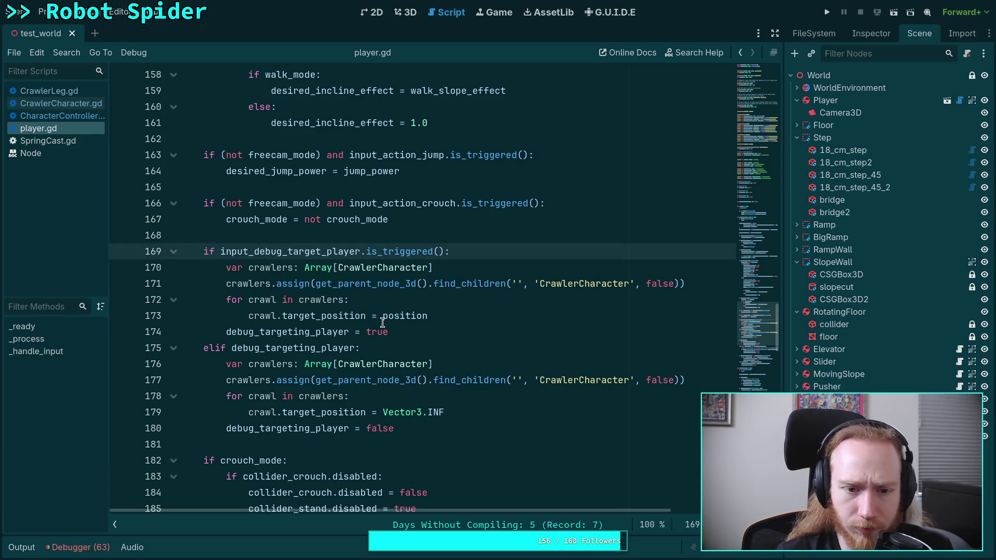
double_click(299, 333)
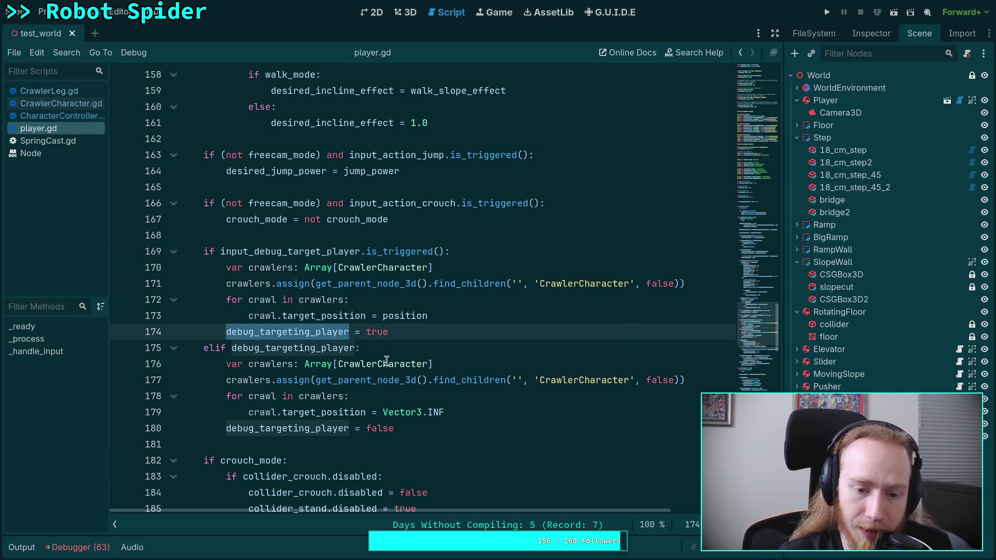
double_click(312, 412)
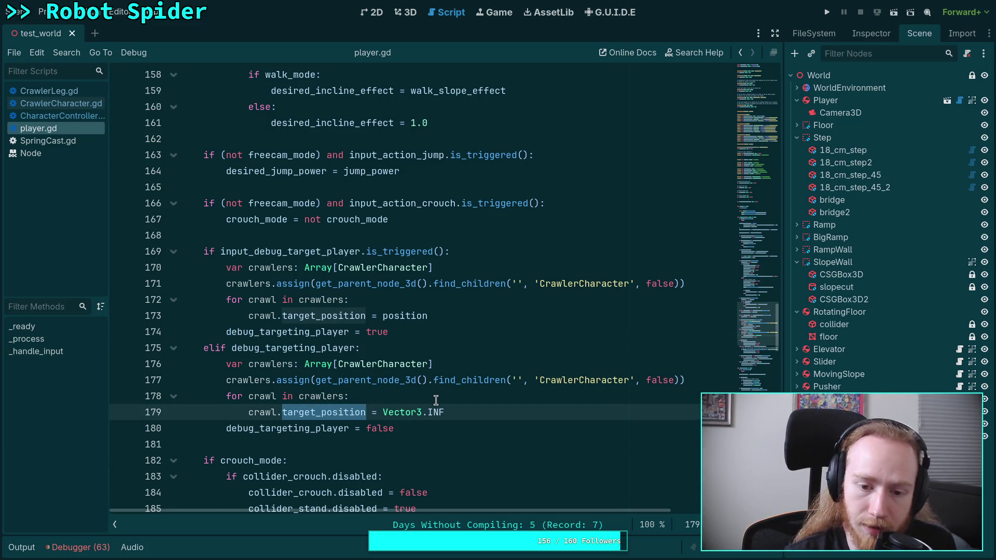
scroll(458, 404, "down", 1)
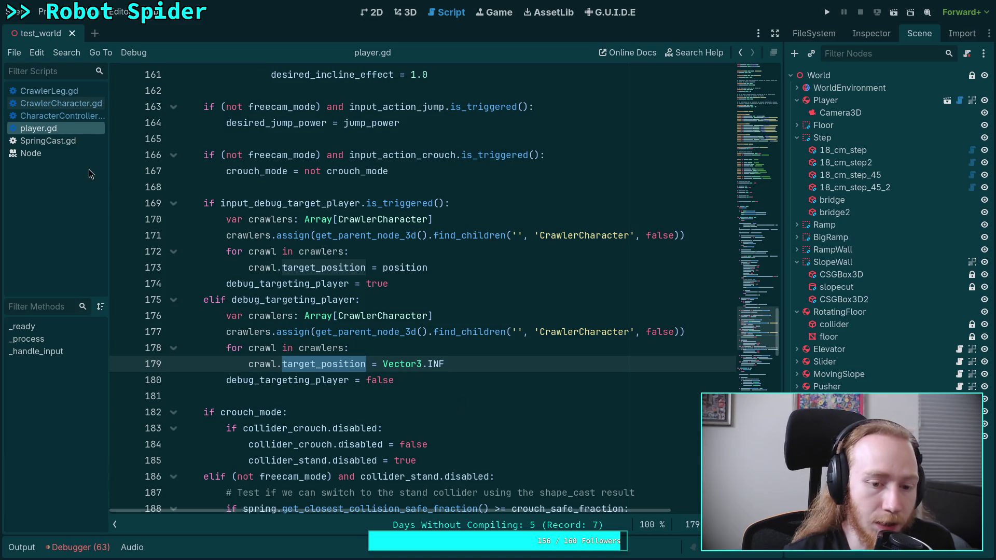
Step: Return to CrawlerCharacter.gd and scroll to the reset branch of _handle_input
left_click(78, 102)
scroll(278, 236, "up", 13)
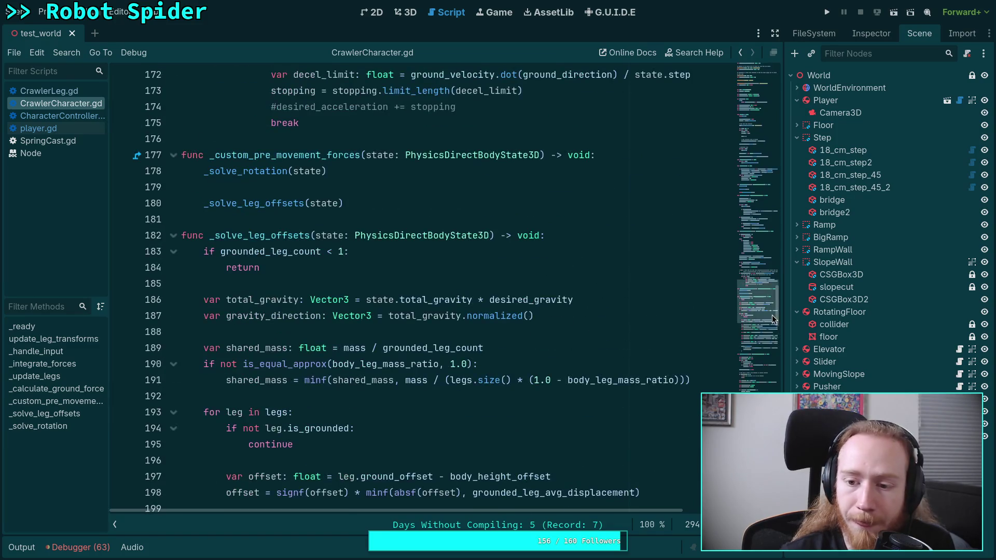
scroll(629, 193, "up", 20)
scroll(480, 305, "down", 19)
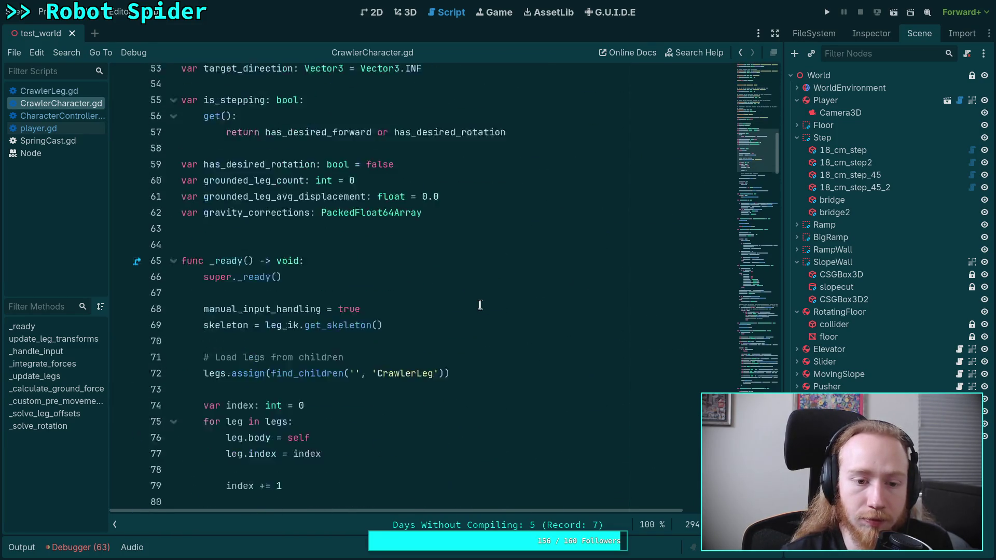
scroll(318, 290, "down", 8)
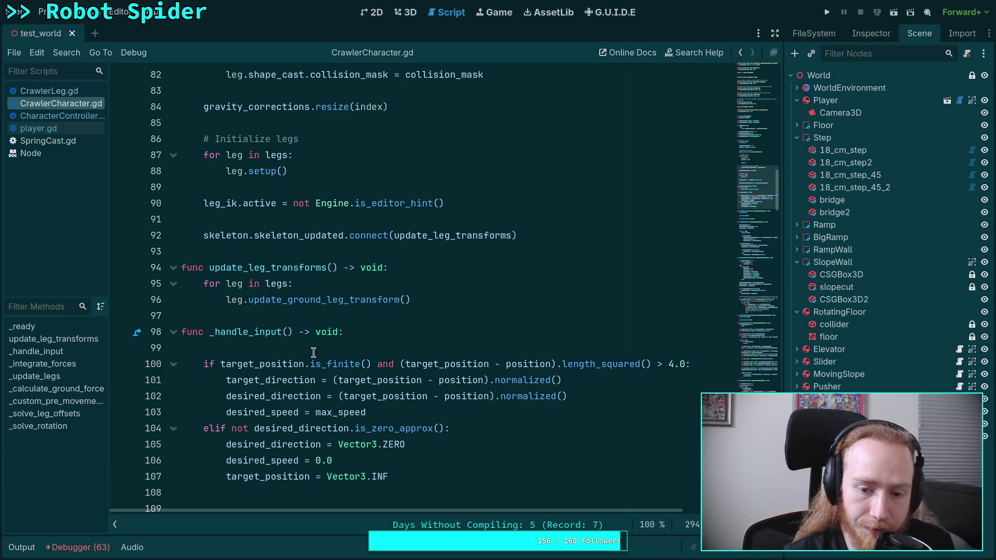
scroll(322, 348, "down", 1)
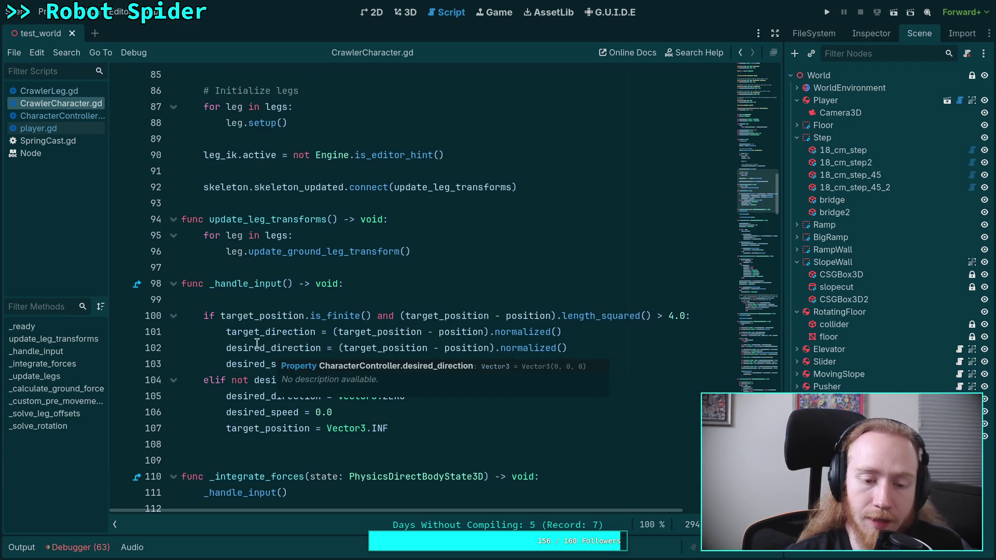
scroll(309, 300, "down", 1)
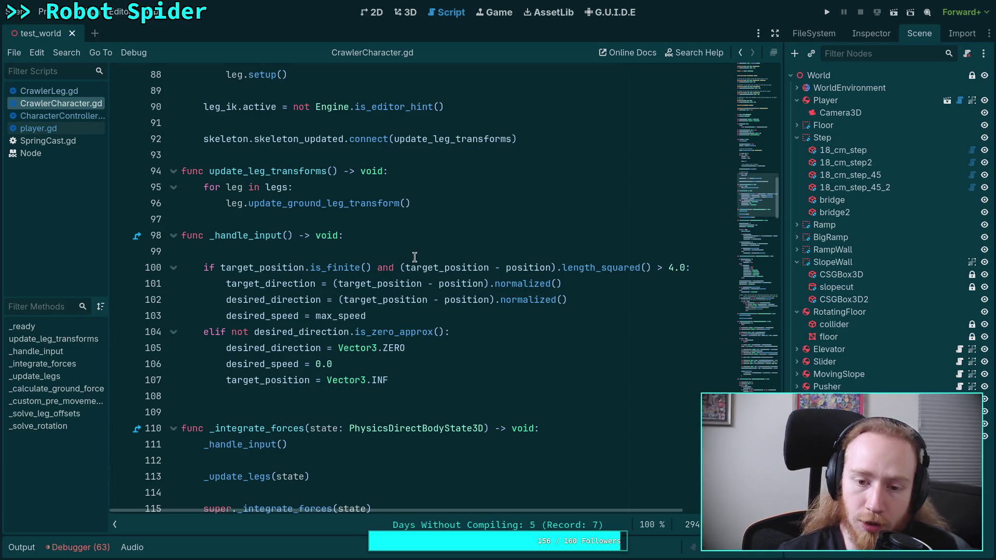
Step: Inspect the target_direction and target_position assignments on lines 101–102
left_click_drag(232, 285, 508, 289)
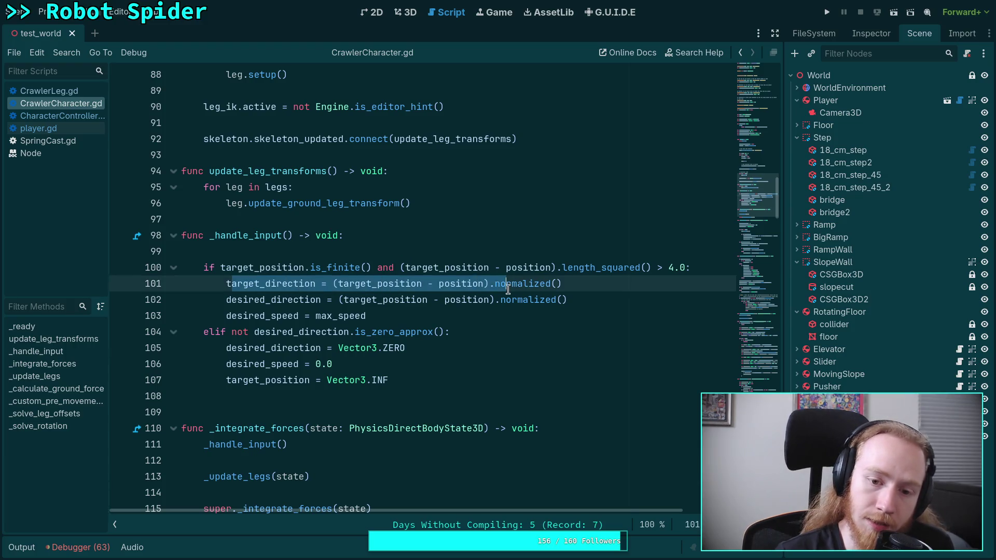
double_click(381, 284)
double_click(461, 284)
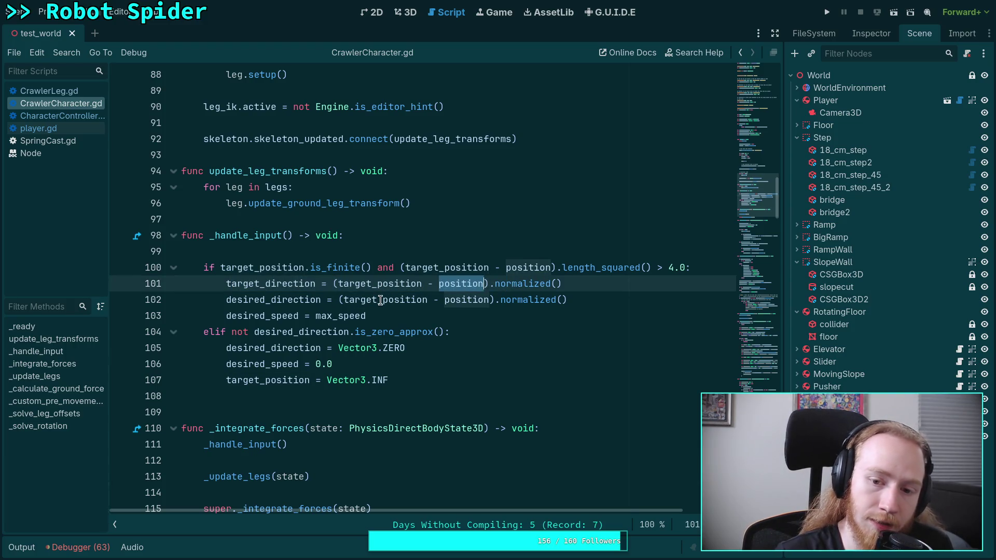
double_click(381, 300)
double_click(459, 300)
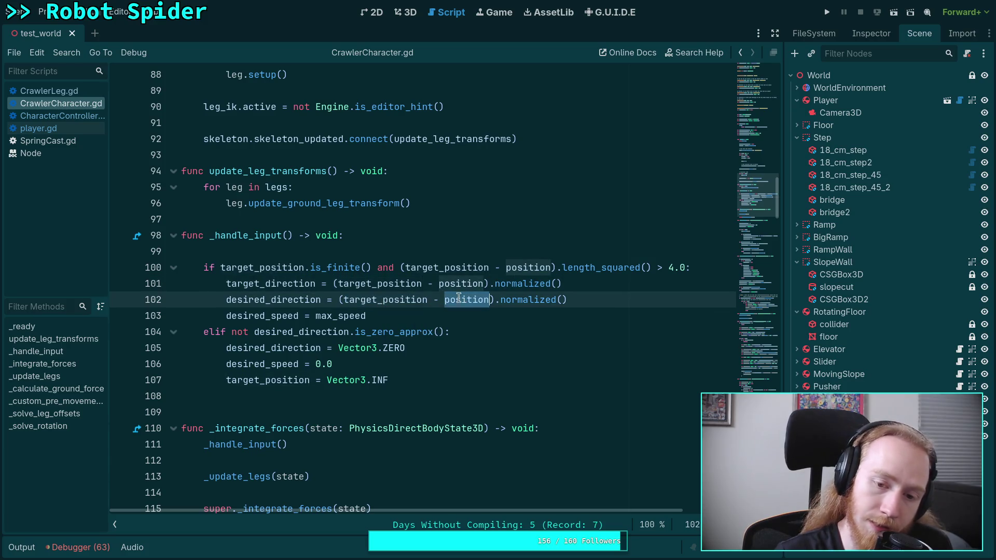
double_click(347, 300)
double_click(459, 299)
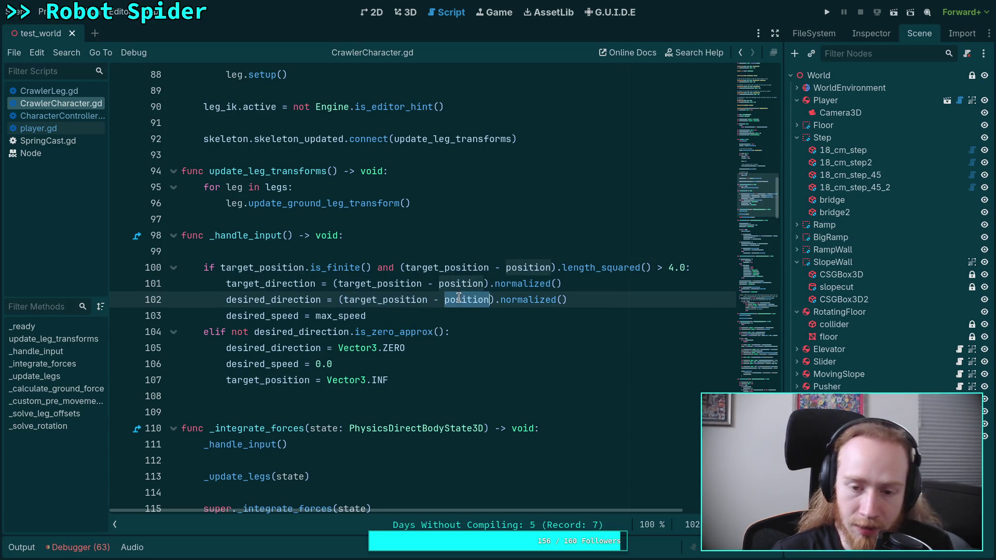
left_click(486, 300)
double_click(380, 300)
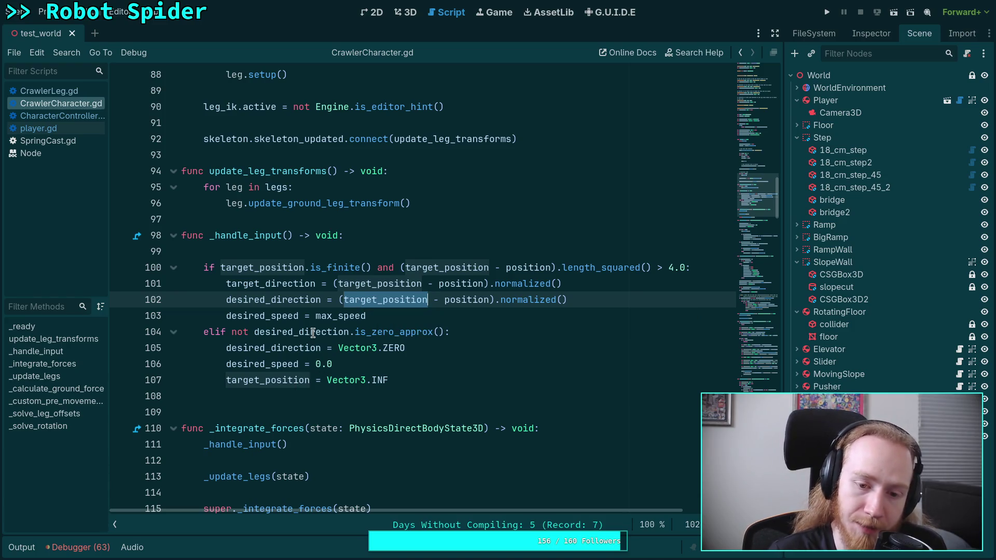
Step: Review the desired_direction, speed and target resets on lines 104–107, then fold func _ready
double_click(285, 331)
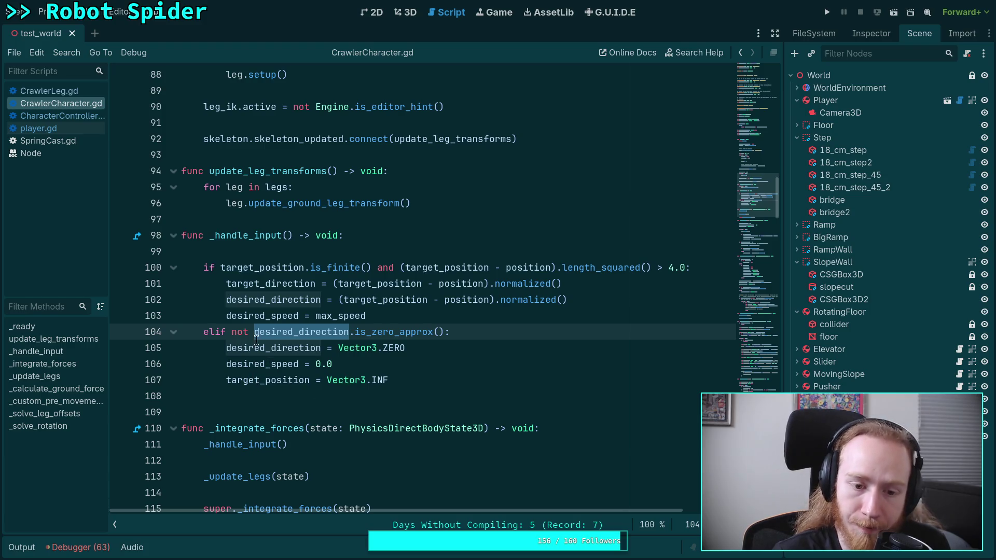
left_click_drag(226, 348, 474, 352)
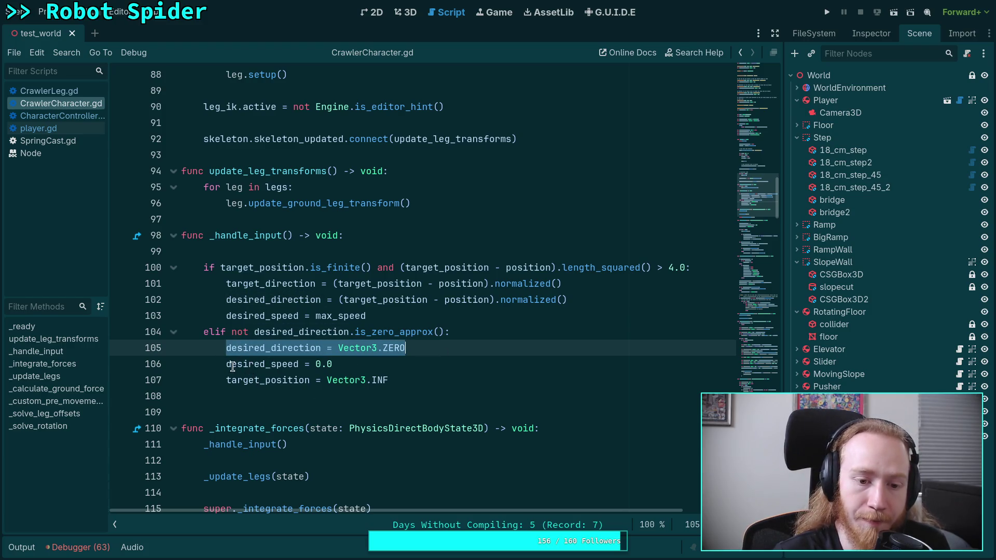
mouse_move(232, 367)
left_mouse_down()
mouse_move(341, 364)
mouse_move(499, 383)
left_mouse_up()
left_click(249, 380)
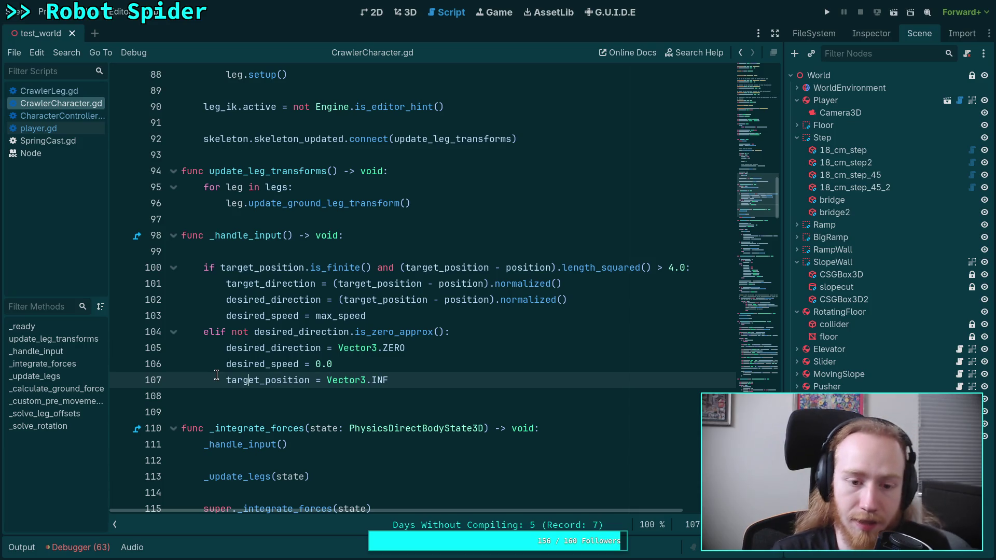
scroll(296, 353, "up", 15)
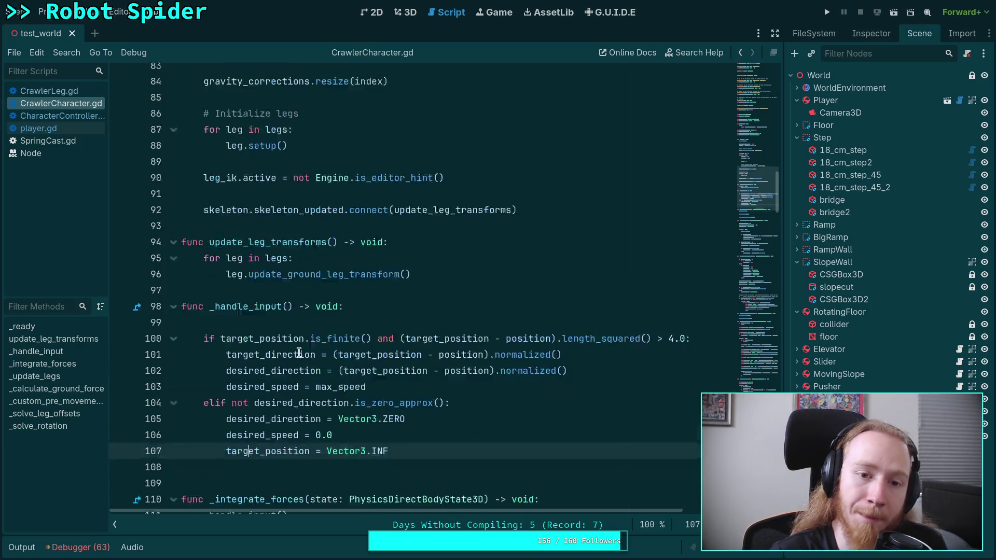
left_click(174, 429)
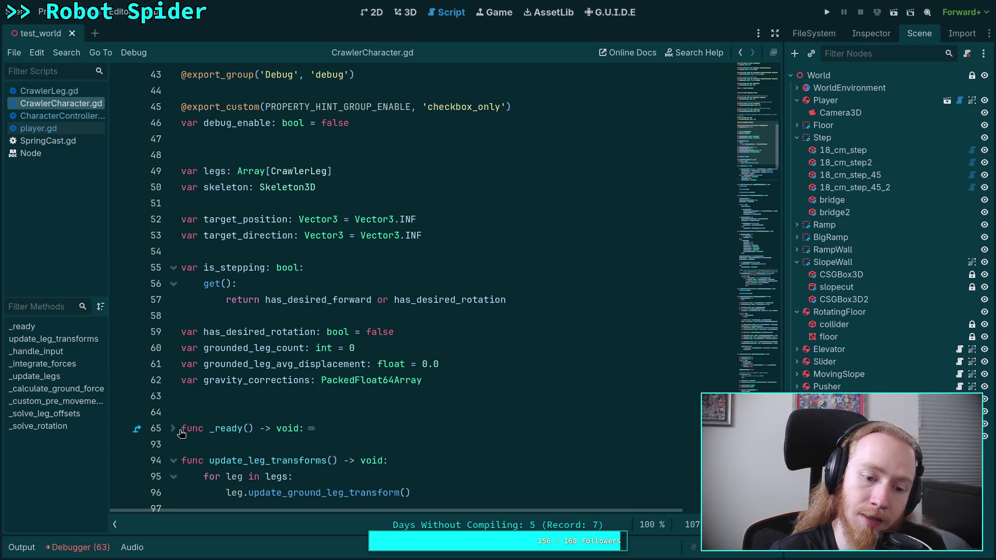
Step: Highlight every use of desired_direction through _update_legs, then switch to CrawlerLeg.gd
scroll(210, 407, "down", 5)
double_click(287, 385)
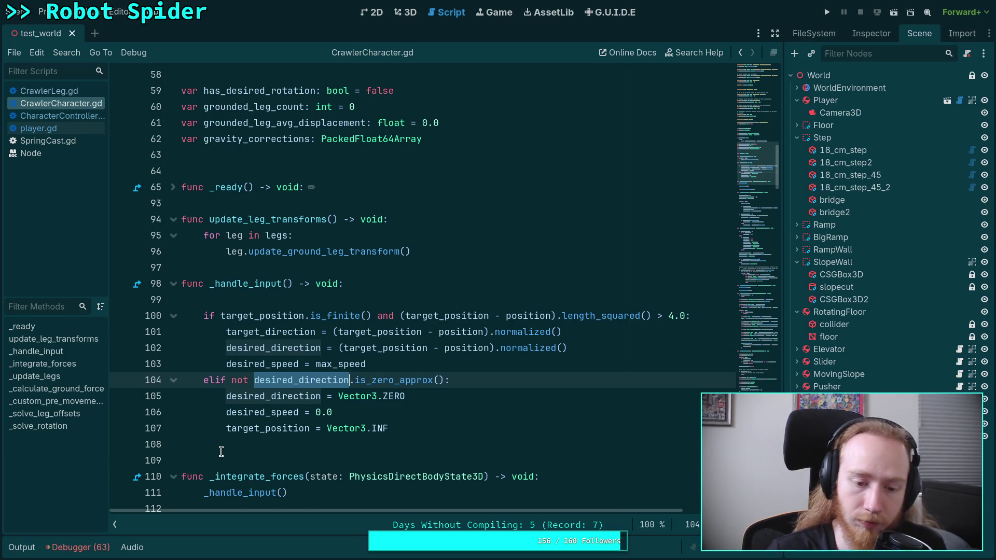
scroll(221, 452, "down", 4)
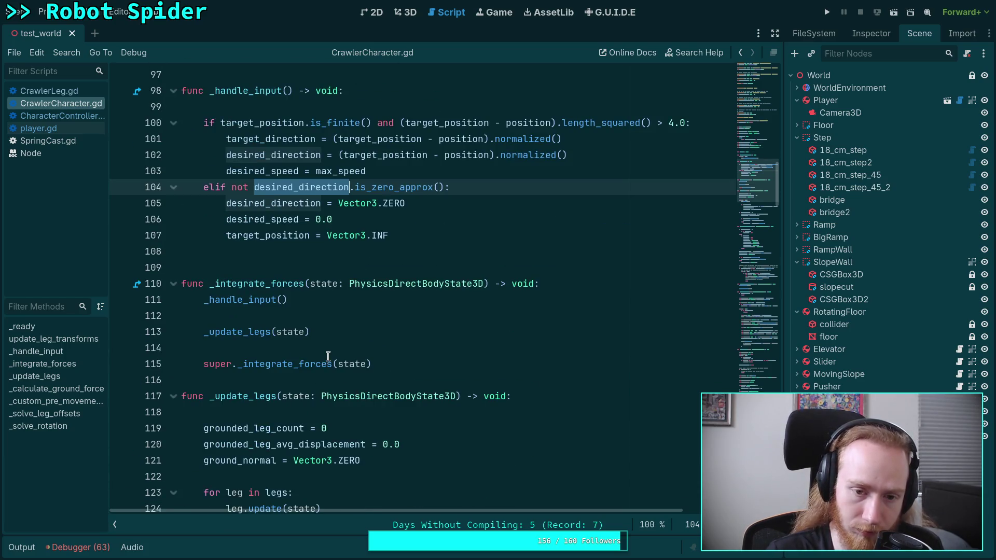
mouse_move(294, 201)
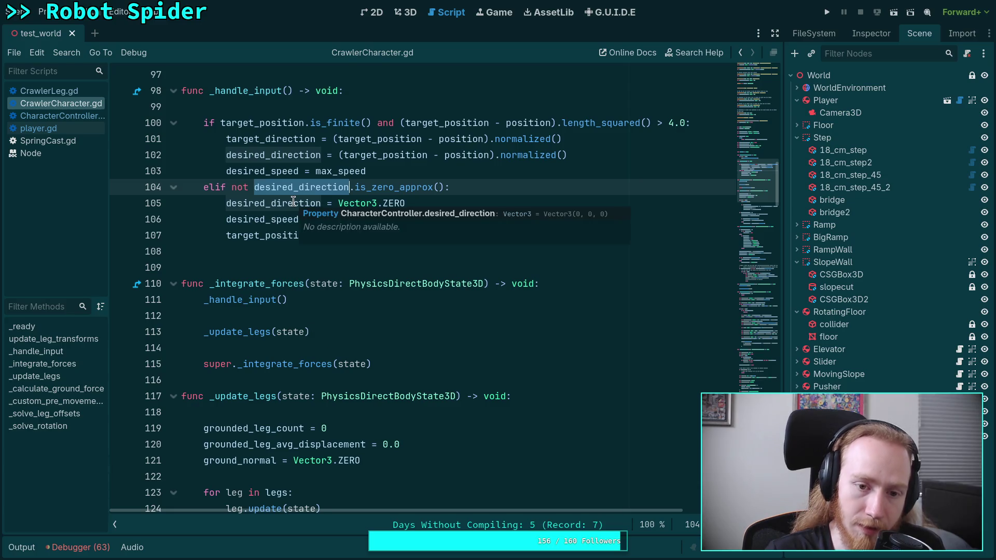
scroll(307, 361, "down", 4)
mouse_move(308, 361)
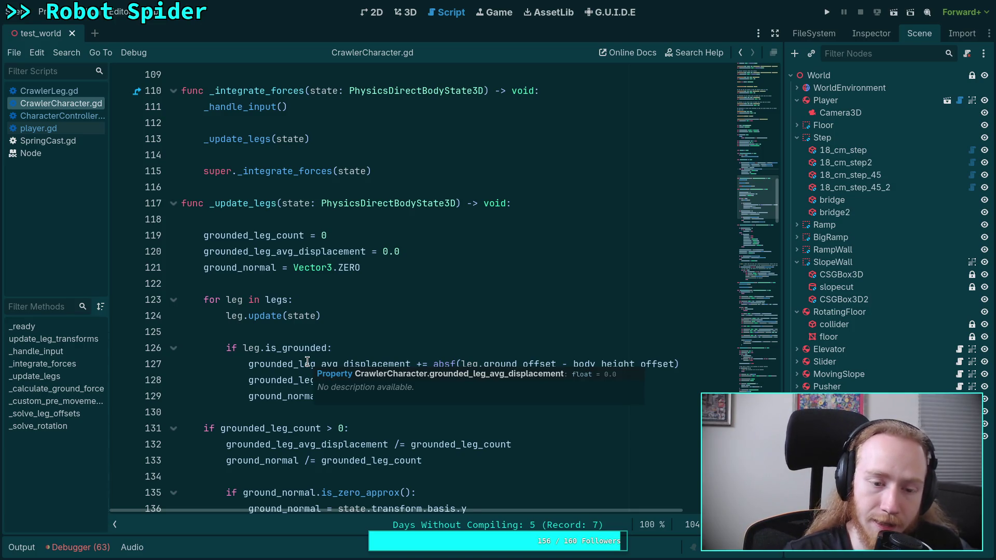
left_click(57, 91)
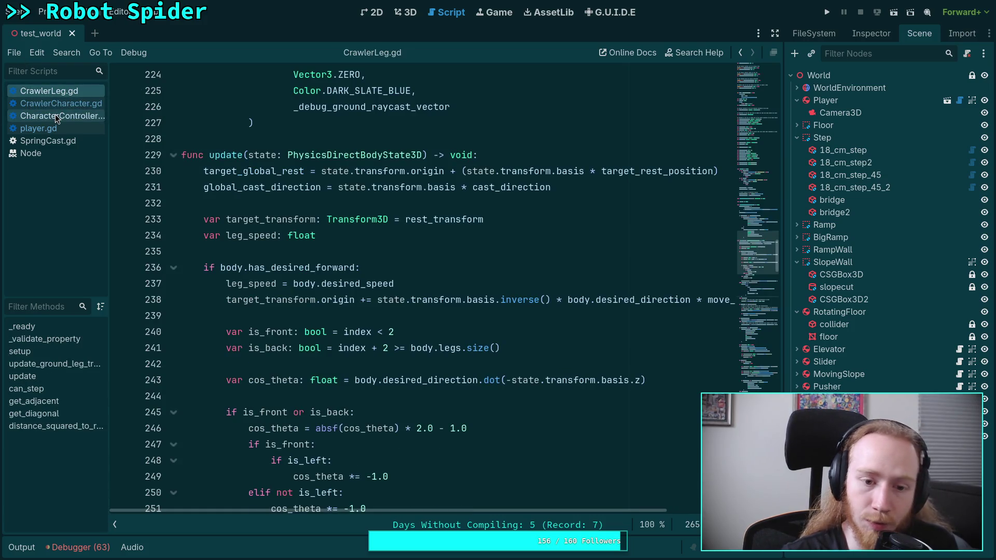
Step: Compare player.gd and CharacterController.gd, then highlight every use of target_position in CrawlerCharacter.gd
left_click(38, 128)
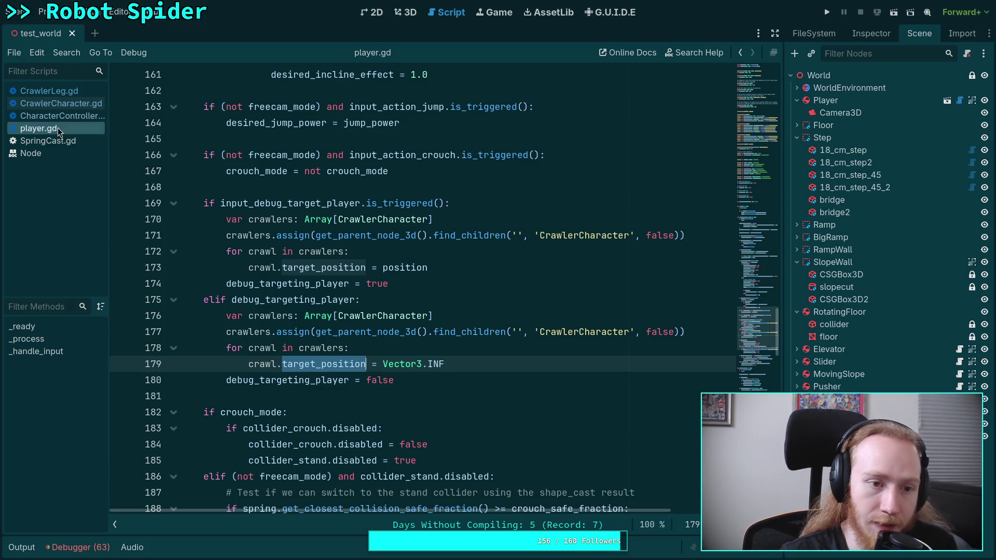
left_click(59, 105)
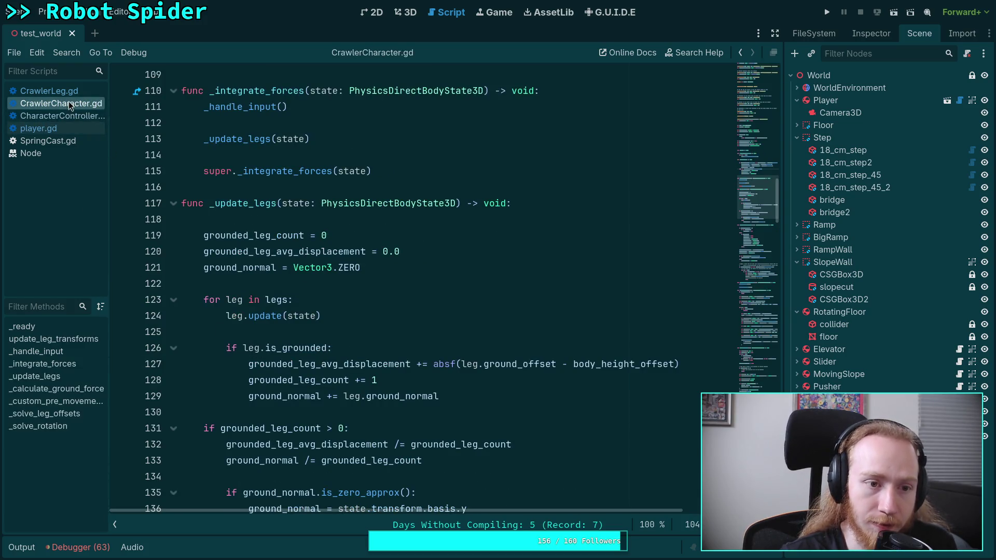
left_click(67, 128)
left_click(68, 116)
left_click(59, 104)
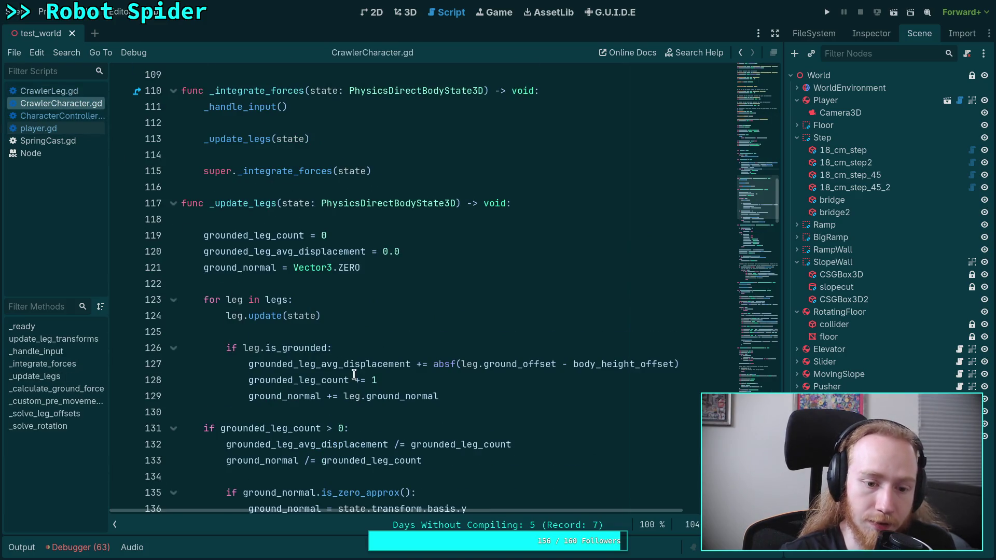
scroll(355, 374, "down", 5)
scroll(354, 374, "up", 5)
scroll(354, 374, "up", 5)
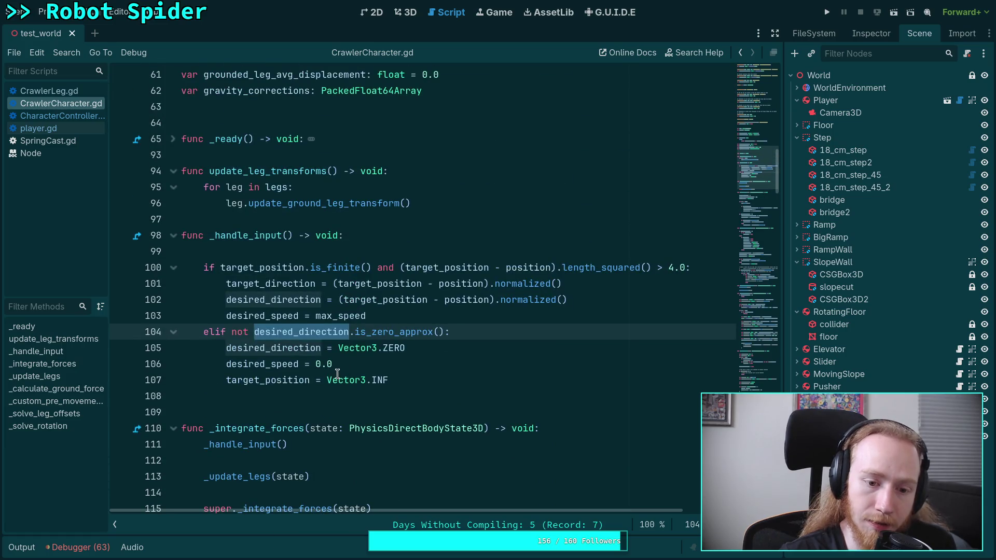
mouse_move(272, 380)
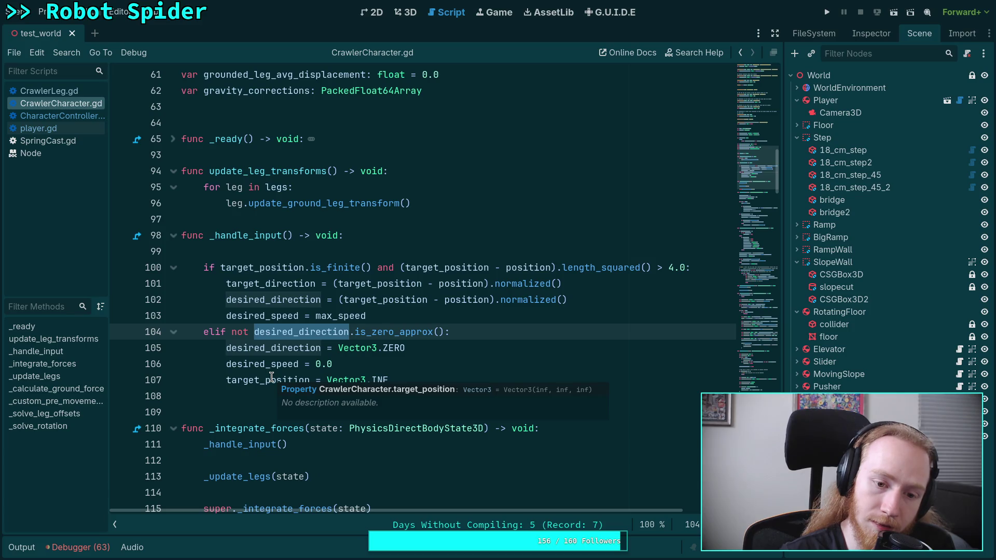
double_click(272, 379)
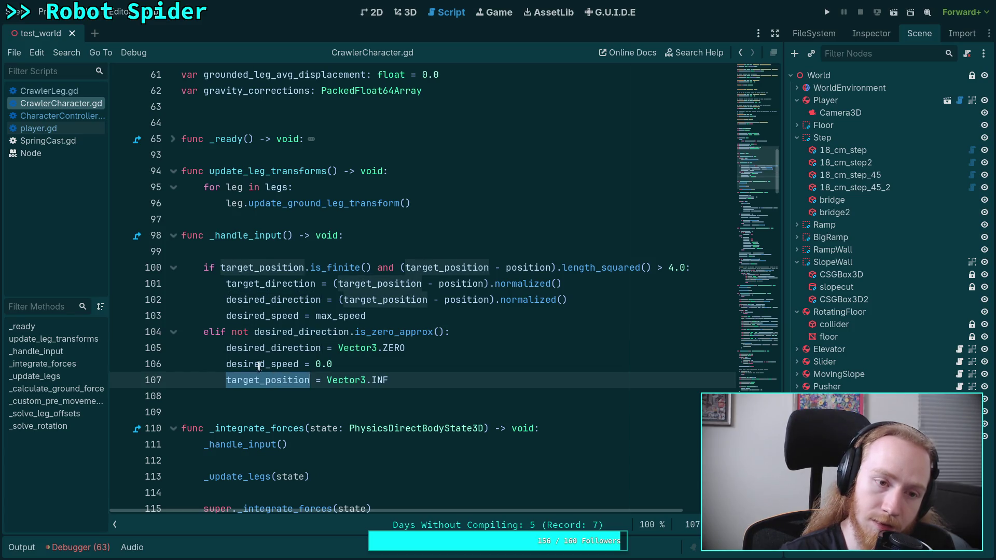
Step: Glance through the other scripts, return to CrawlerCharacter.gd and fold _update_legs at line 117
left_click(54, 115)
left_click(65, 93)
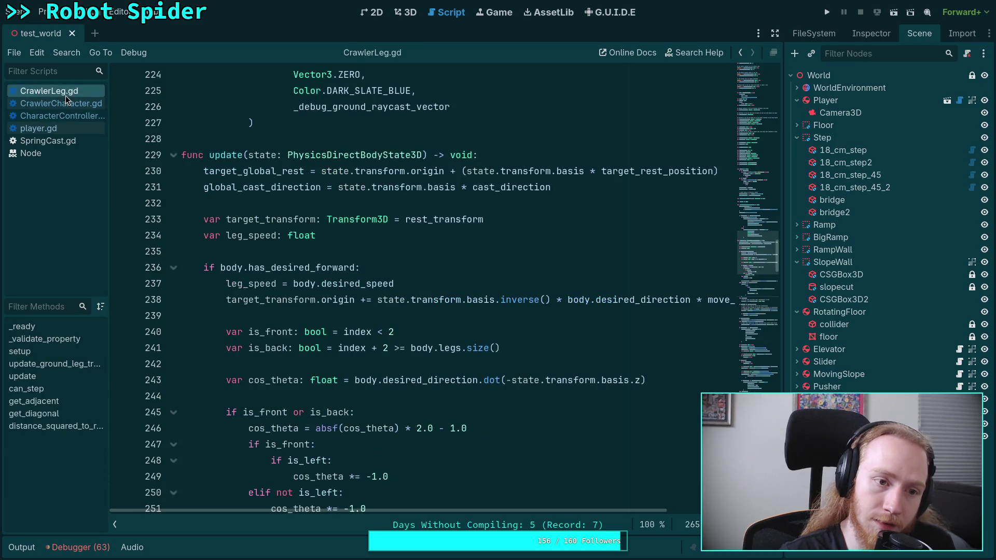
left_click(52, 128)
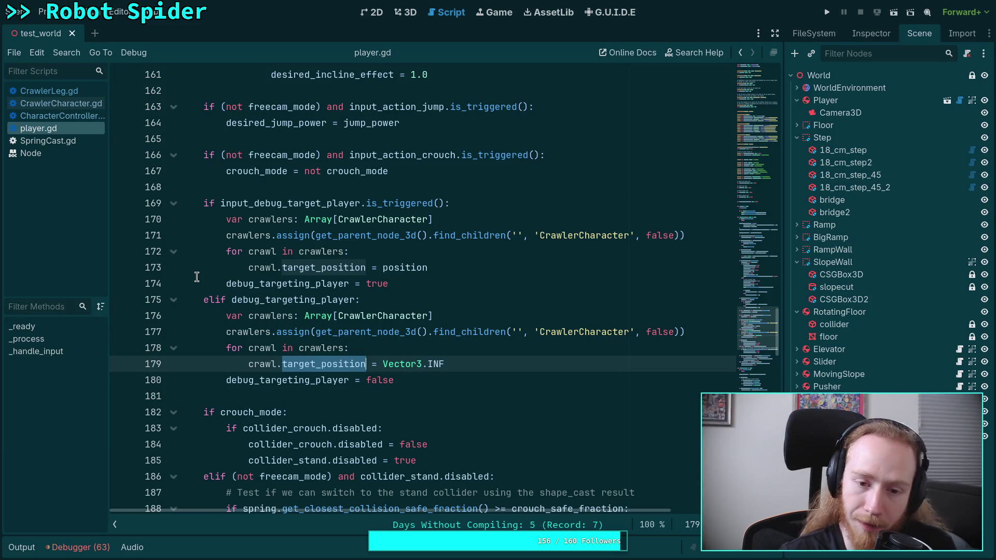
left_click(56, 93)
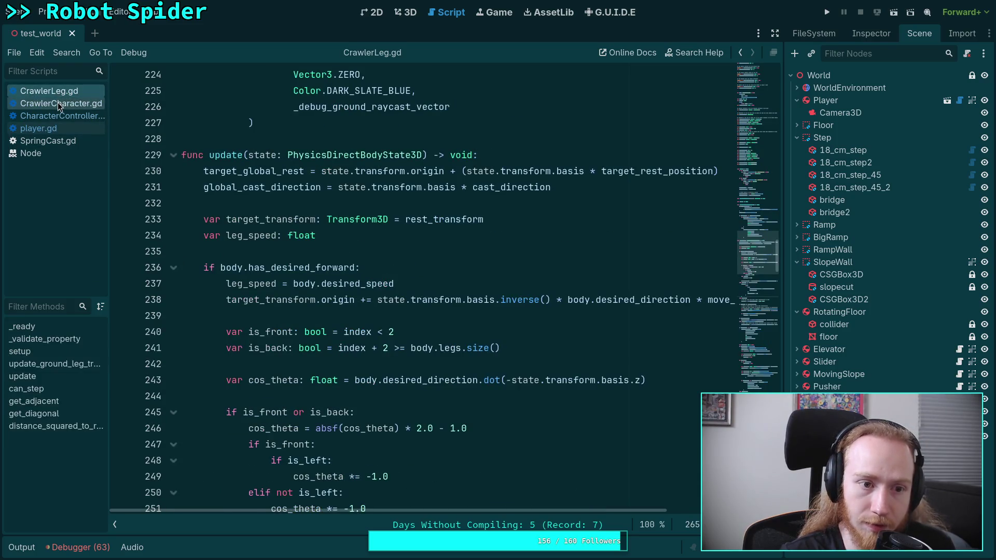
left_click(58, 103)
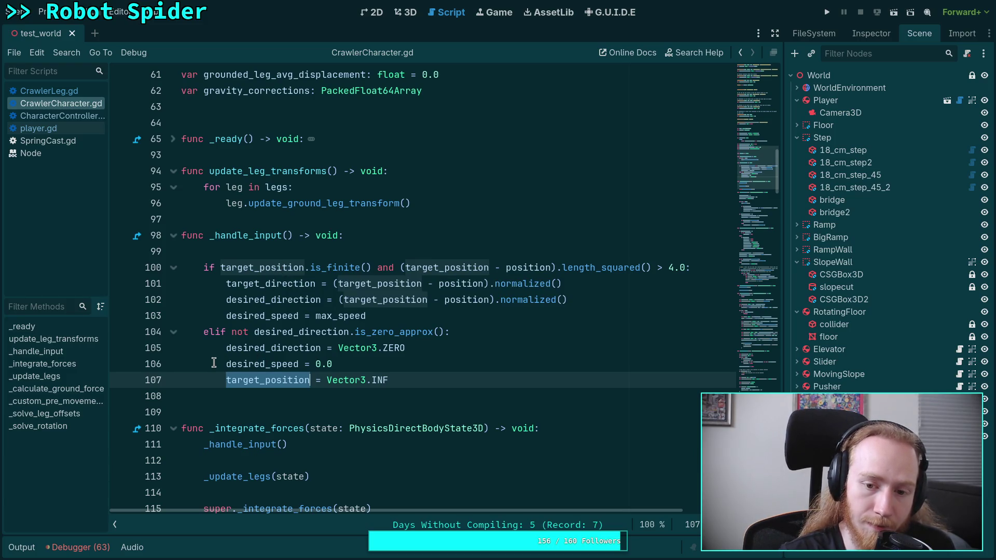
scroll(214, 363, "down", 15)
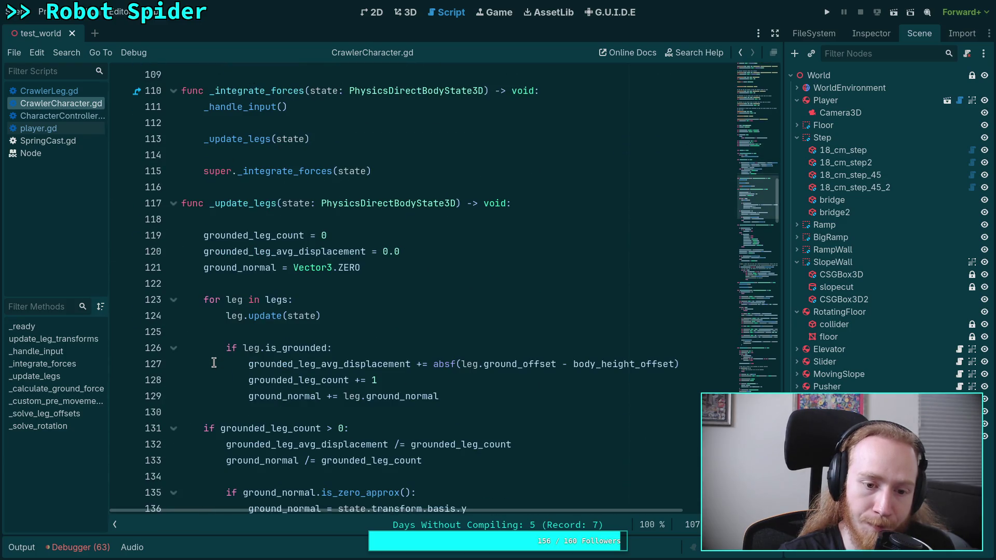
left_click(175, 256)
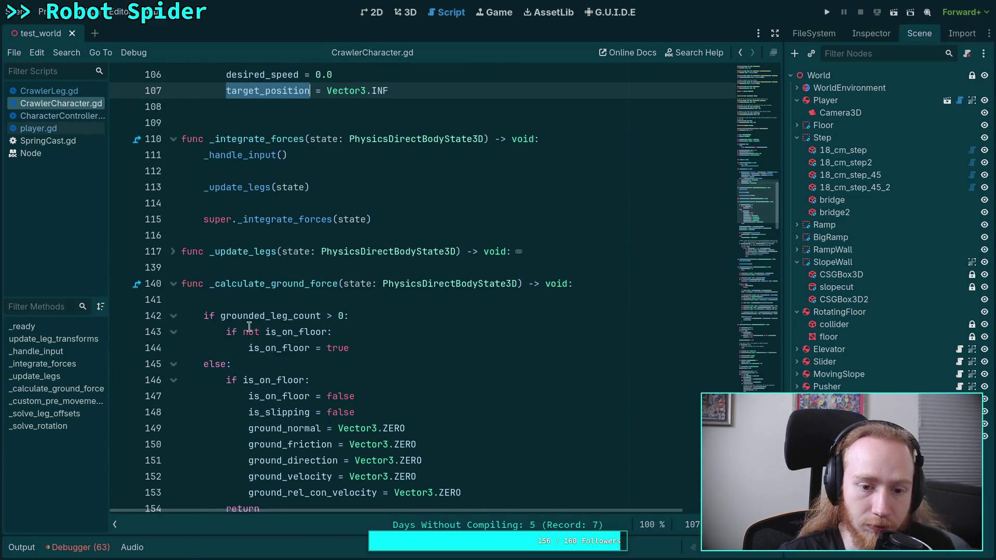
left_click(172, 235)
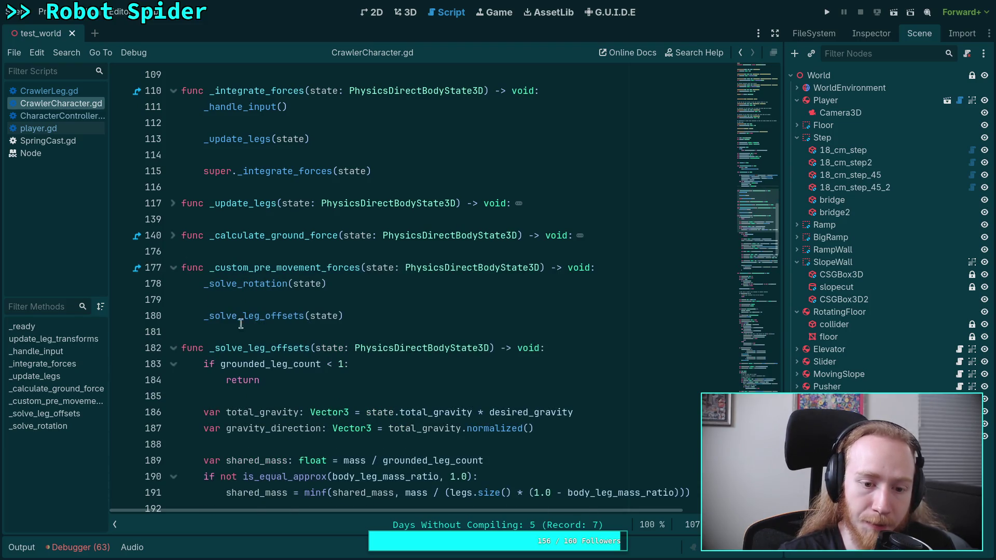
scroll(176, 237, "down", 2)
left_click(174, 252)
scroll(293, 310, "down", 2)
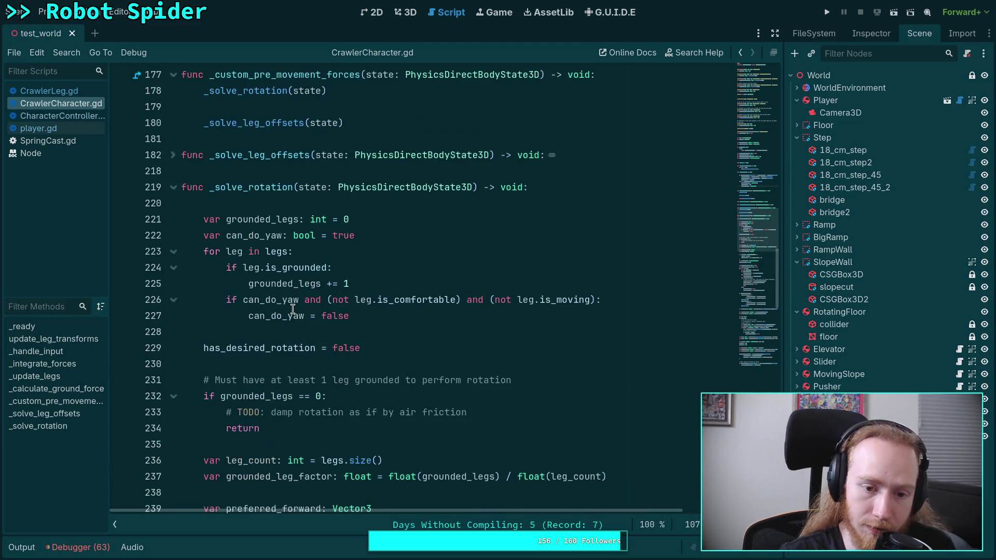
scroll(293, 310, "down", 2)
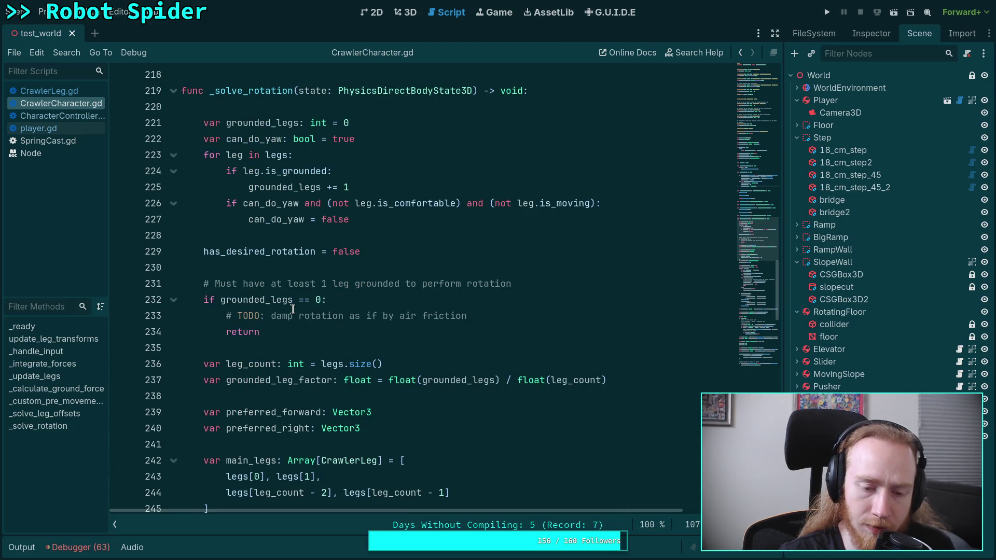
scroll(293, 309, "down", 1)
scroll(293, 309, "down", 5)
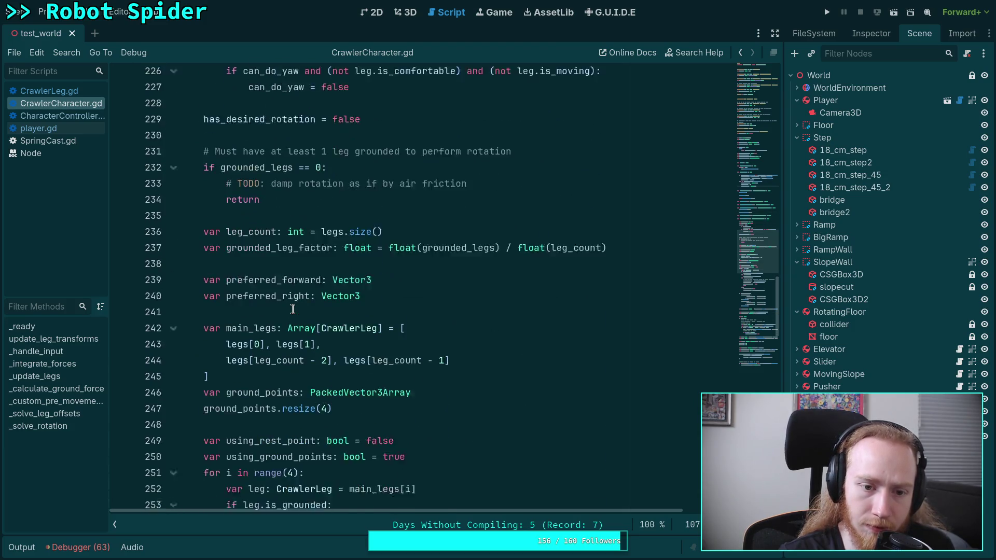
scroll(293, 309, "down", 3)
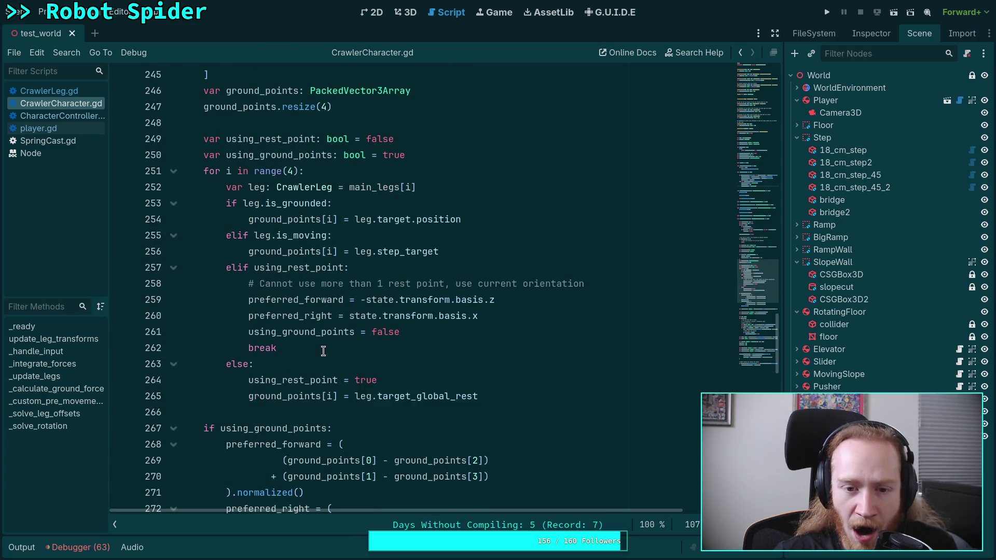
scroll(323, 352, "down", 2)
scroll(324, 352, "down", 2)
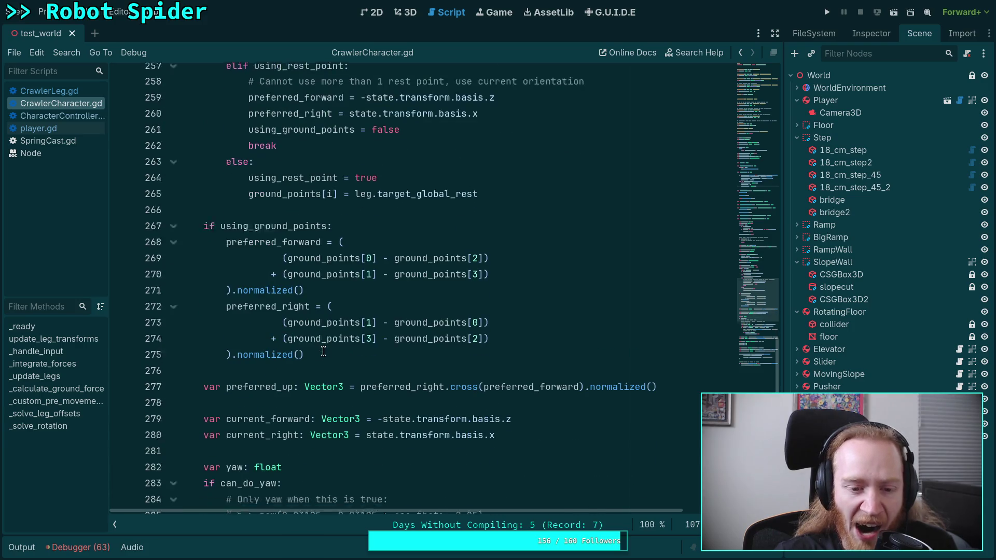
scroll(323, 351, "down", 2)
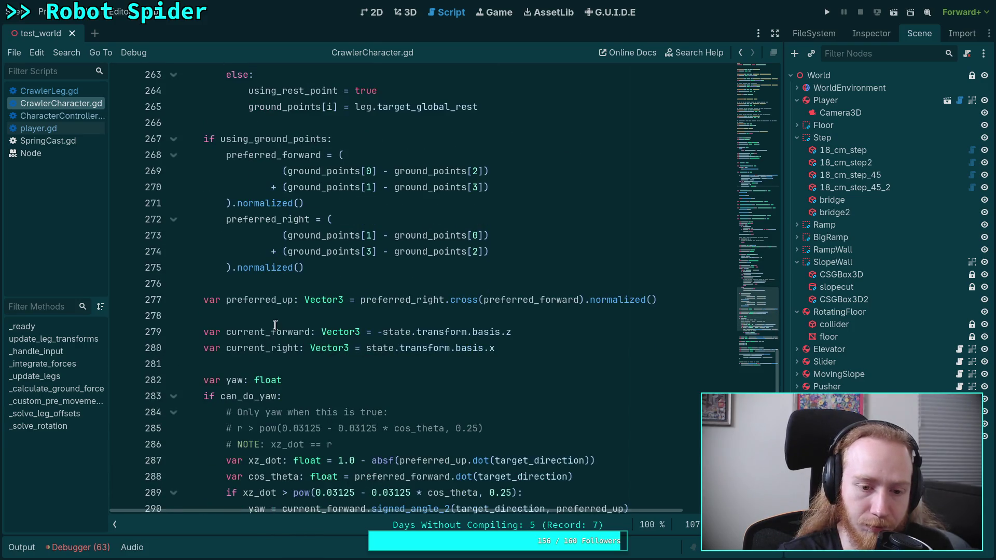
scroll(278, 335, "up", 1)
scroll(275, 327, "down", 3)
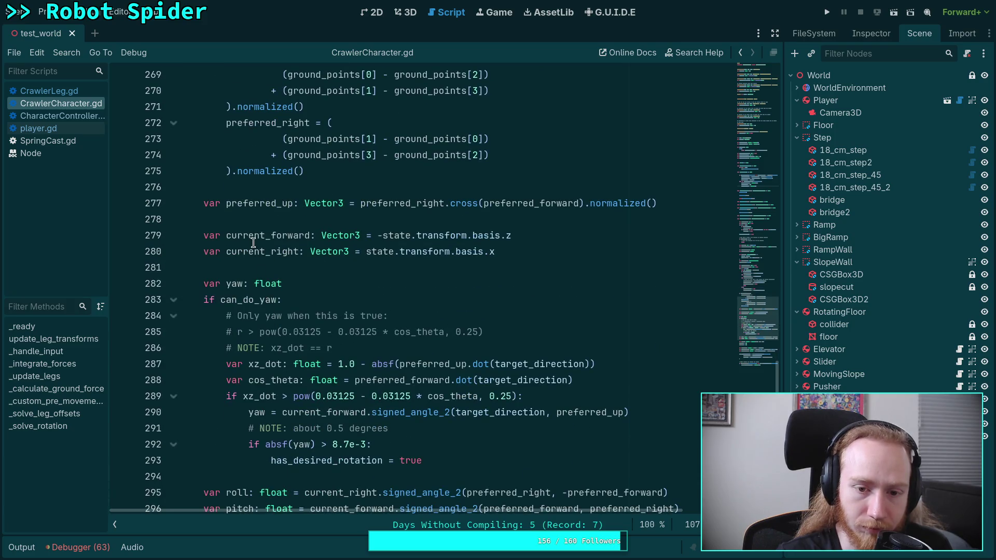
double_click(257, 236)
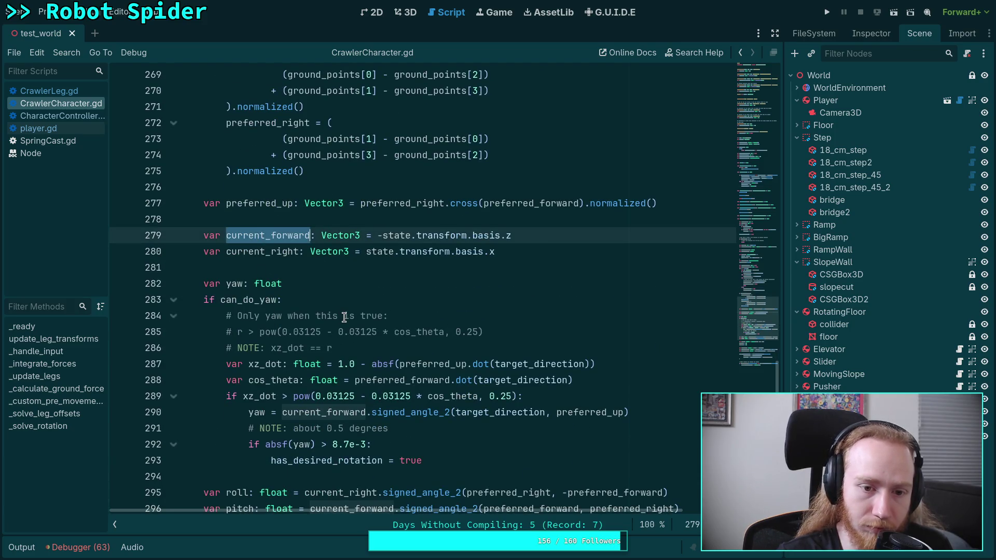
scroll(512, 273, "up", 1)
double_click(556, 254)
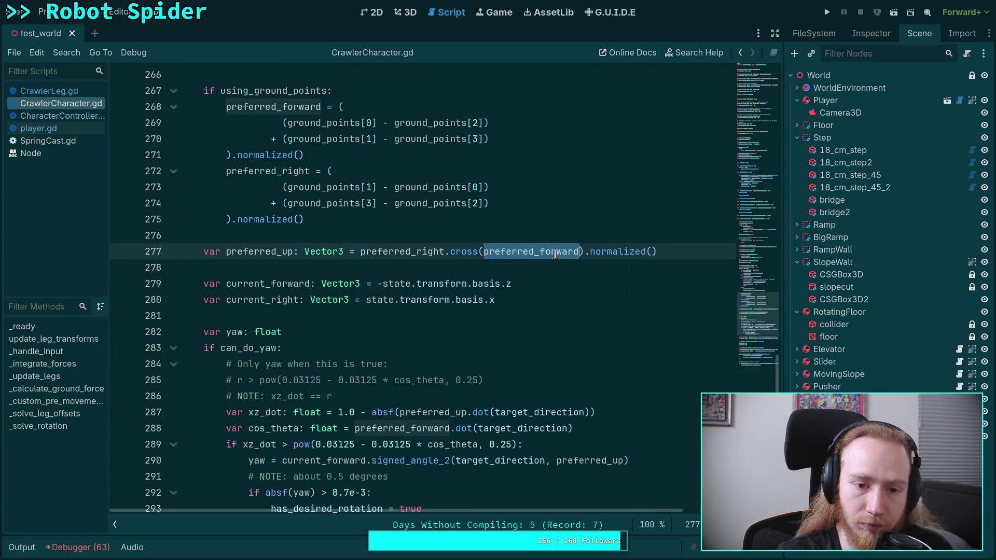
scroll(331, 318, "up", 4)
scroll(331, 318, "up", 1)
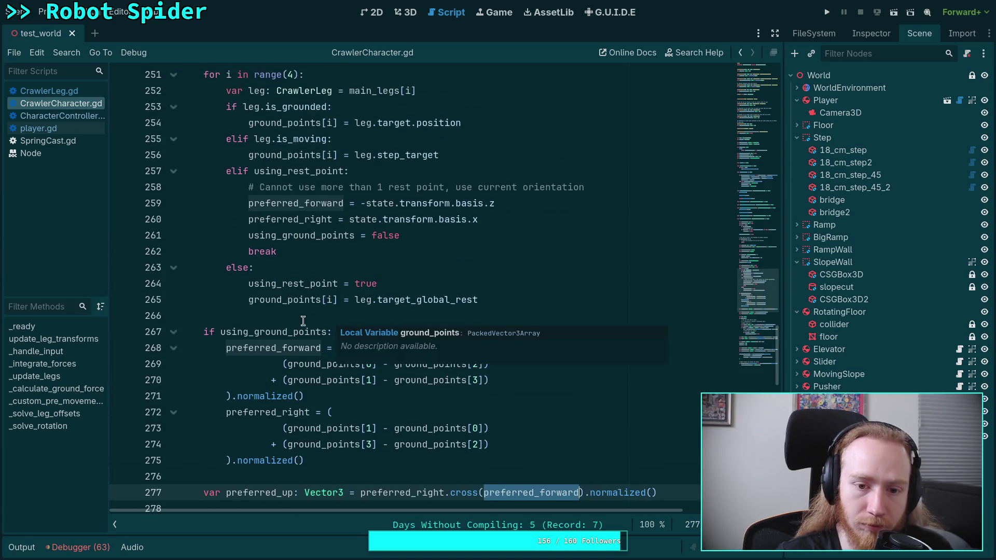
scroll(301, 319, "up", 2)
scroll(282, 315, "up", 7)
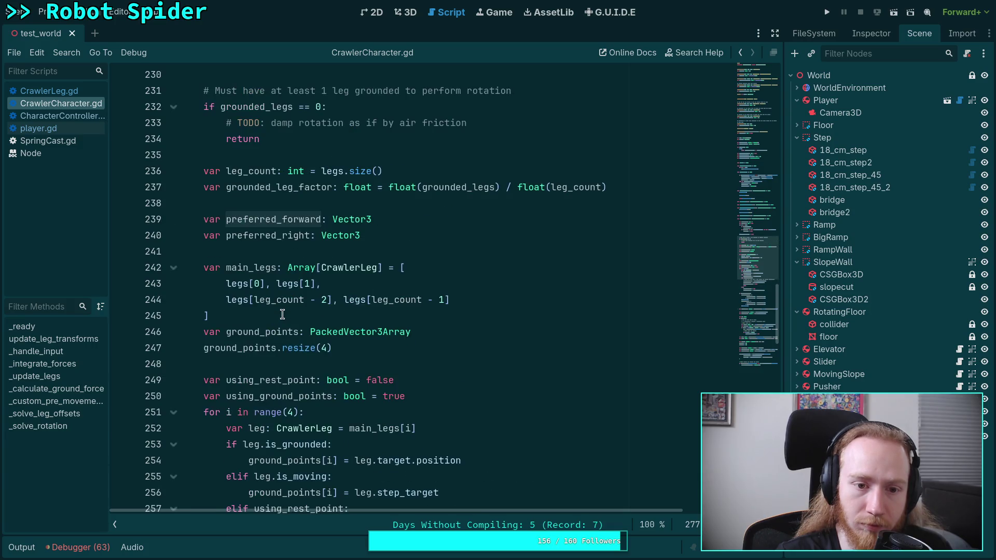
scroll(282, 315, "up", 2)
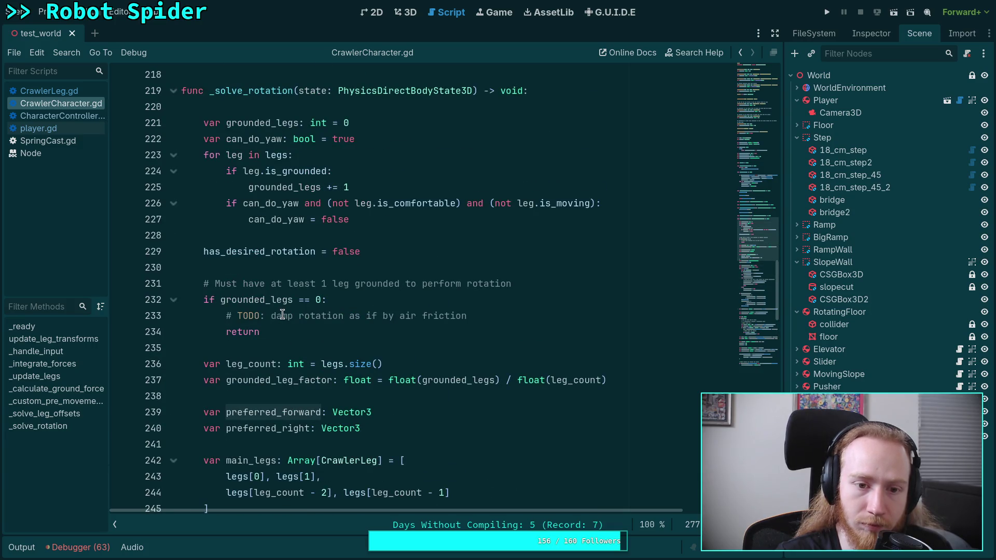
scroll(283, 315, "down", 10)
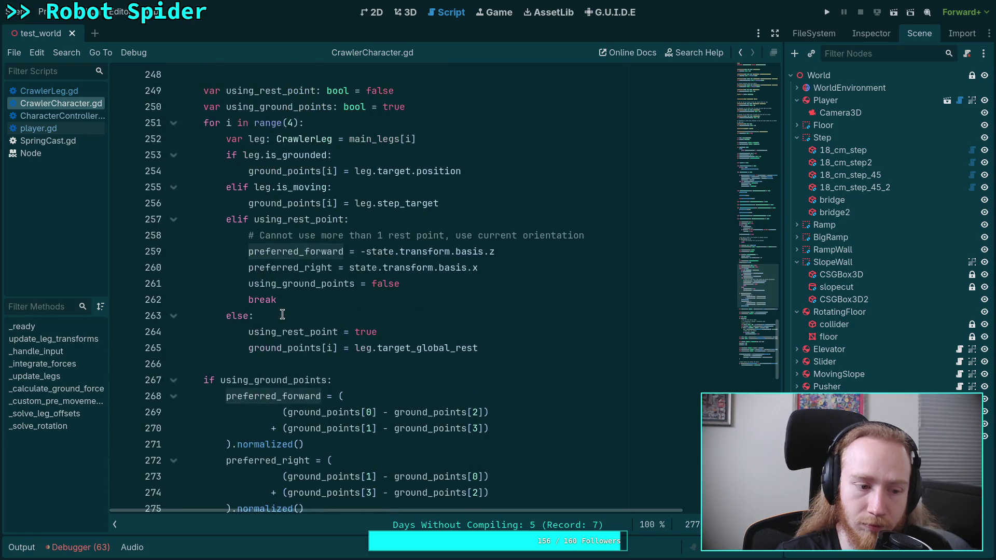
scroll(282, 315, "down", 8)
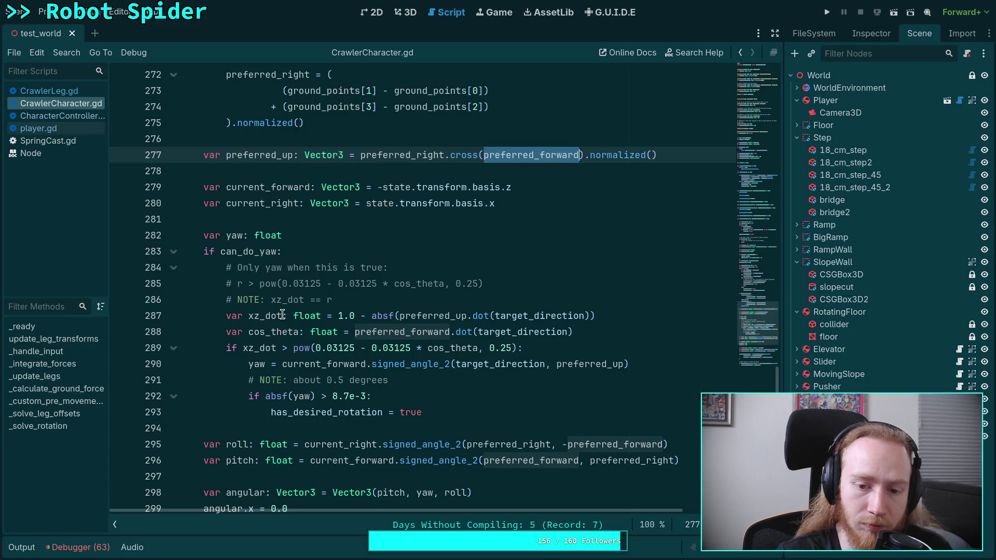
scroll(282, 315, "down", 3)
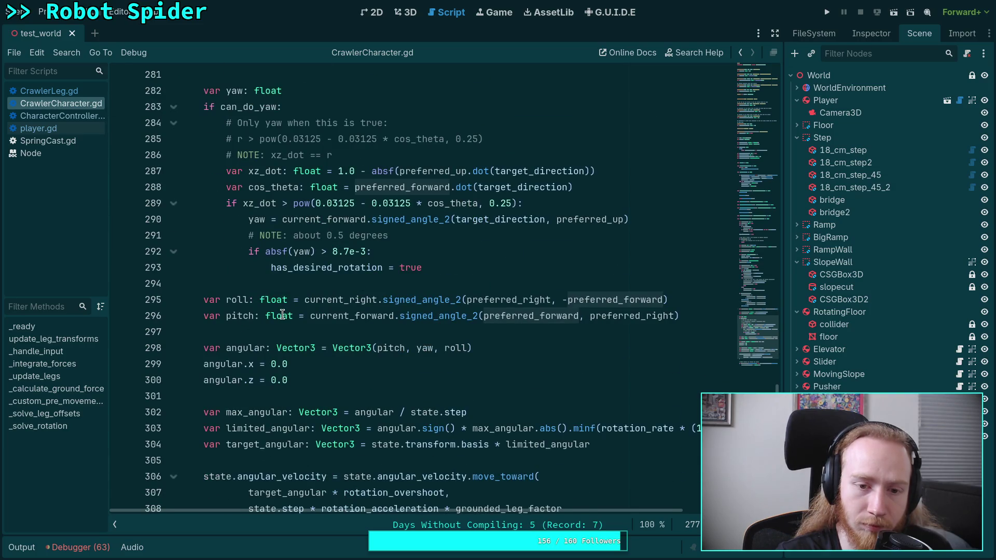
scroll(282, 315, "up", 3)
left_click(488, 365)
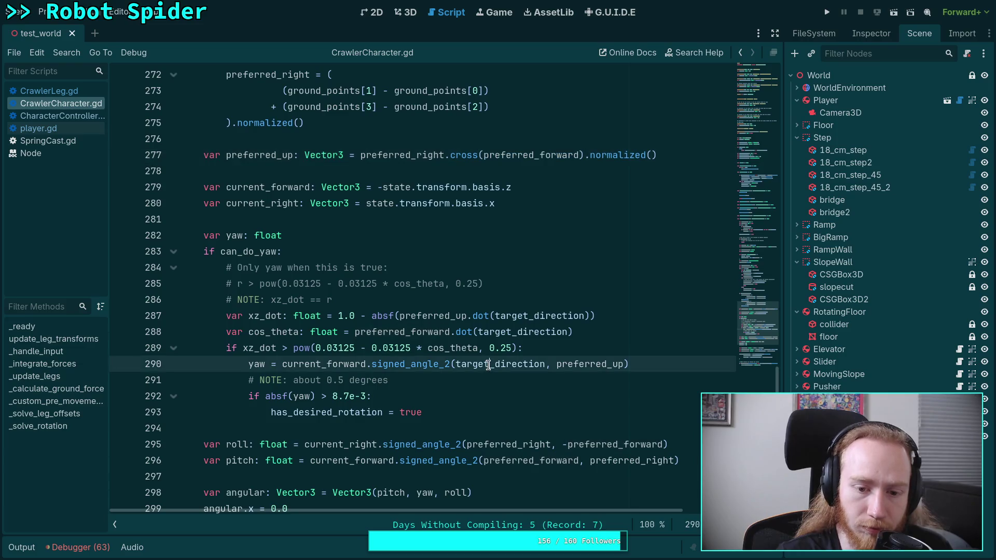
double_click(485, 365)
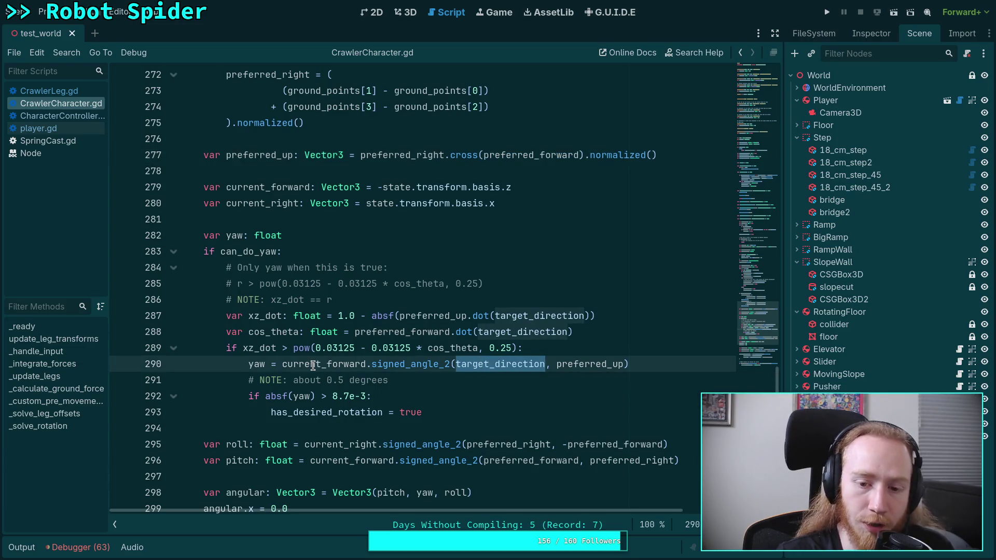
scroll(264, 360, "up", 3)
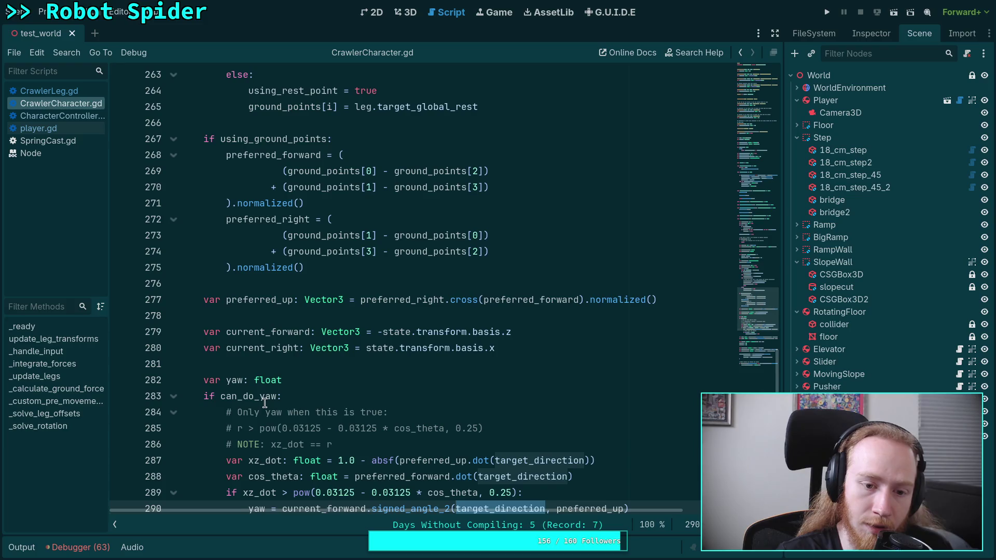
scroll(265, 402, "down", 2)
scroll(265, 378, "up", 20)
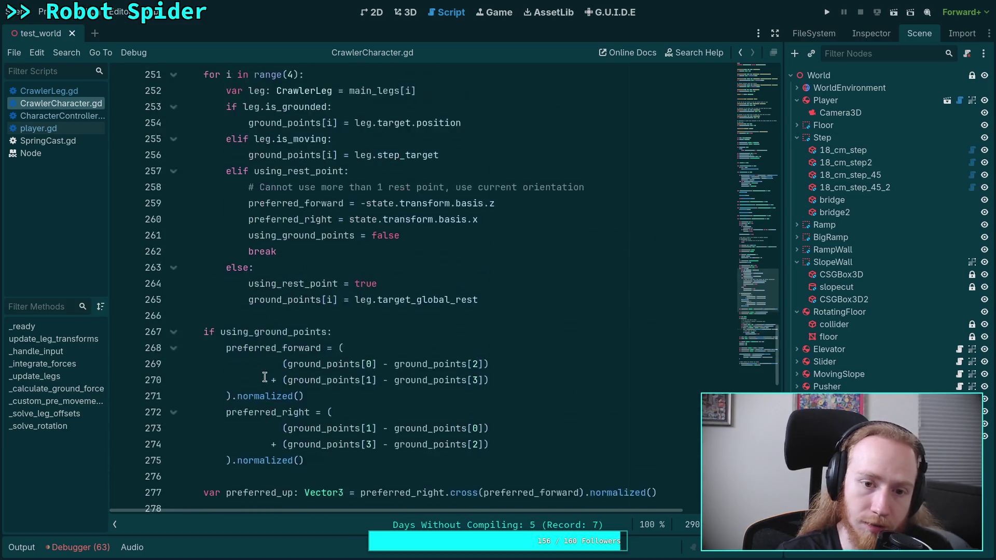
scroll(264, 377, "up", 16)
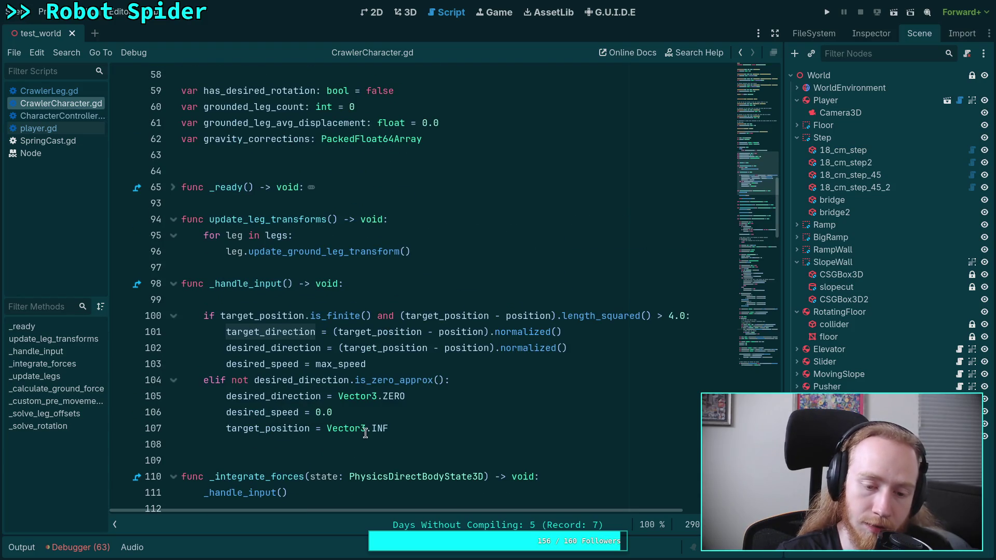
mouse_move(367, 434)
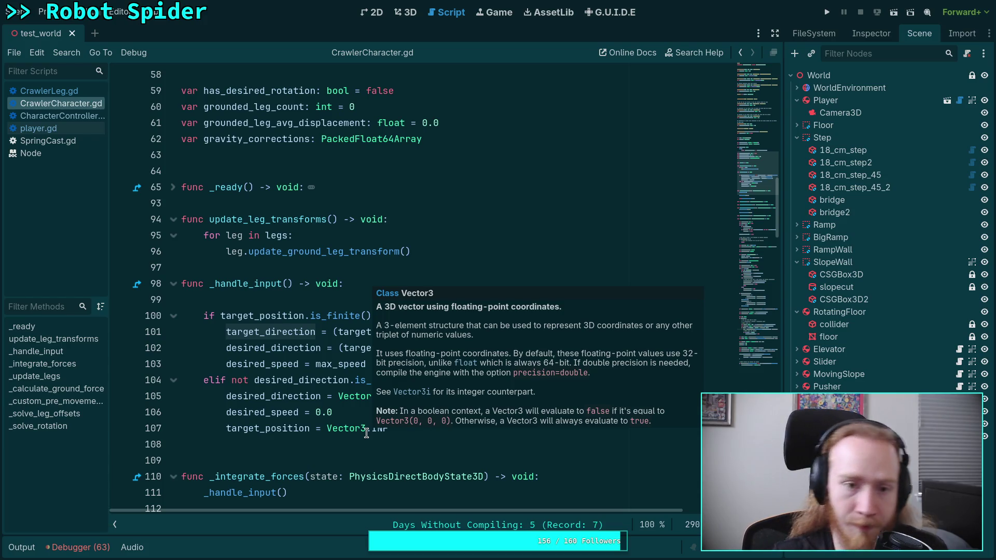
scroll(366, 434, "down", 20)
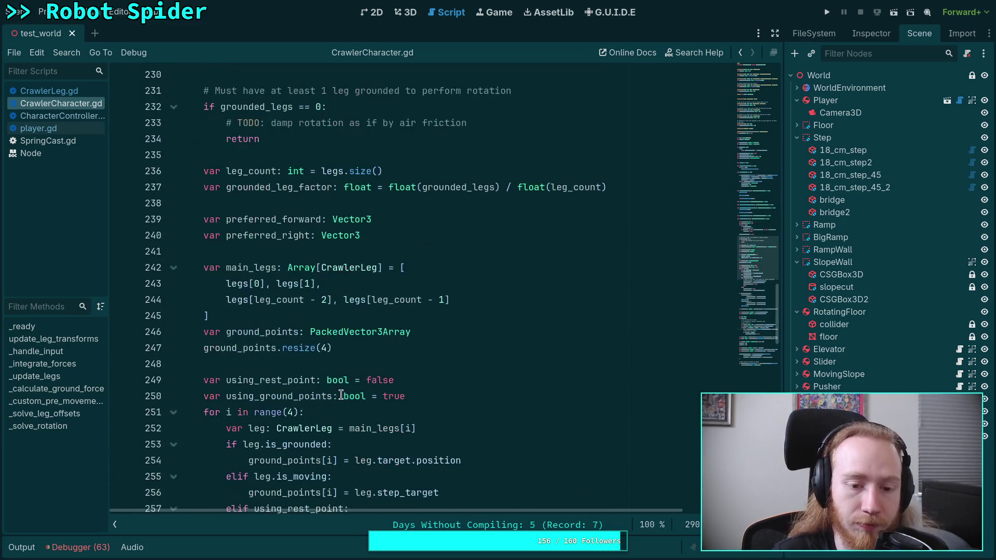
scroll(364, 384, "down", 9)
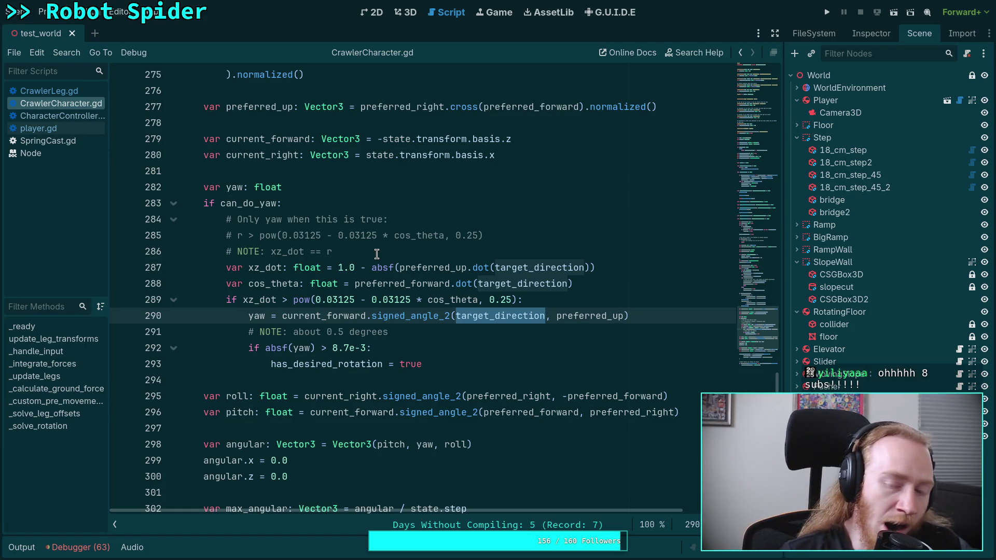
scroll(377, 254, "up", 6)
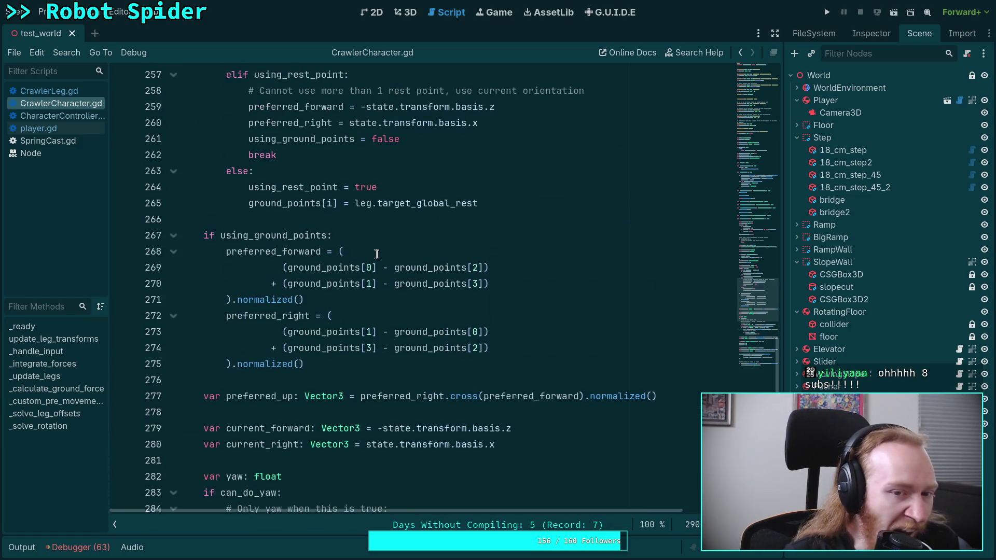
scroll(377, 253, "up", 7)
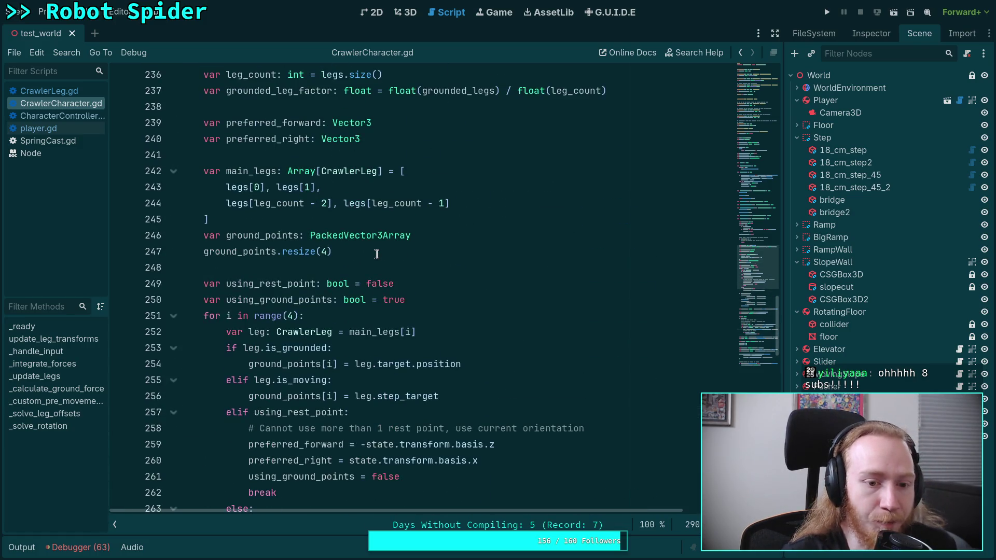
scroll(376, 253, "up", 3)
scroll(326, 252, "up", 3)
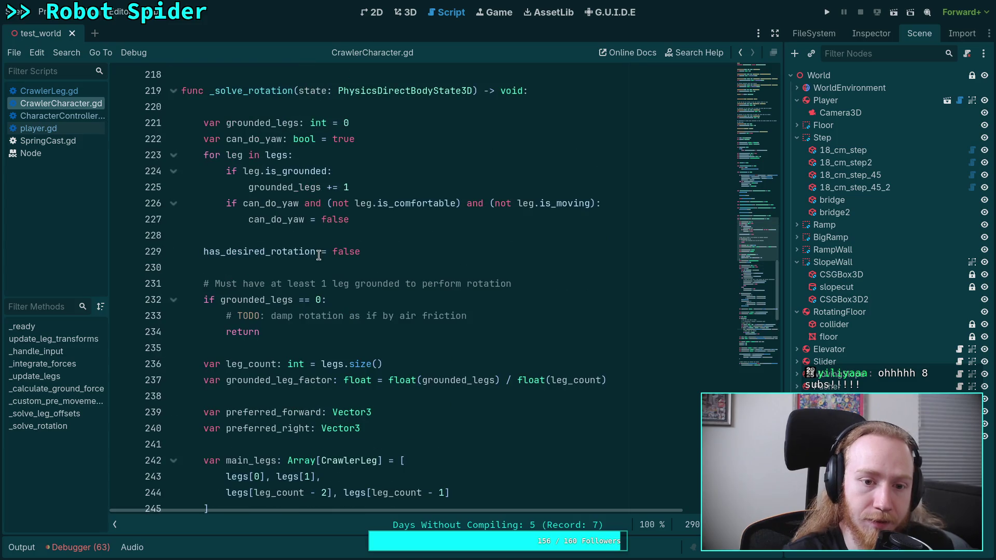
double_click(274, 220)
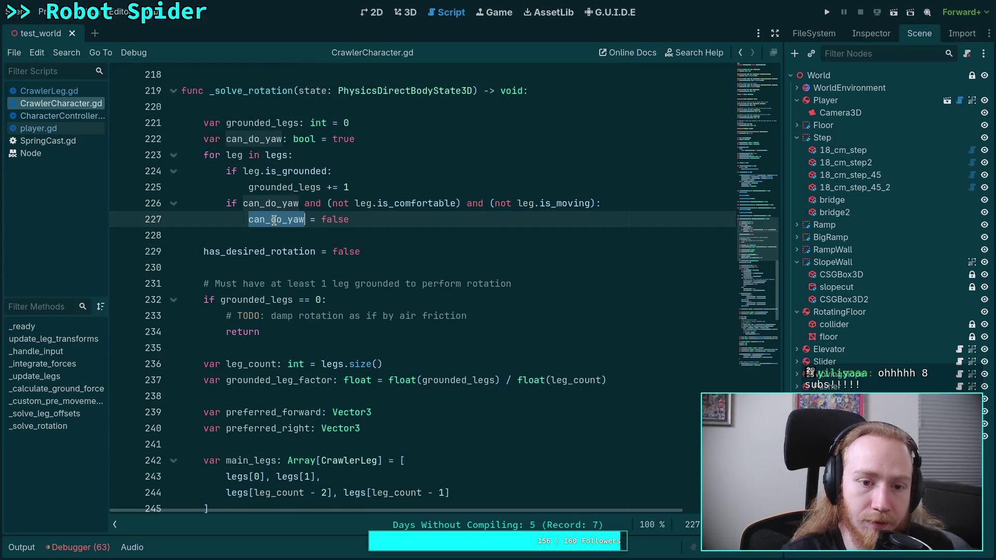
double_click(344, 139)
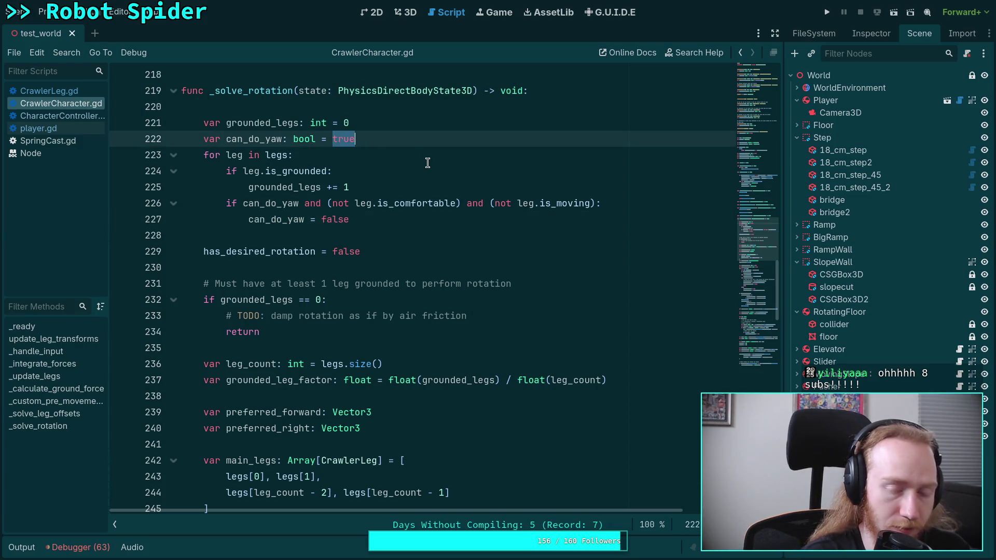
Step: Write 'not target_direction.is_zero_approx()' on line 222 using autocomplete
type("not targ")
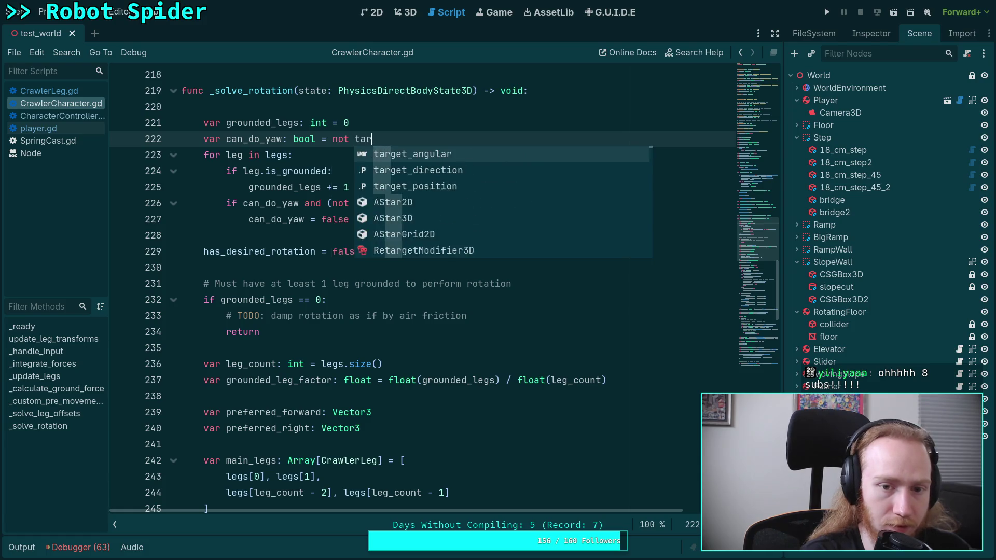
key("Down")
key("Return")
type(".is")
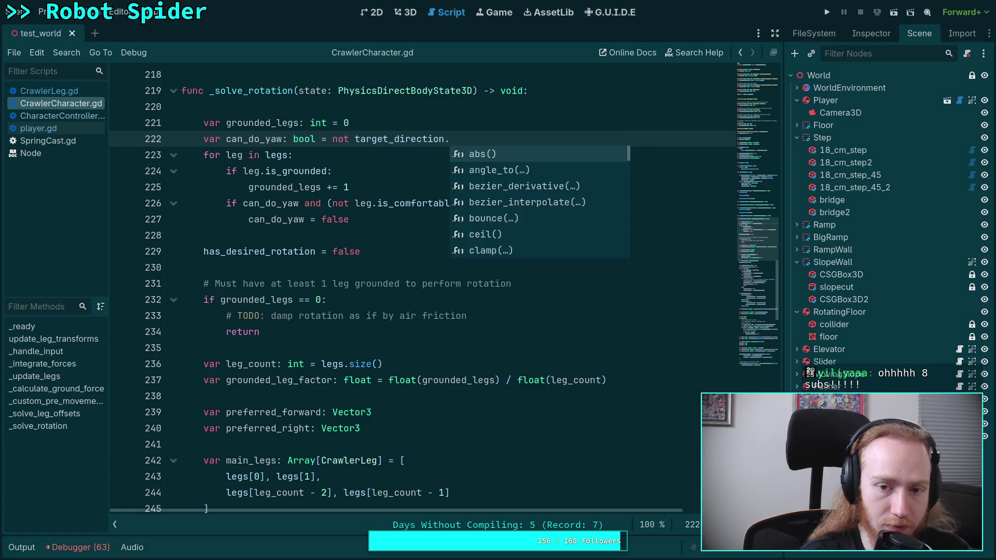
key("Down")
key("Down")
key("Down")
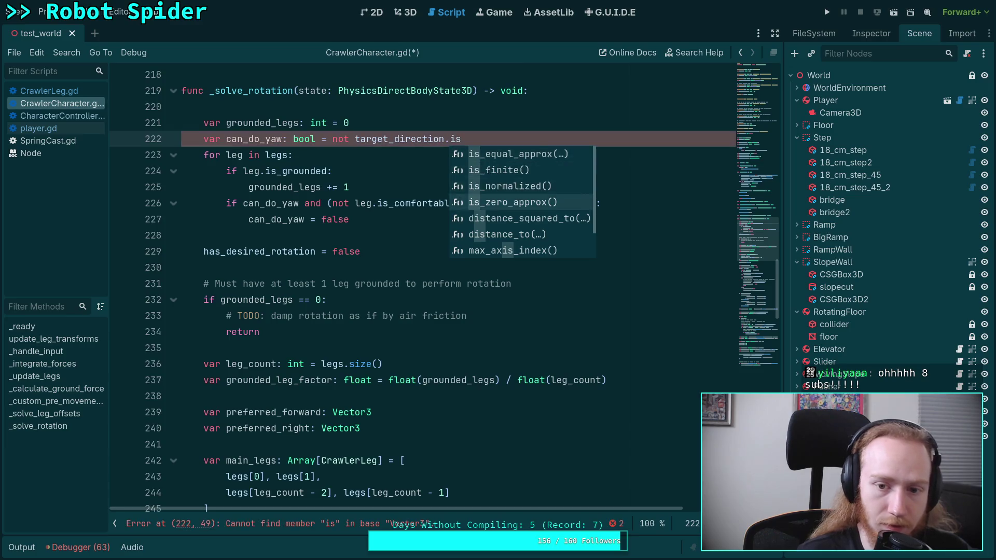
key("Return")
scroll(521, 308, "up", 4)
scroll(521, 309, "up", 3)
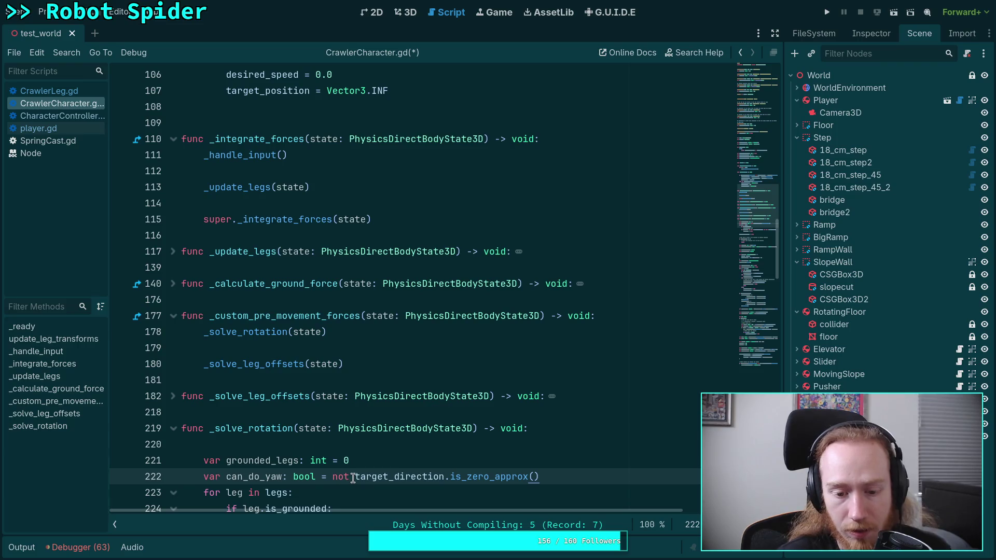
Step: Delete the 'not' negation before target_direction on line 222
mouse_move(353, 478)
left_click(383, 439)
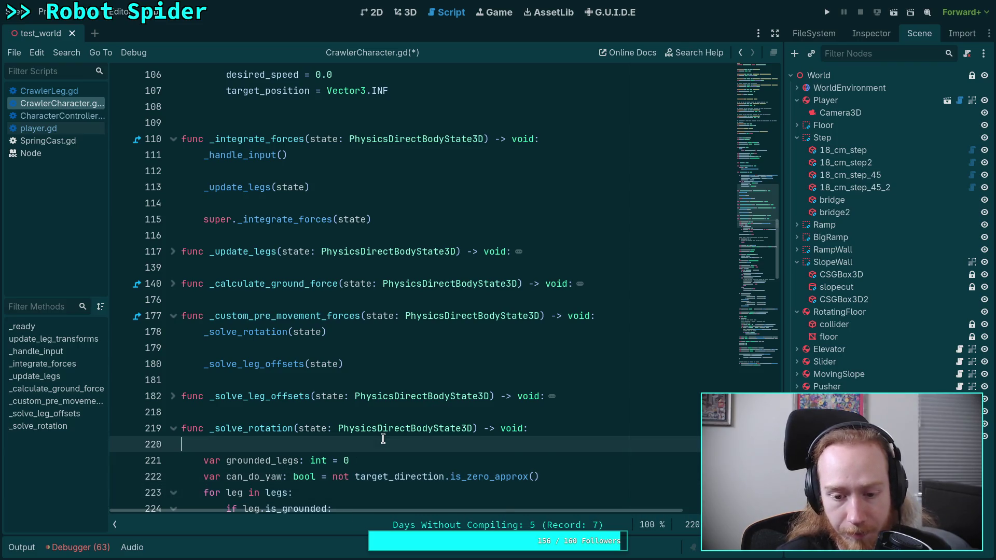
scroll(382, 439, "up", 1)
scroll(383, 439, "up", 3)
scroll(284, 256, "up", 4)
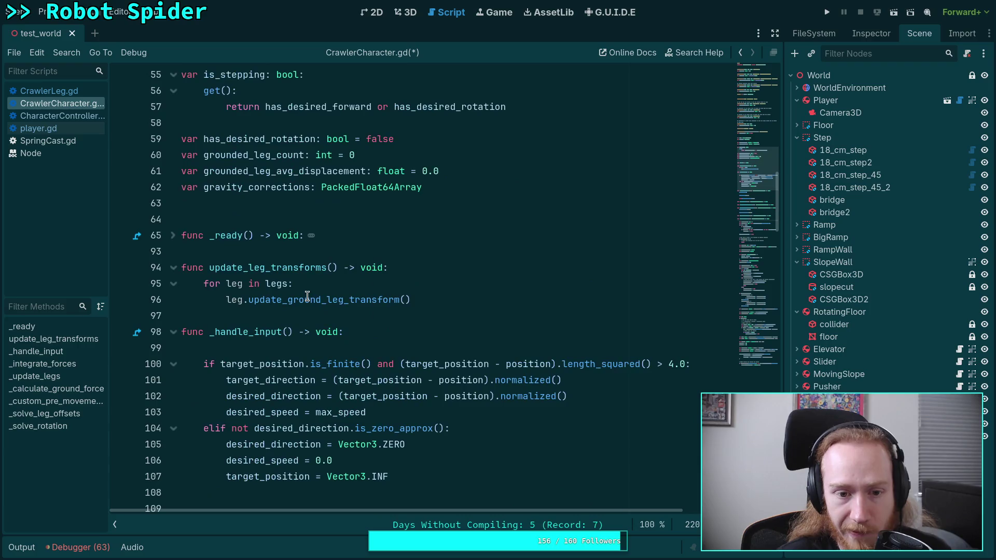
scroll(259, 185, "up", 7)
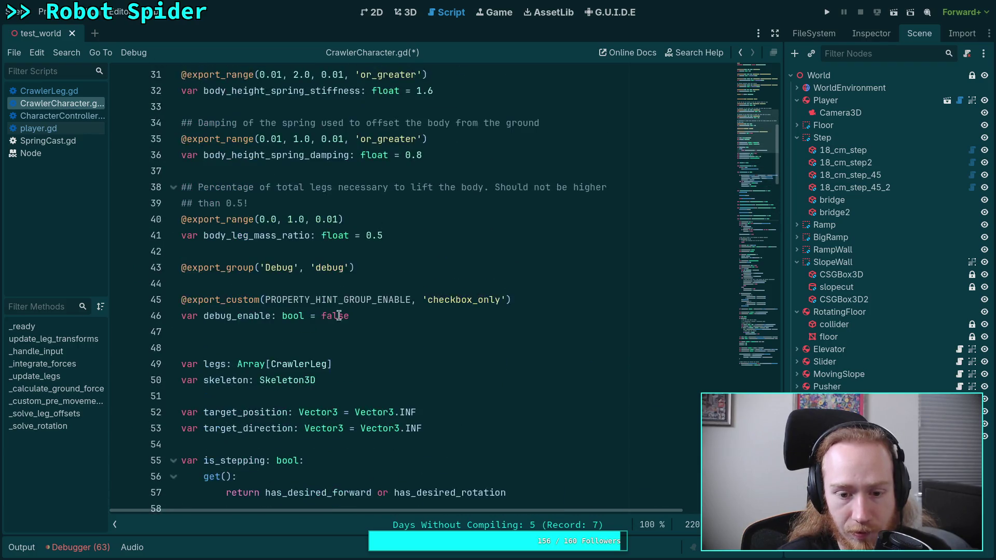
scroll(343, 305, "down", 3)
scroll(342, 305, "down", 15)
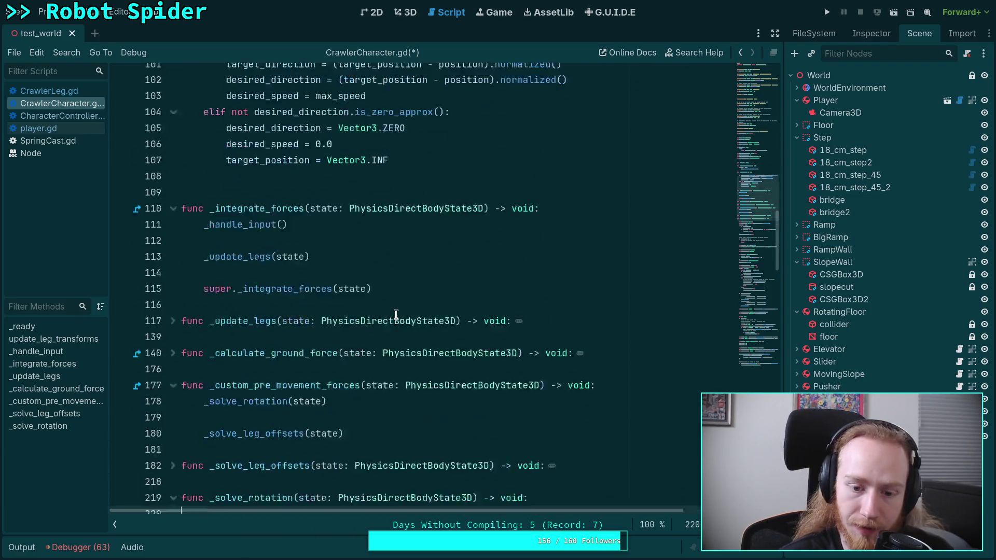
double_click(336, 284)
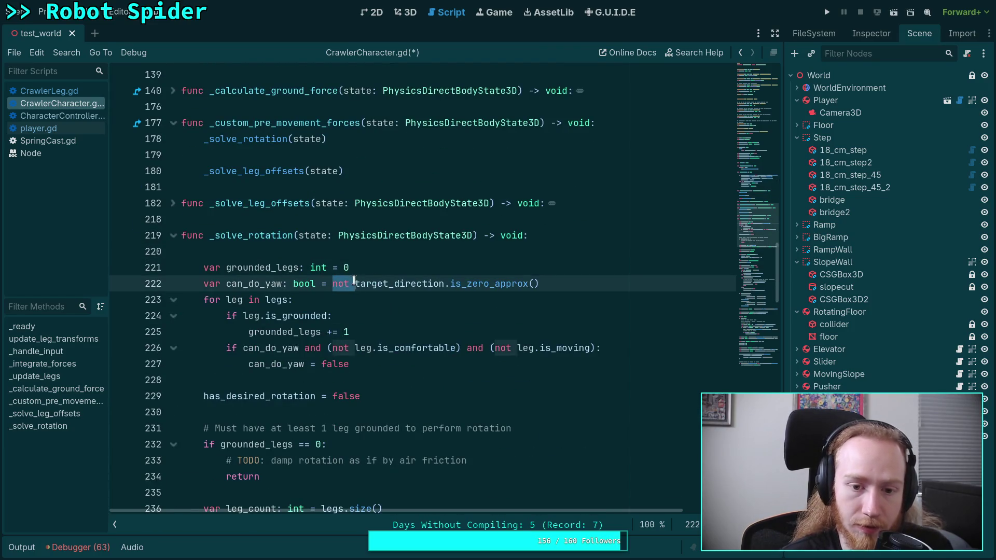
key("Delete")
key("Delete")
Step: Replace is_zero_approx with is_finite() and highlight where can_do_yaw is used
double_click(442, 283)
type("is-f")
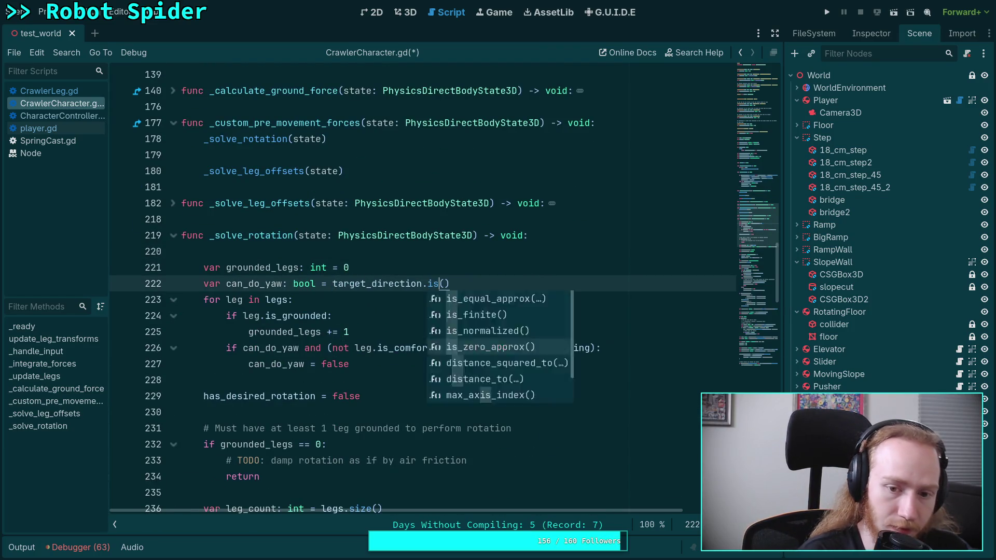
key("BackSpace")
key("BackSpace")
type("_fi")
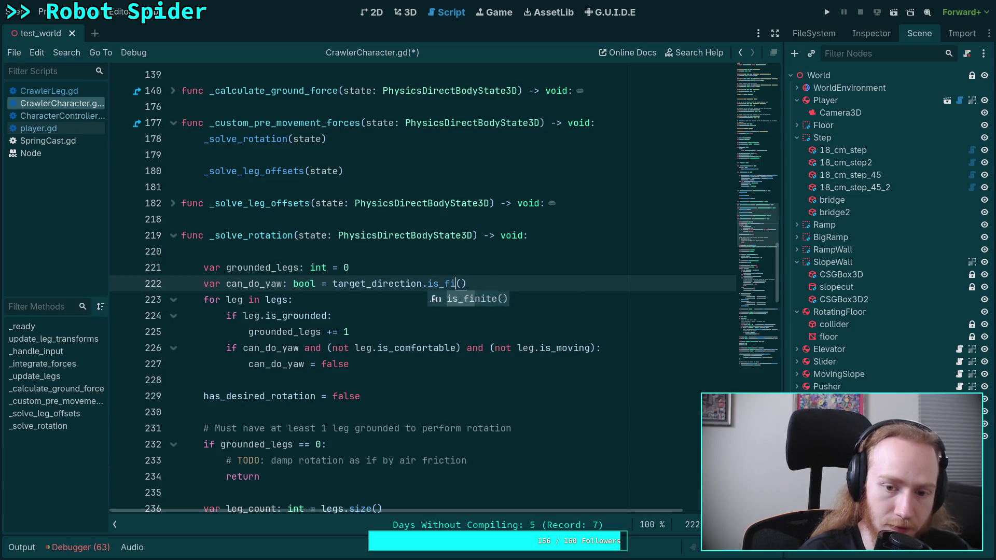
key("Return")
double_click(254, 283)
scroll(398, 340, "down", 2)
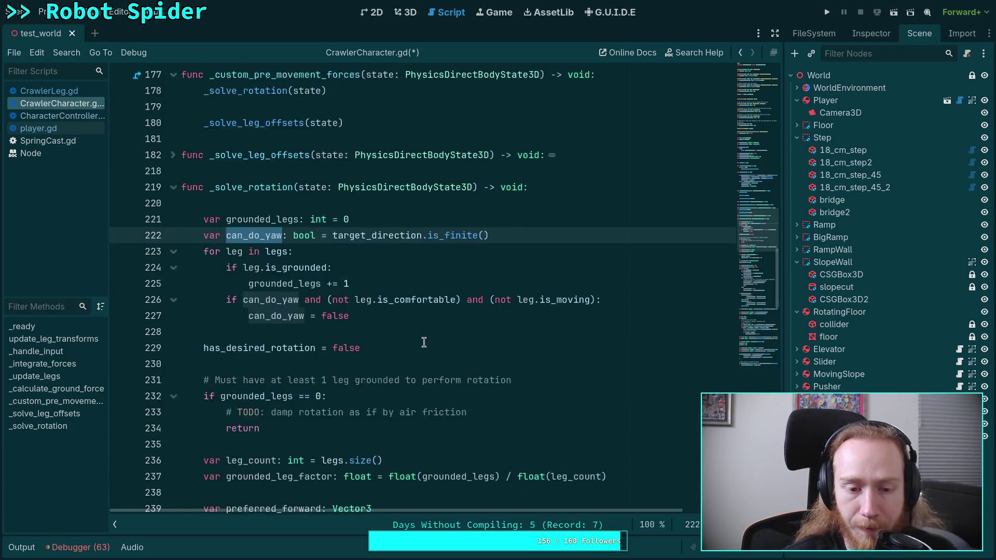
scroll(398, 341, "down", 12)
scroll(395, 340, "up", 4)
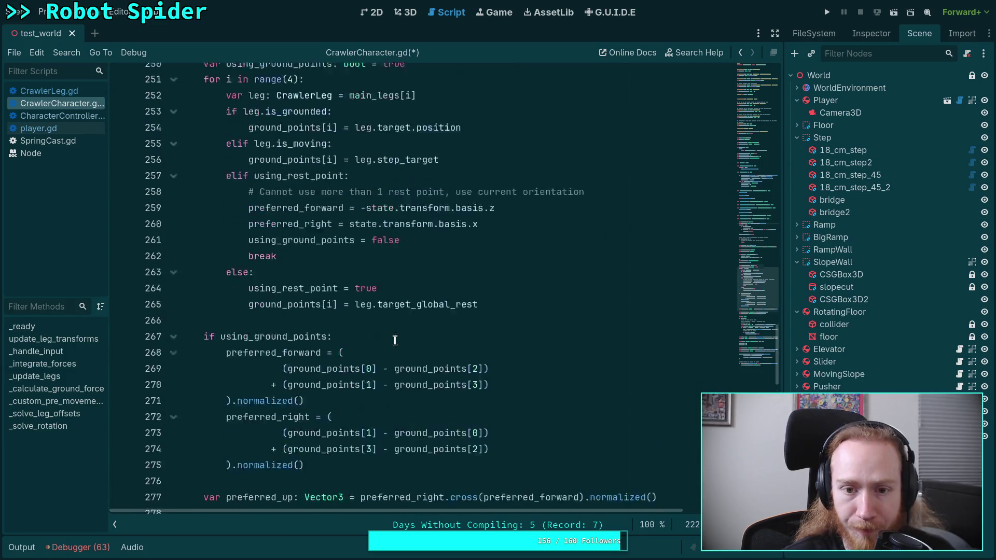
scroll(395, 340, "down", 9)
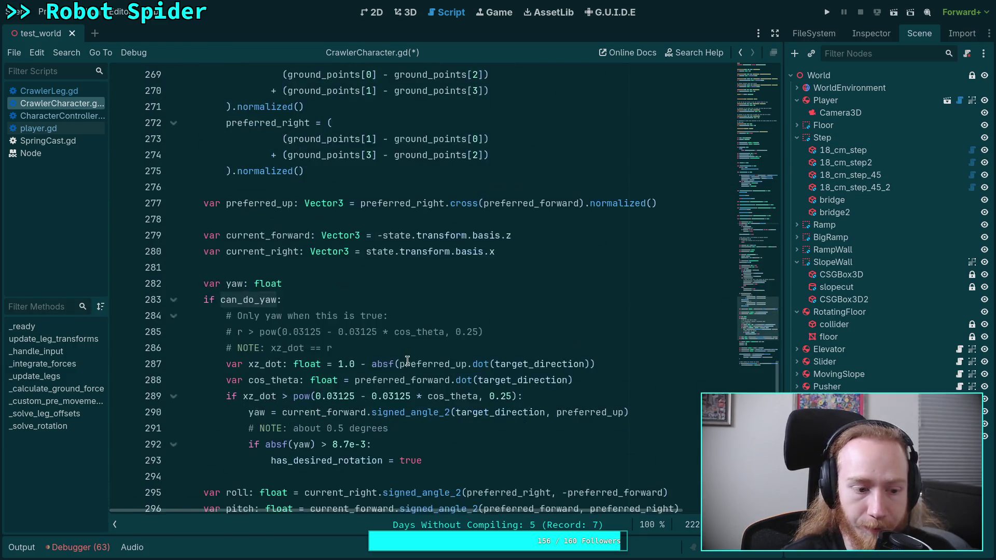
scroll(407, 361, "up", 8)
scroll(408, 361, "up", 20)
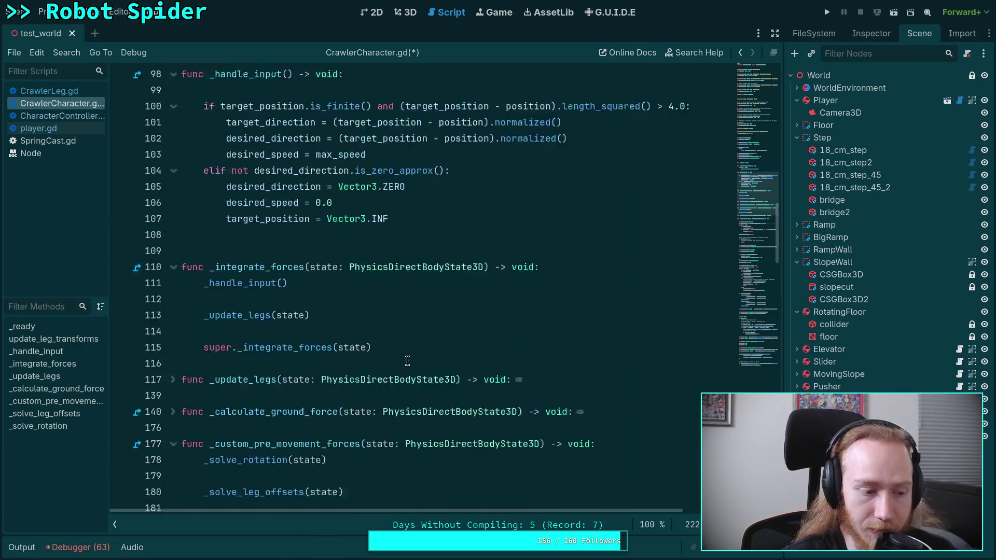
scroll(410, 361, "up", 5)
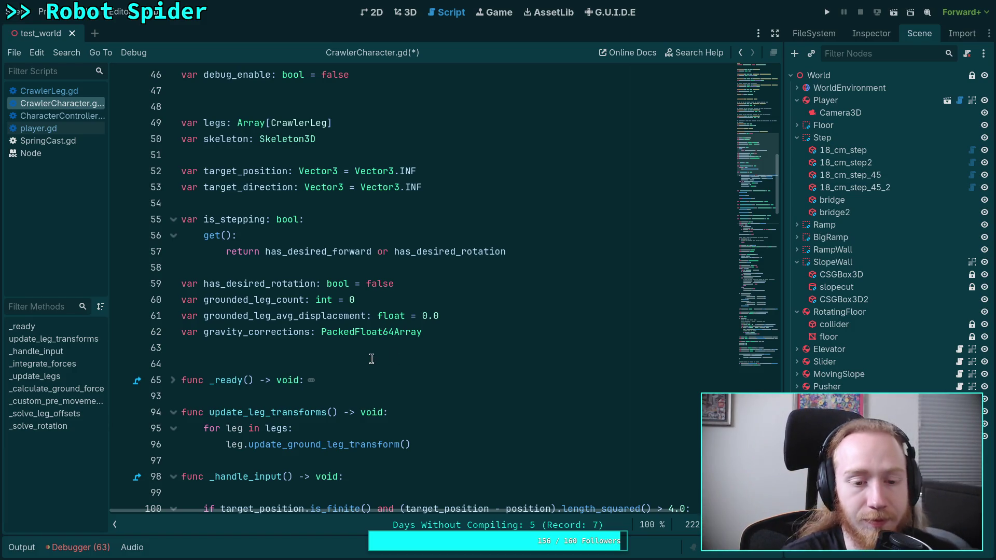
scroll(371, 359, "up", 15)
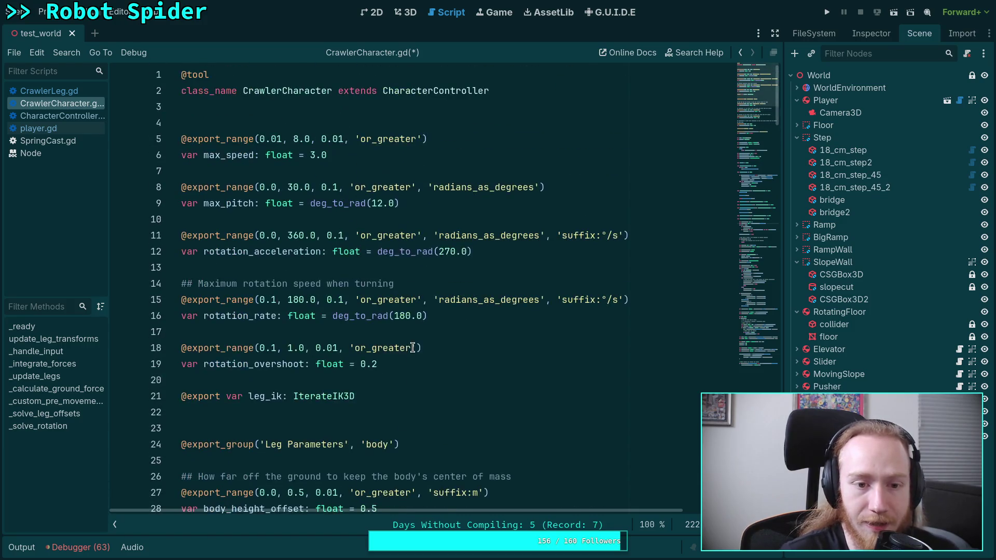
left_click(424, 174)
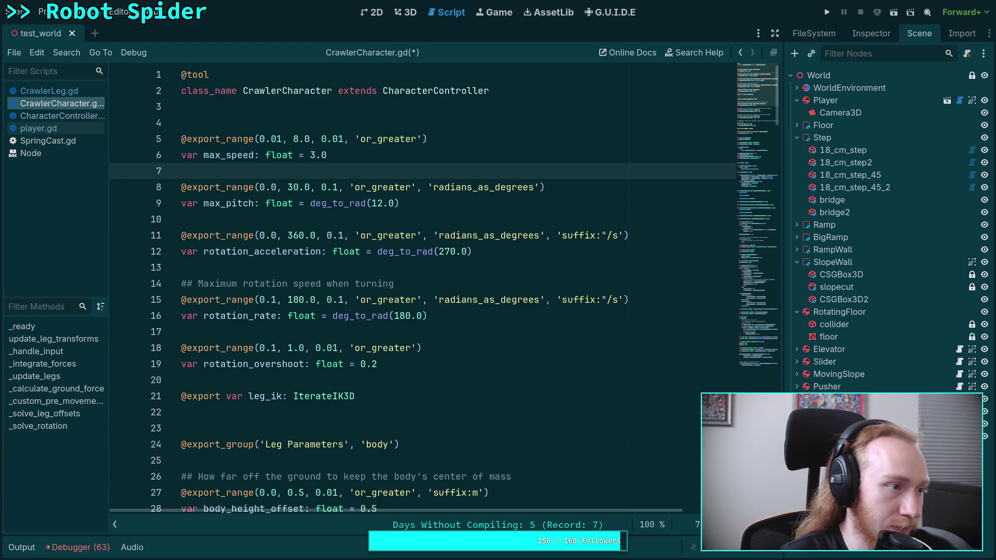
left_click(337, 334)
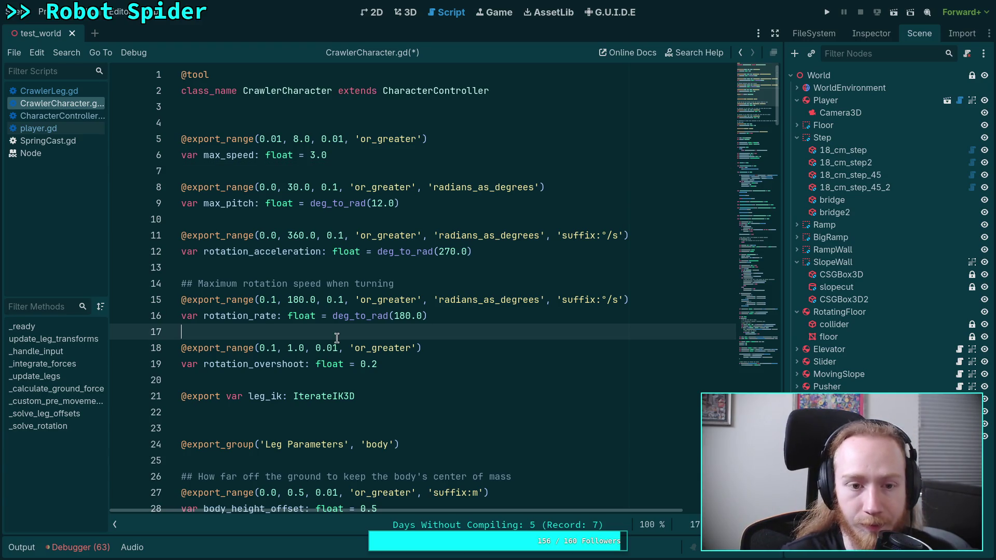
scroll(337, 339, "down", 3)
scroll(337, 338, "down", 9)
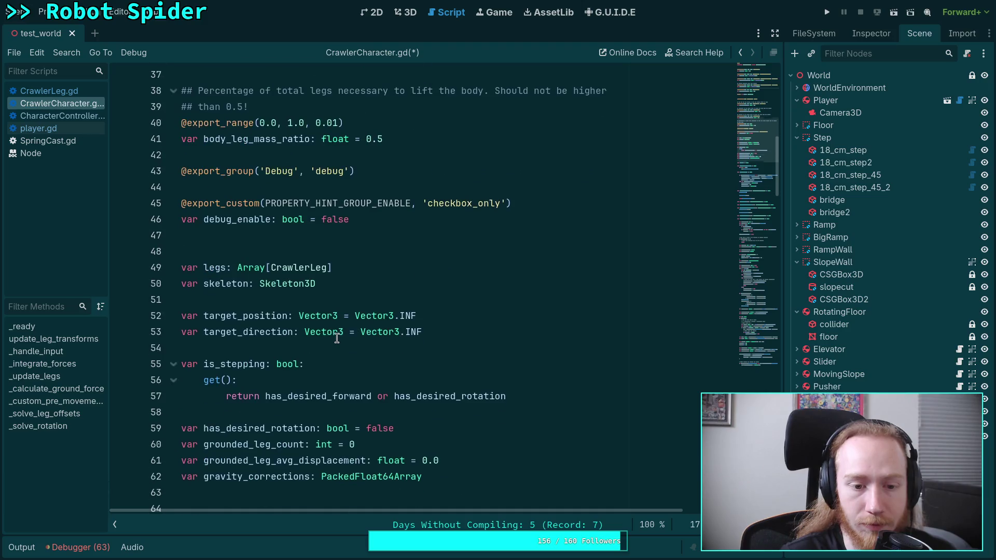
left_click(264, 304)
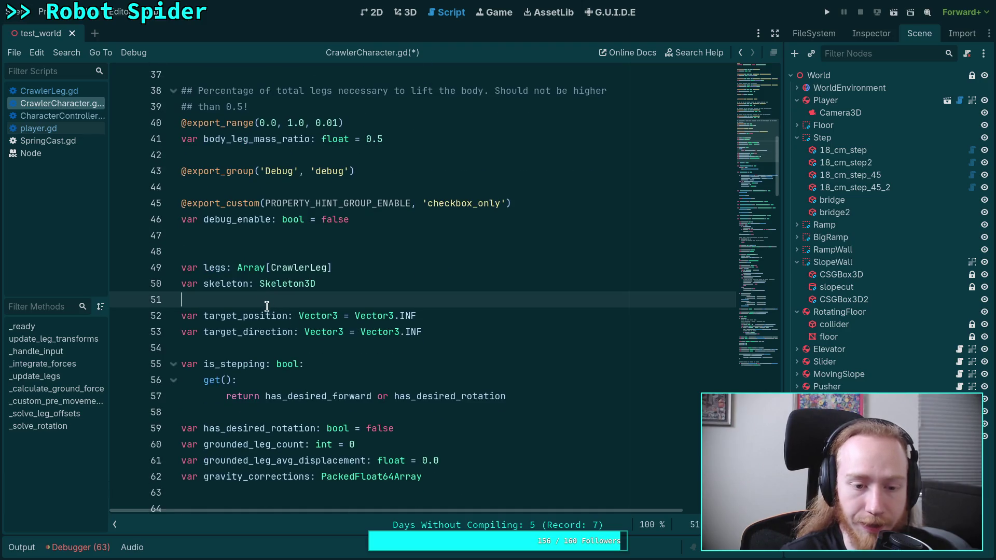
left_click(291, 347)
scroll(291, 346, "up", 3)
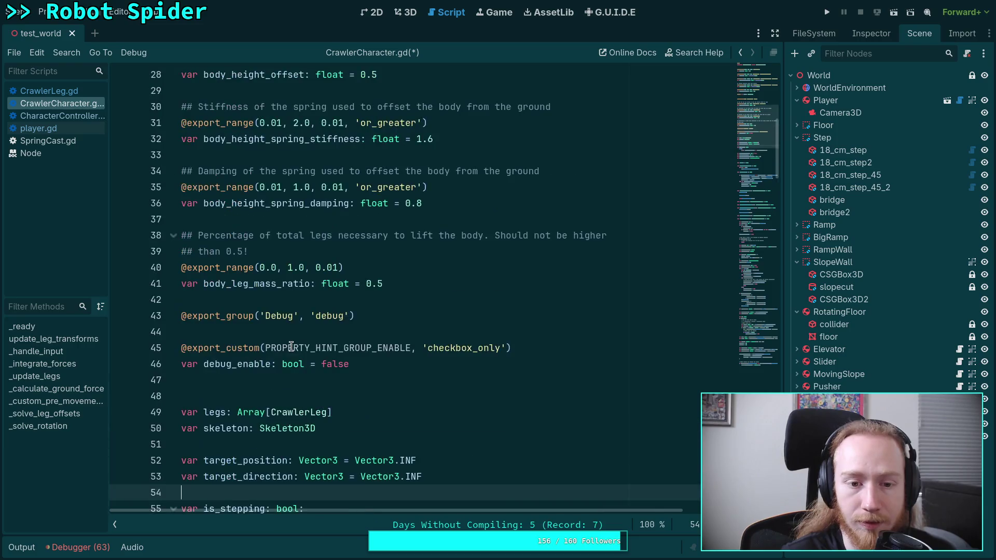
scroll(291, 347, "down", 11)
scroll(291, 347, "down", 20)
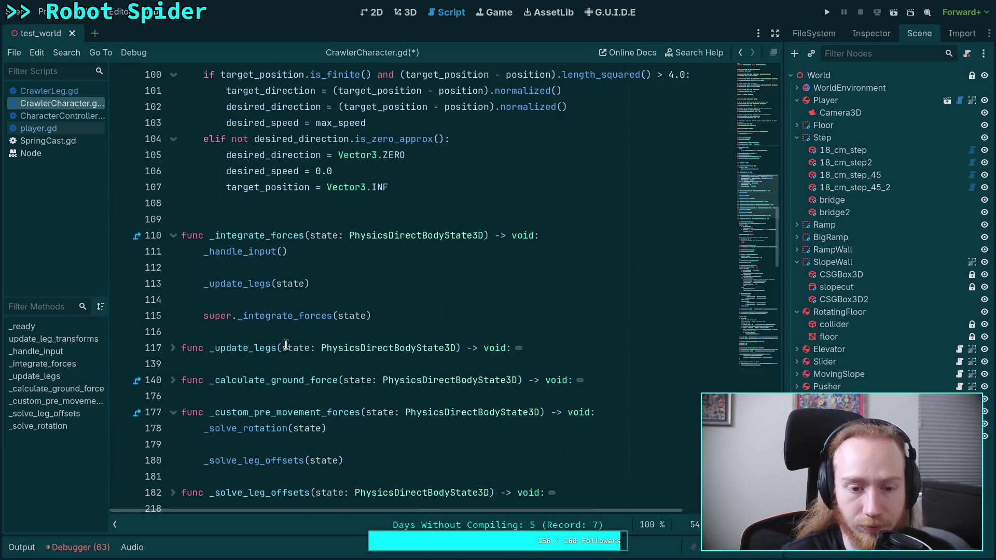
scroll(324, 334, "down", 14)
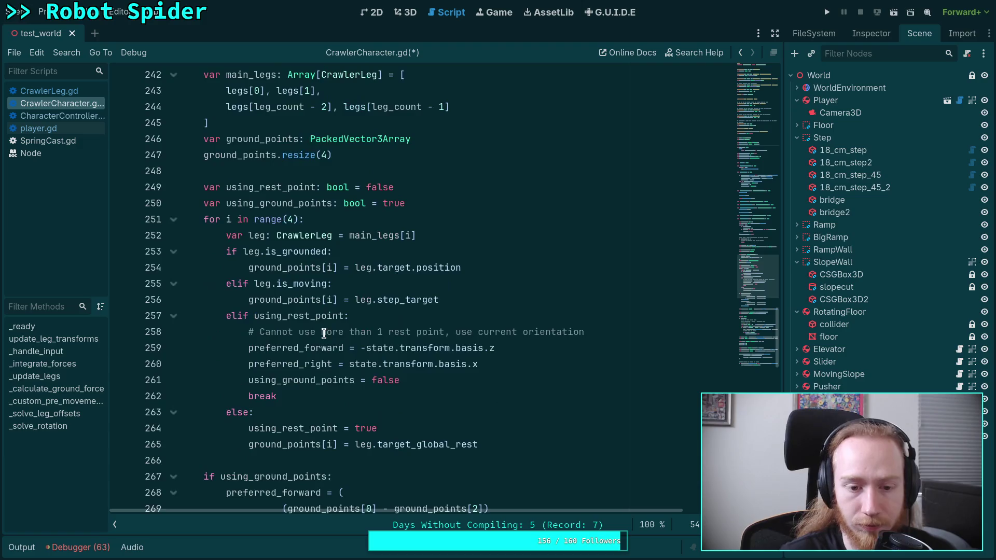
scroll(325, 333, "down", 3)
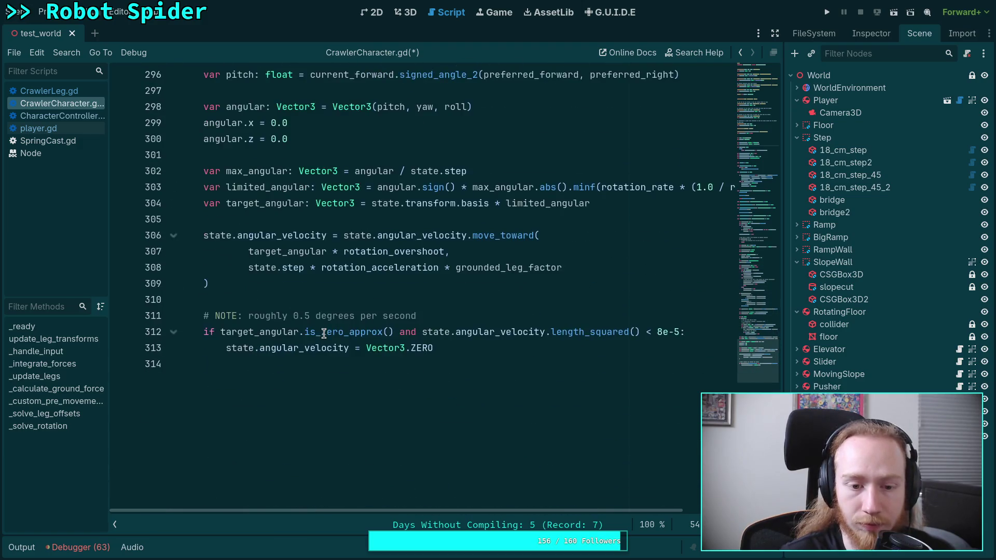
scroll(325, 333, "up", 19)
scroll(325, 334, "up", 20)
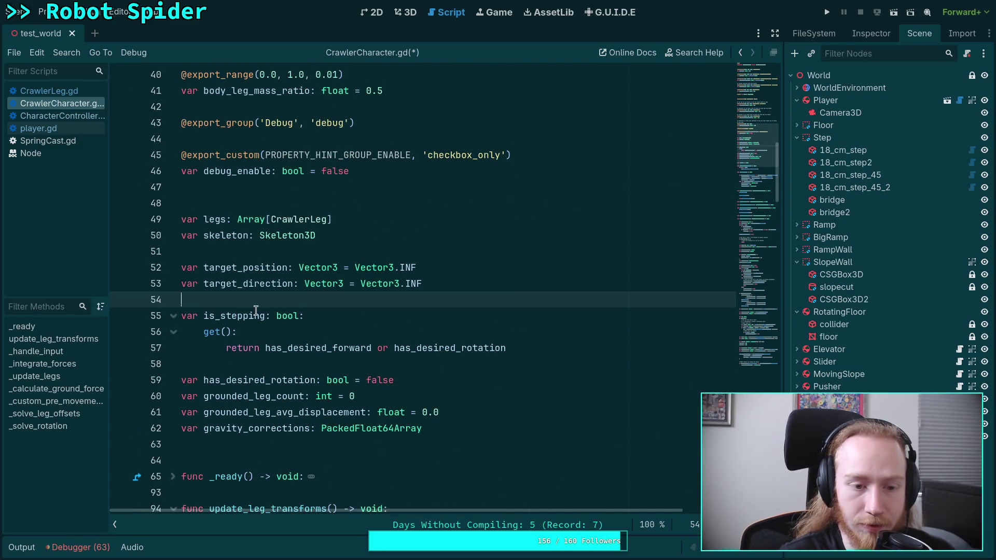
scroll(311, 337, "down", 6)
left_click(461, 338)
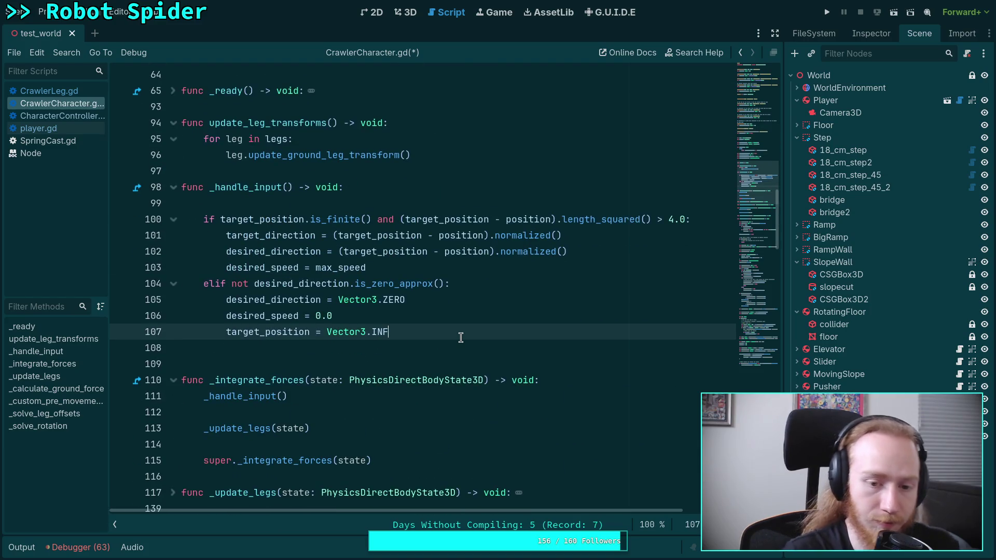
key("Return")
type("tareg")
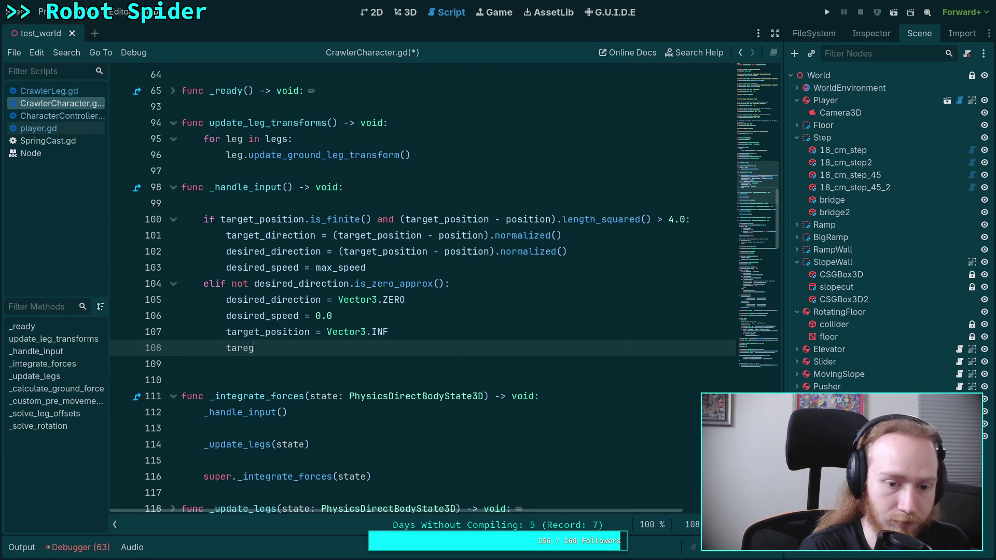
key("BackSpace")
key("BackSpace")
type("get_")
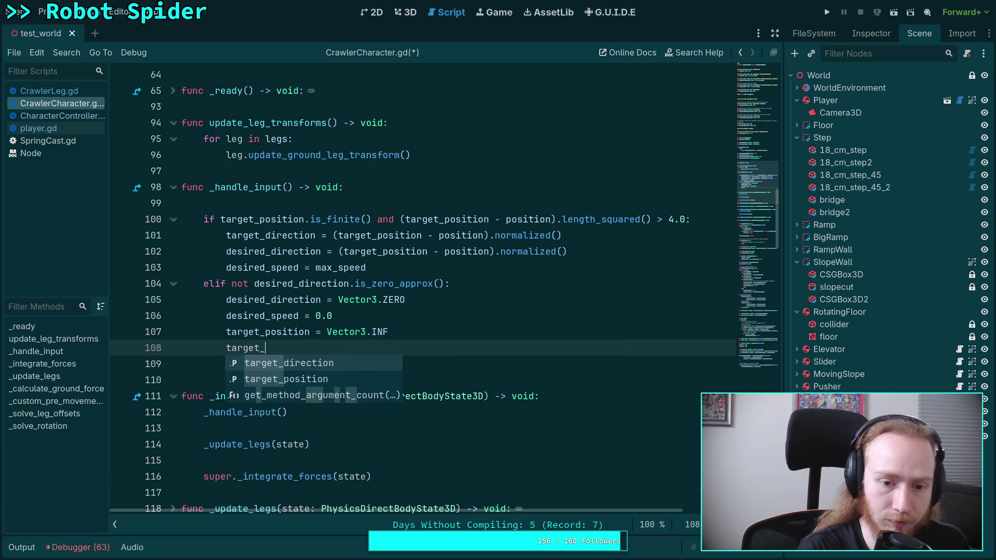
key("Return")
type("= Vector3.")
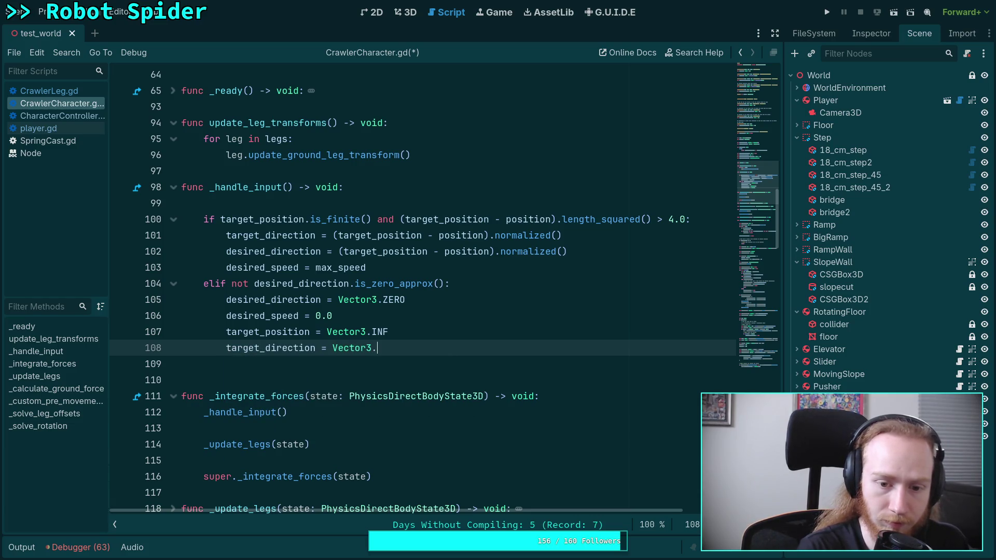
type("INF")
double_click(262, 235)
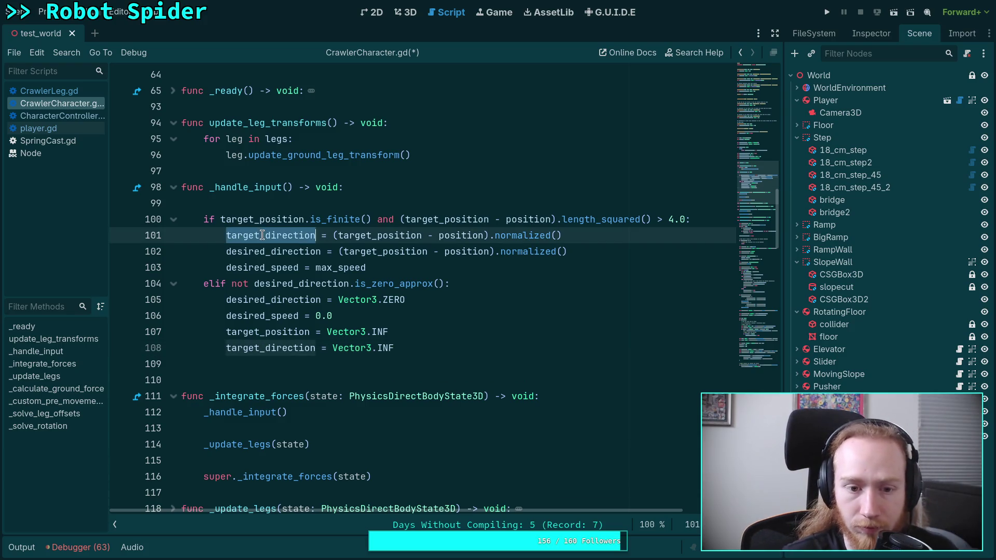
scroll(434, 389, "down", 2)
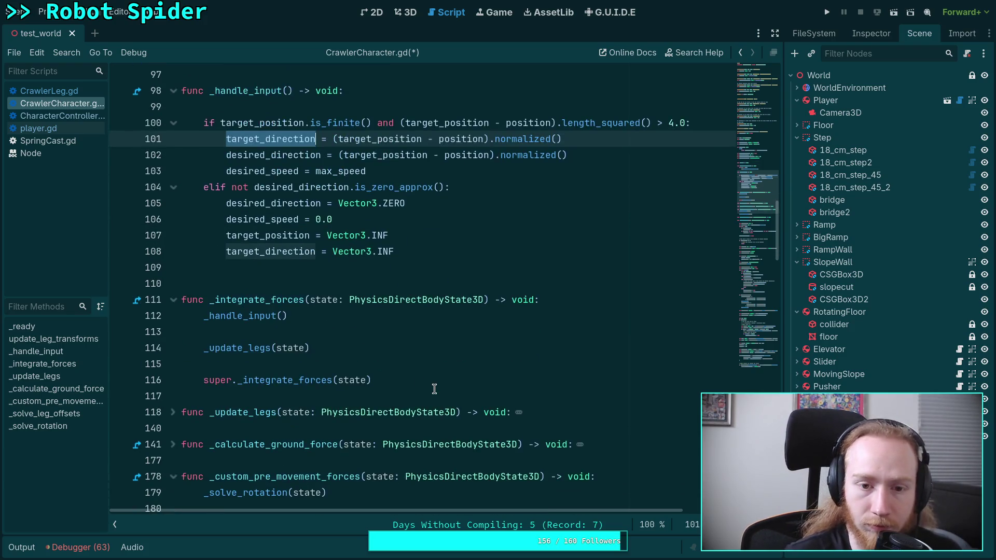
double_click(278, 155)
double_click(270, 172)
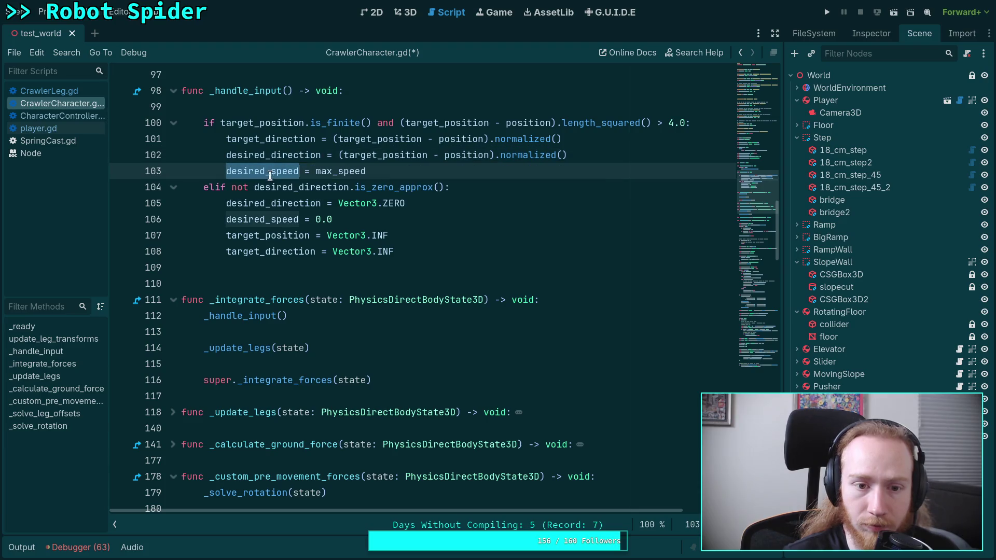
double_click(284, 234)
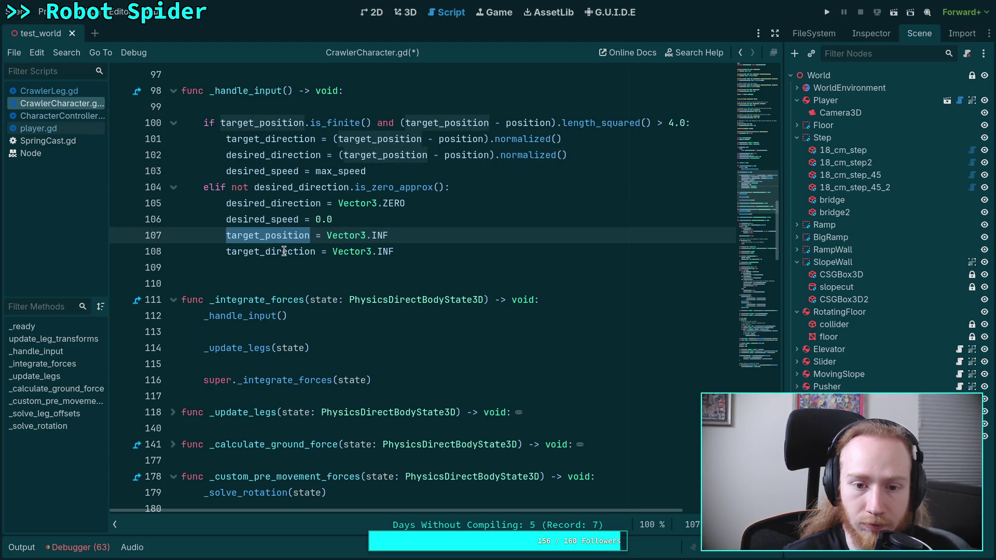
double_click(279, 252)
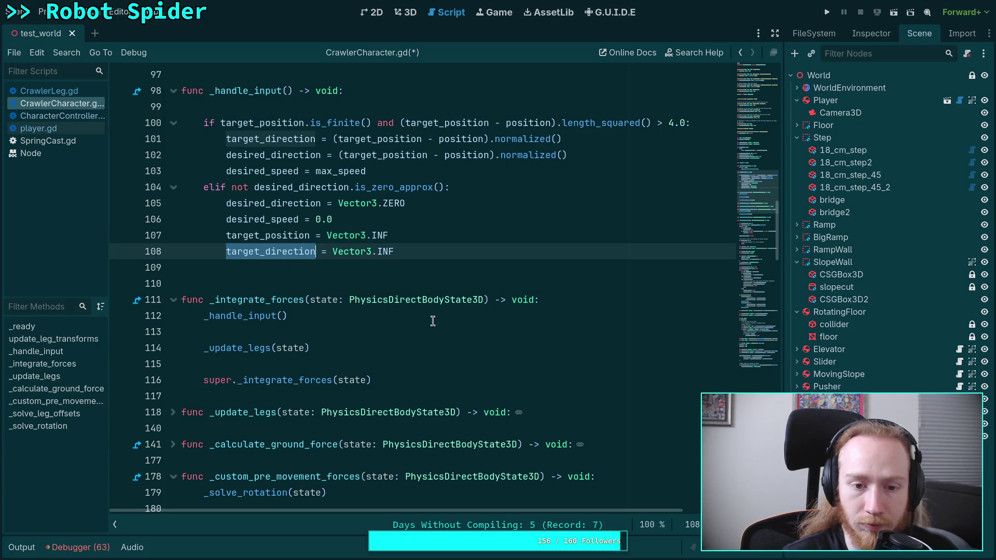
scroll(459, 328, "down", 2)
scroll(459, 328, "down", 6)
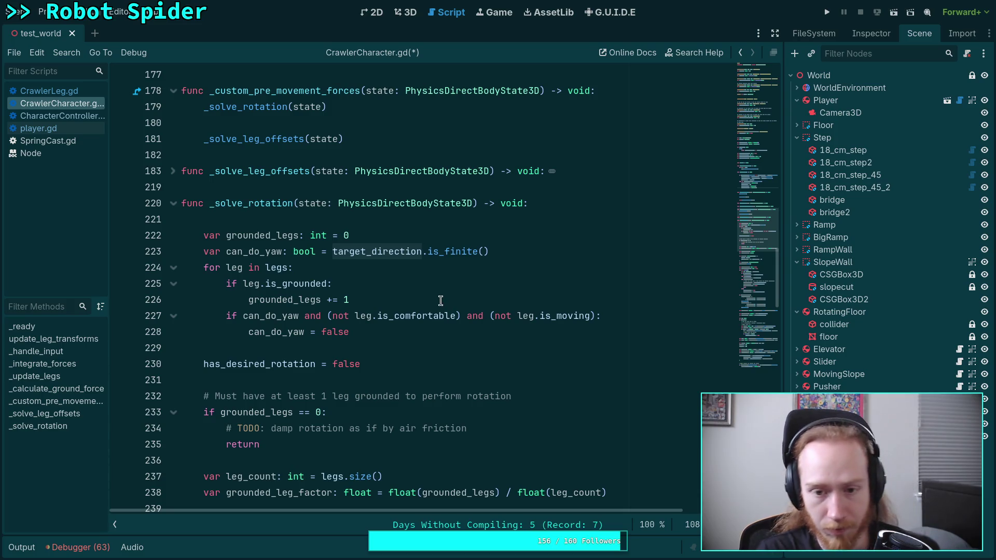
double_click(279, 258)
scroll(350, 325, "down", 12)
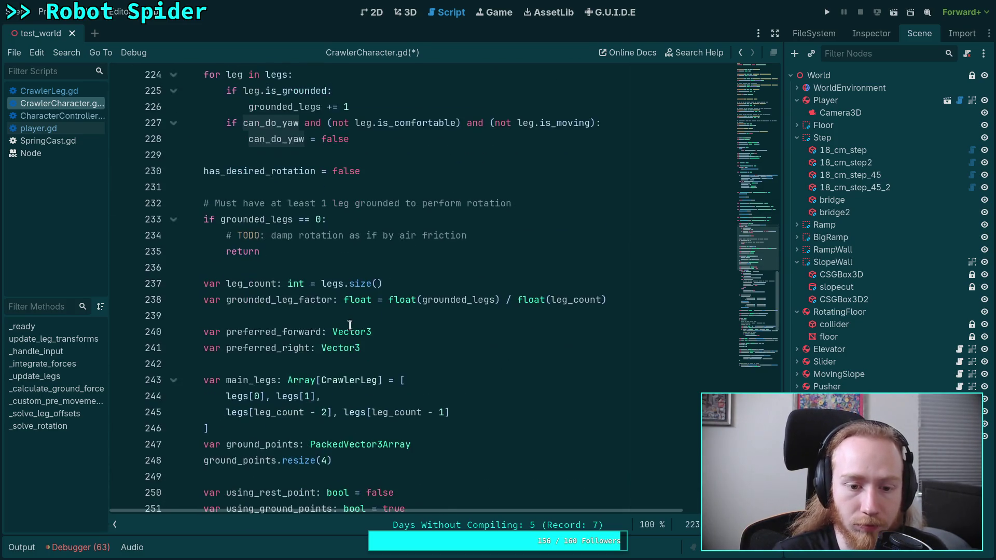
scroll(363, 330, "down", 3)
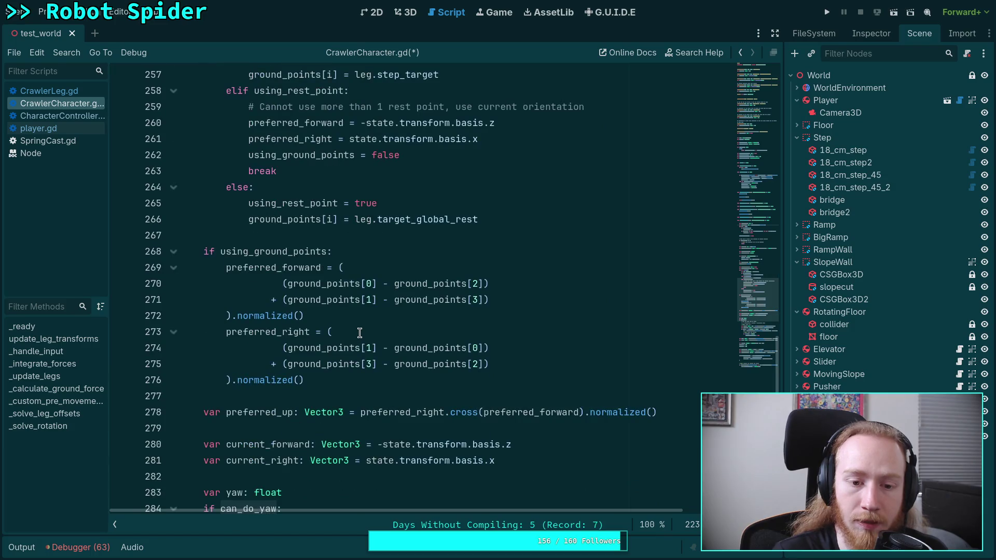
scroll(359, 333, "down", 3)
scroll(358, 333, "down", 2)
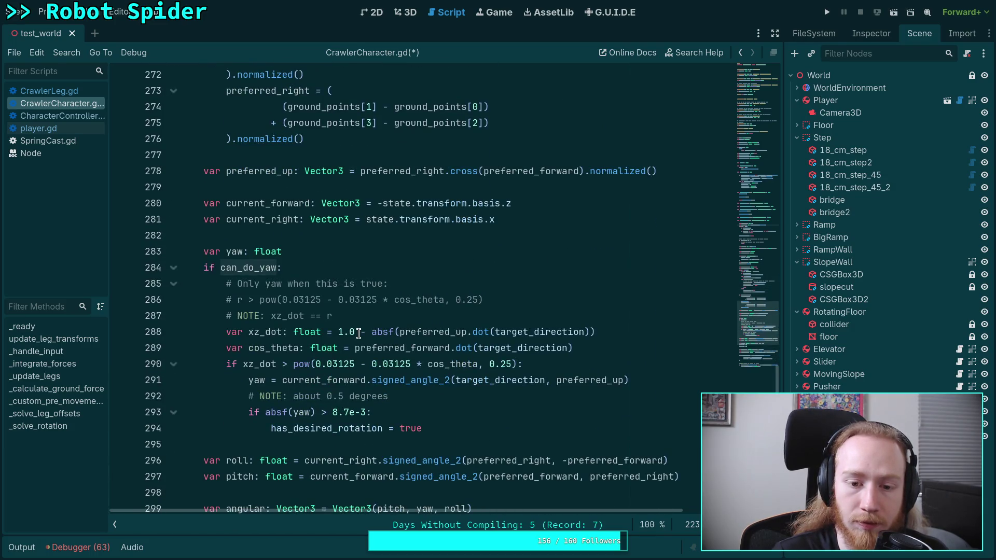
scroll(359, 334, "up", 15)
scroll(359, 334, "down", 5)
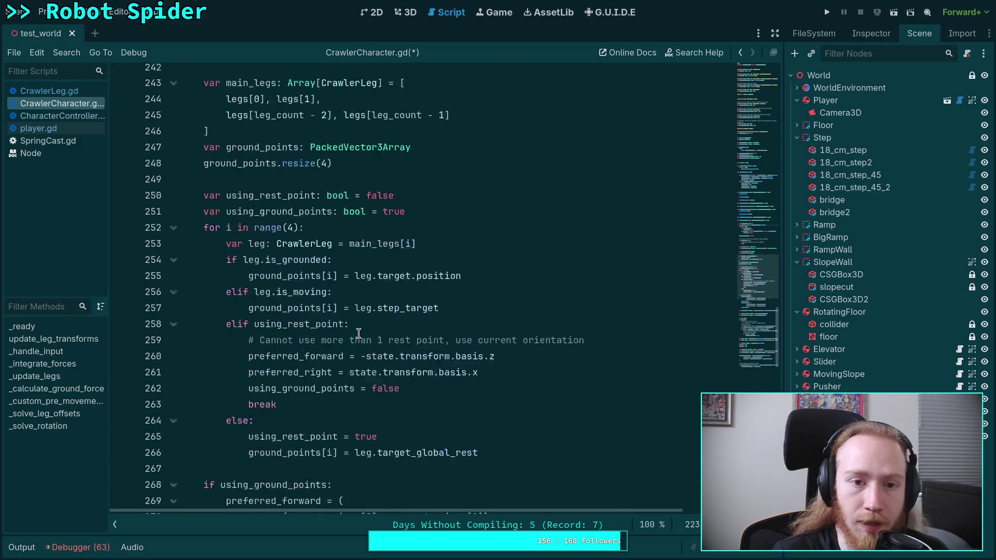
scroll(359, 334, "down", 9)
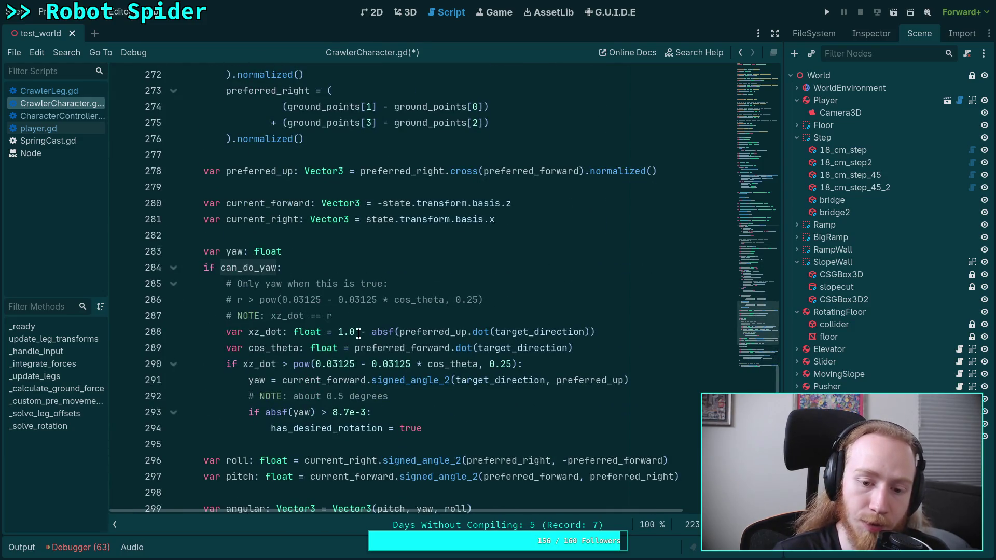
scroll(359, 333, "down", 1)
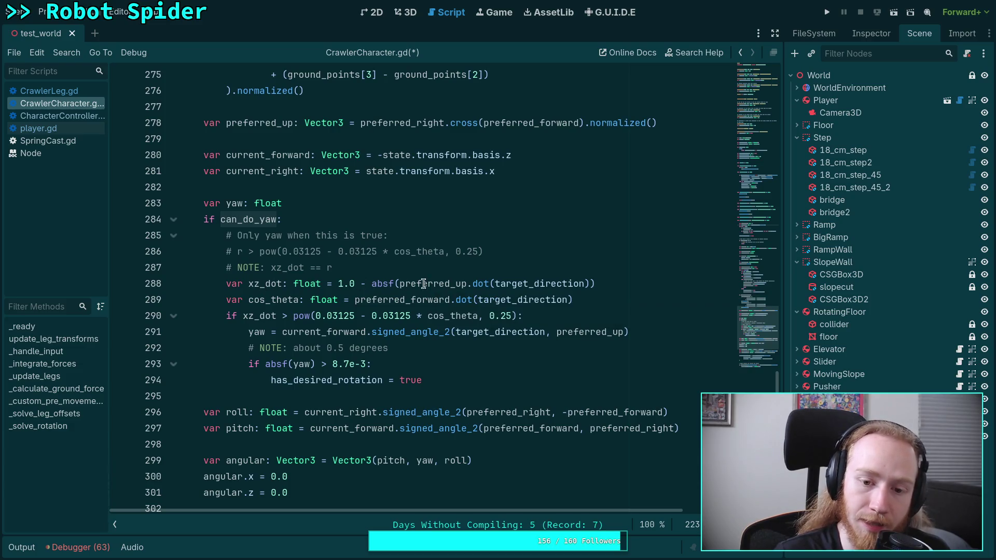
mouse_move(523, 284)
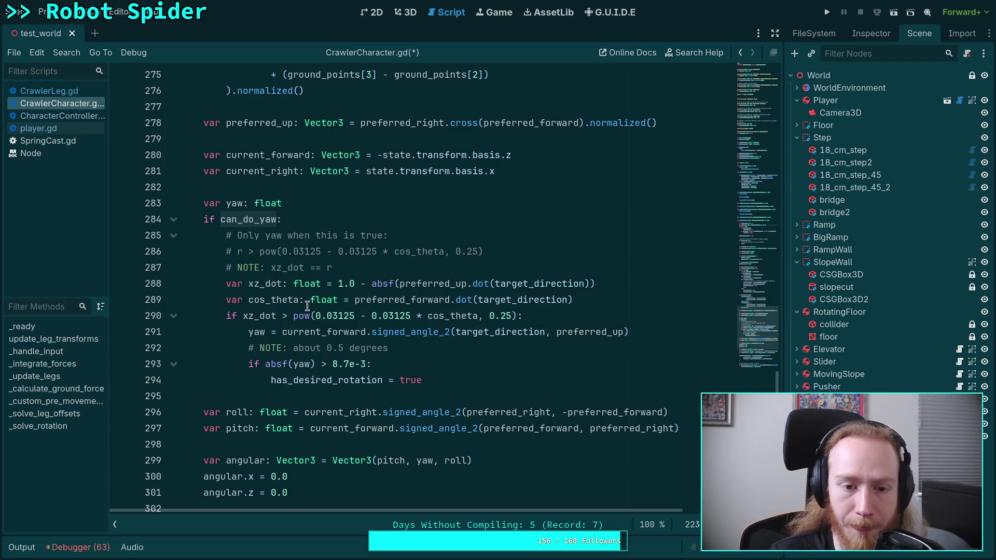
left_click(262, 284)
double_click(262, 283)
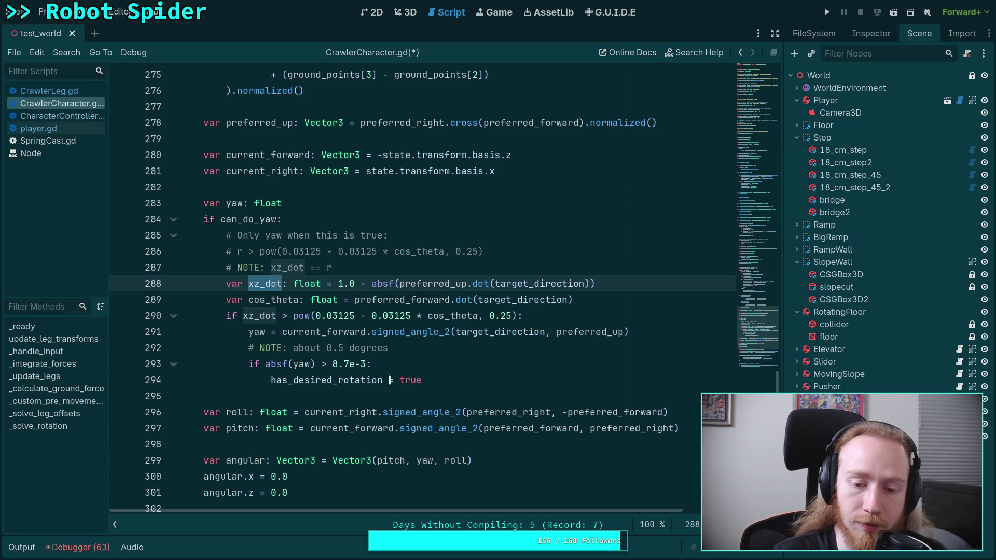
double_click(300, 365)
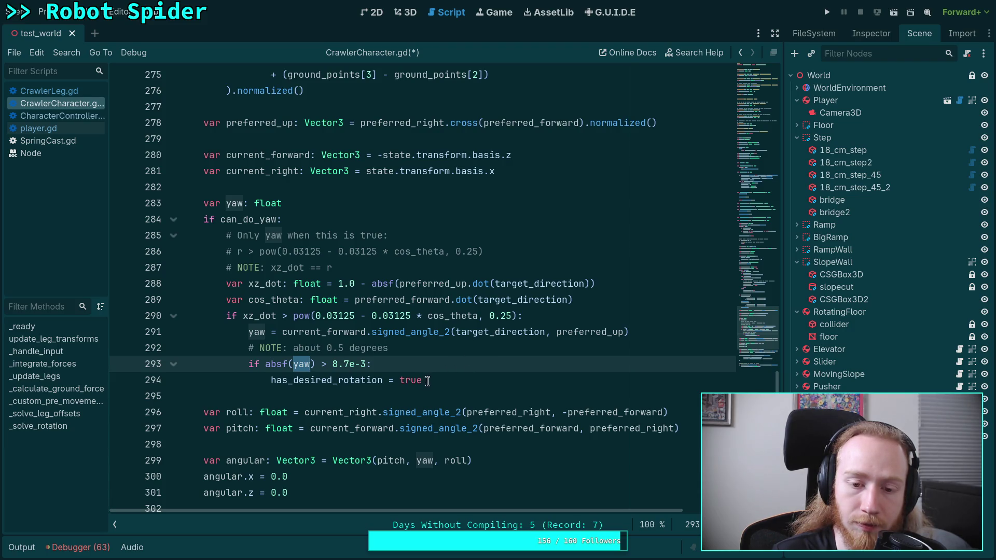
scroll(438, 378, "up", 20)
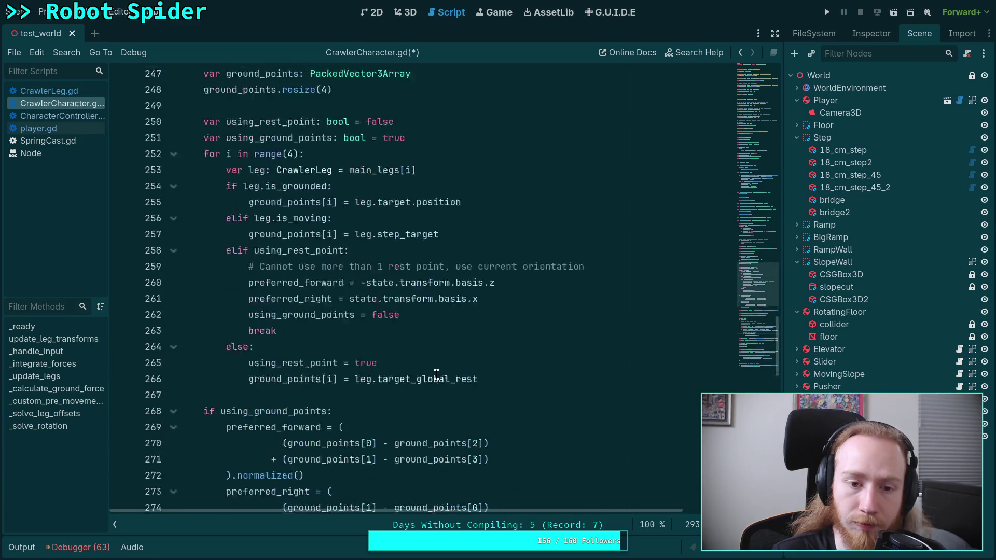
scroll(398, 362, "up", 5)
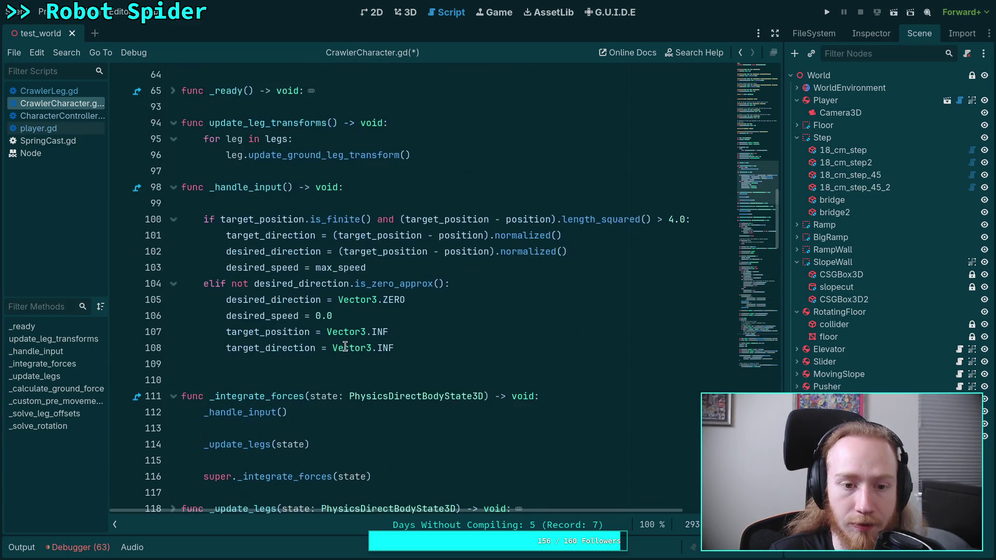
Step: Delete the 'target_direction = Vector3.INF' line from the _handle_input reset block
left_click(416, 346)
key("shift+Up")
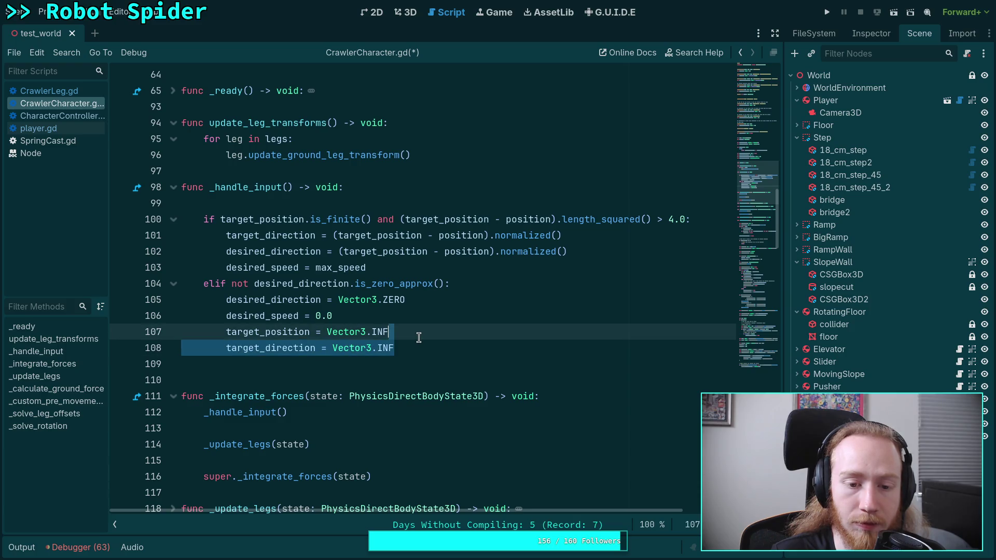
key("BackSpace")
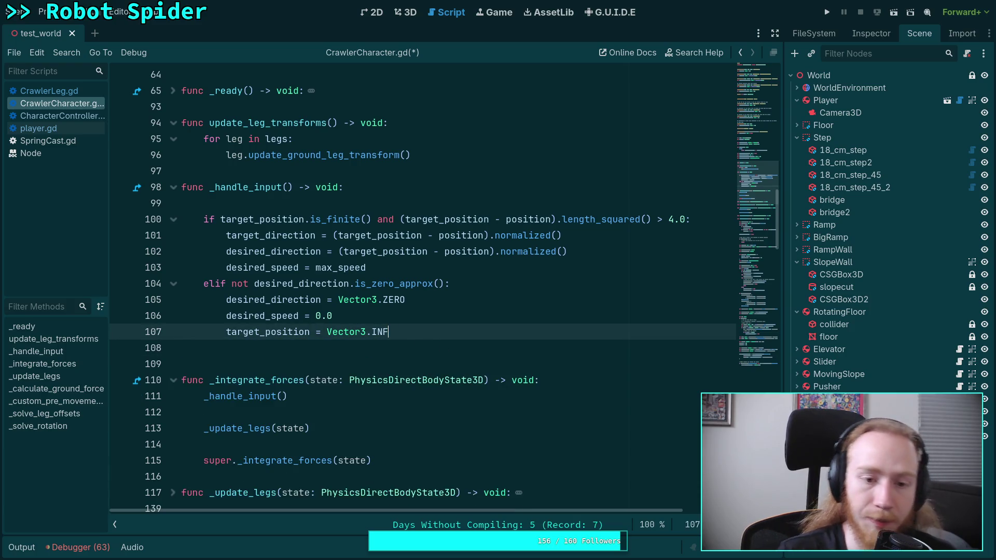
scroll(389, 366, "down", 5)
scroll(389, 366, "down", 15)
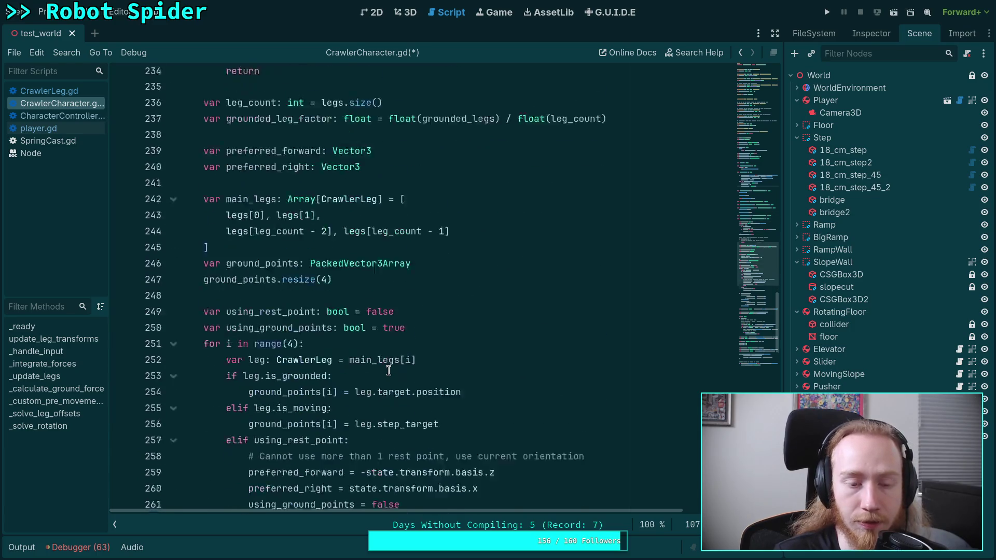
scroll(397, 367, "down", 5)
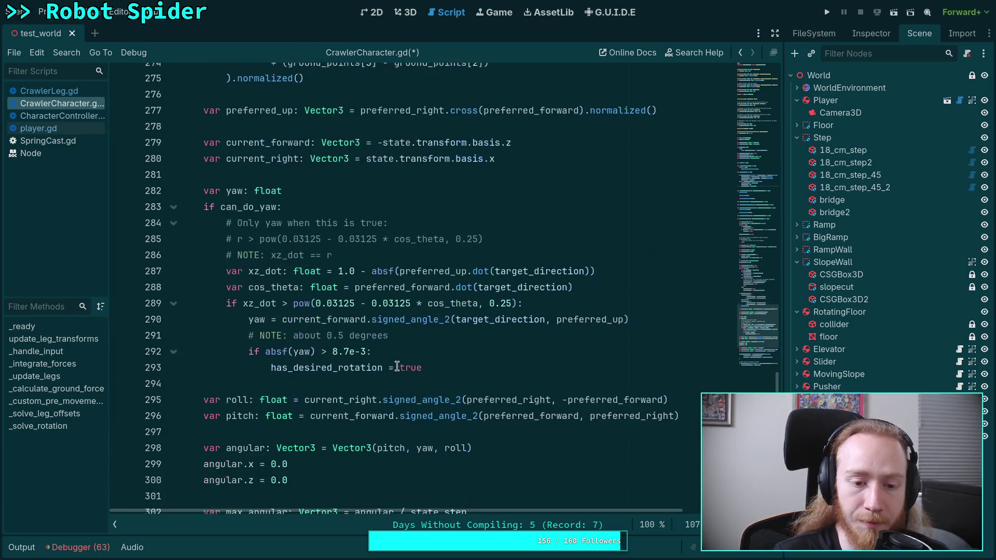
Step: Highlight has_desired_rotation uses and place the caret at the end of line 313 in _solve_rotation
left_click(453, 365)
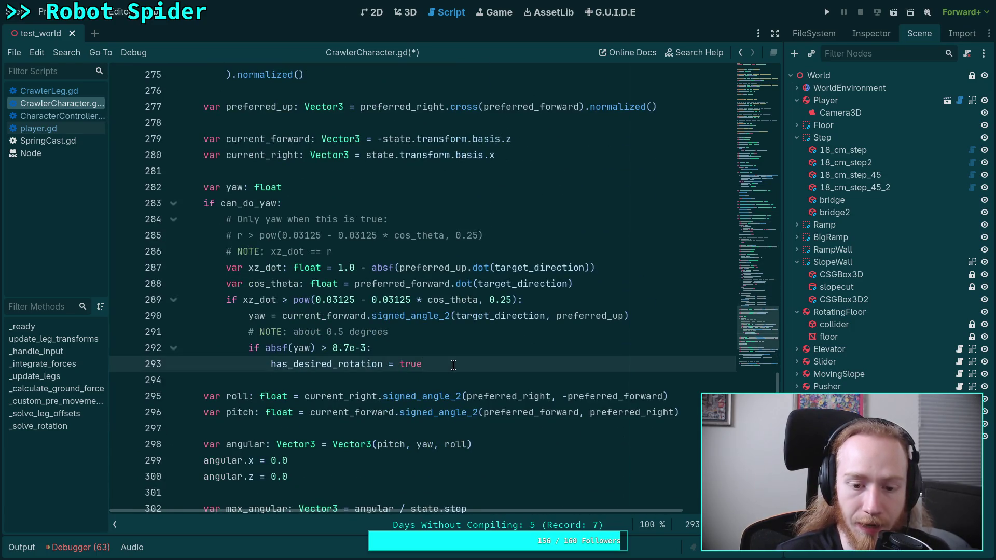
double_click(317, 364)
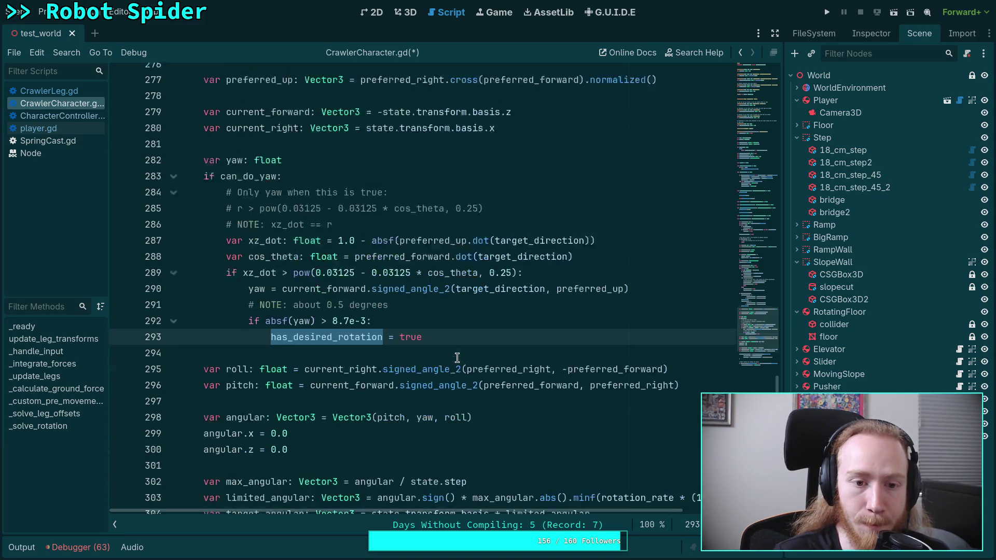
scroll(437, 359, "down", 8)
scroll(354, 346, "up", 7)
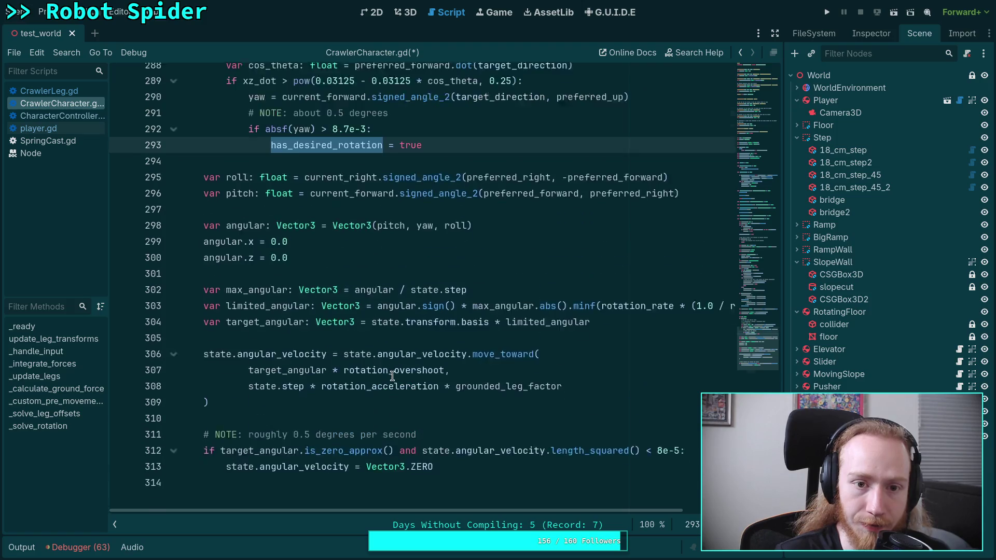
scroll(307, 318, "down", 5)
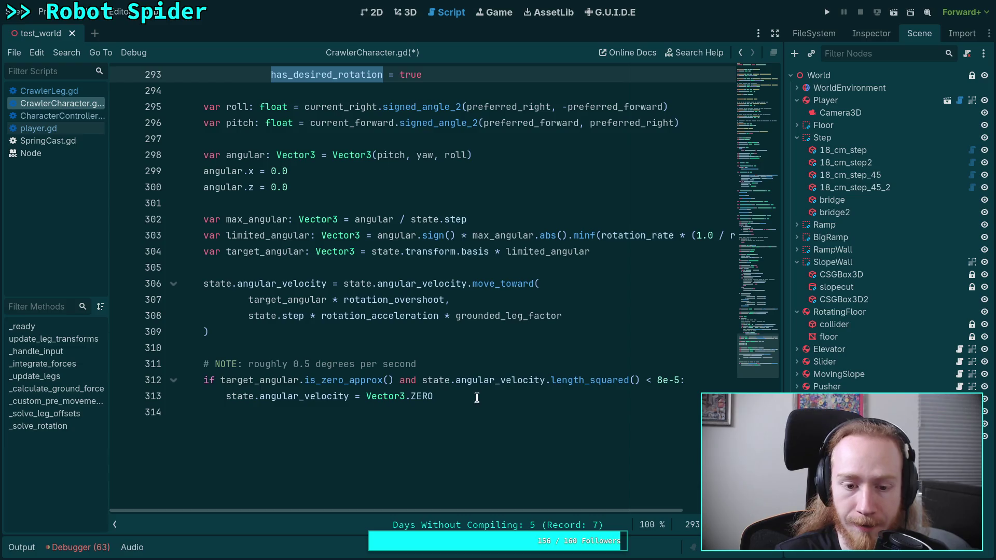
left_click_drag(463, 397, 241, 376)
left_click(531, 394)
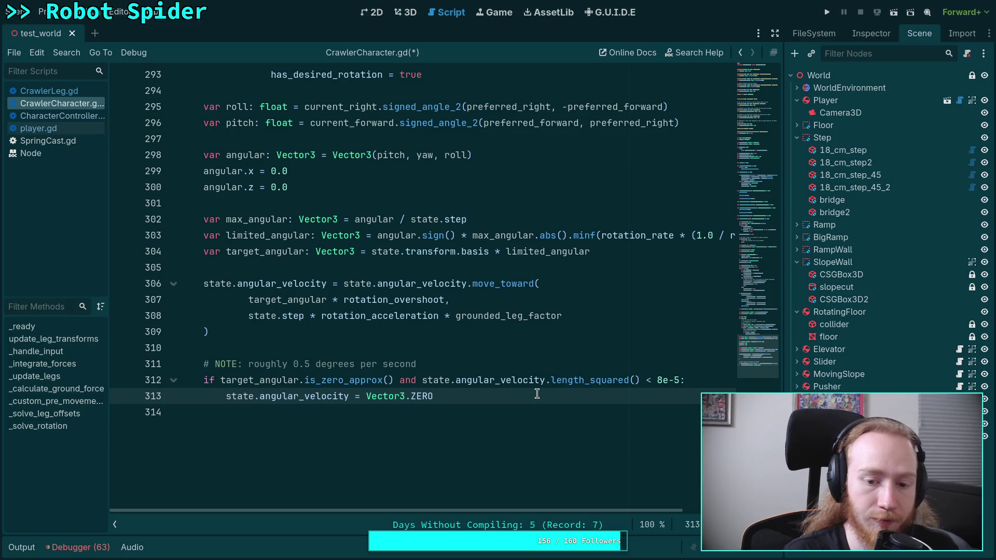
scroll(537, 394, "up", 2)
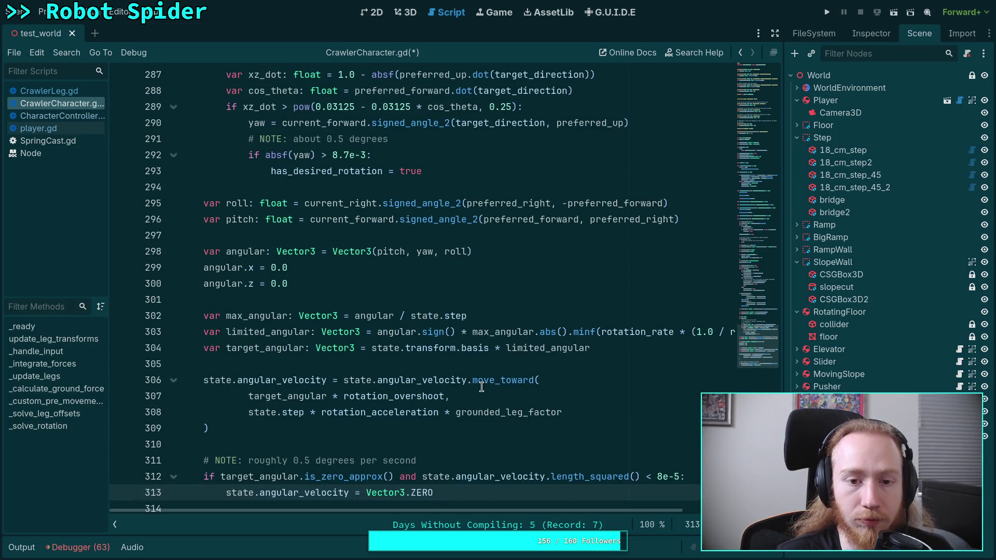
scroll(524, 436, "down", 1)
Step: Add an 'if not has_desired_rotation:' block after line 313
key("Return")
type("if")
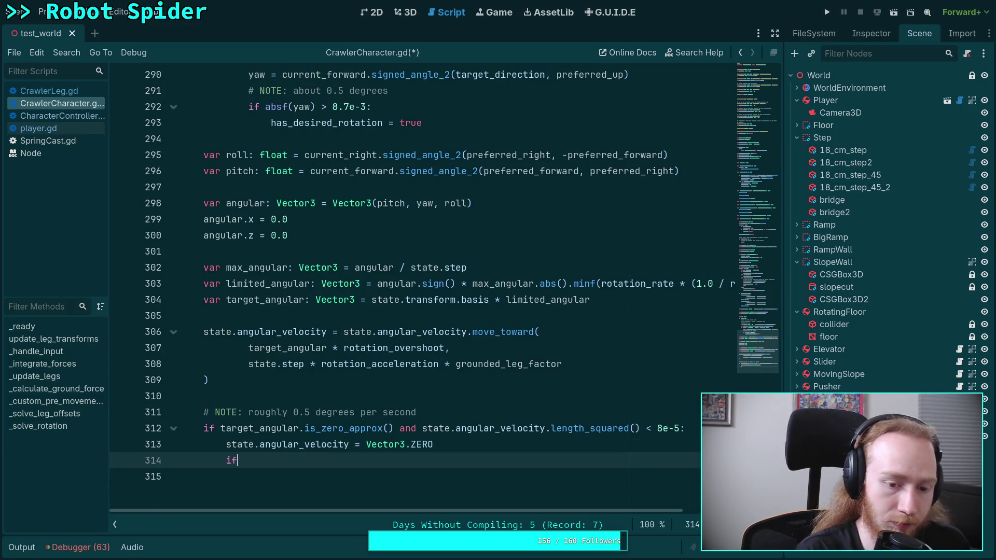
type(" not has_d")
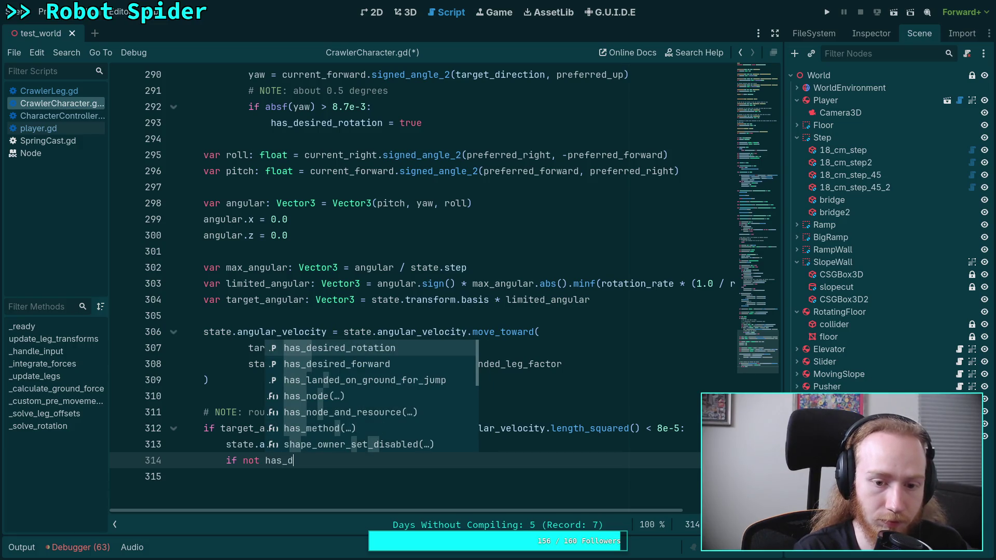
key("Return")
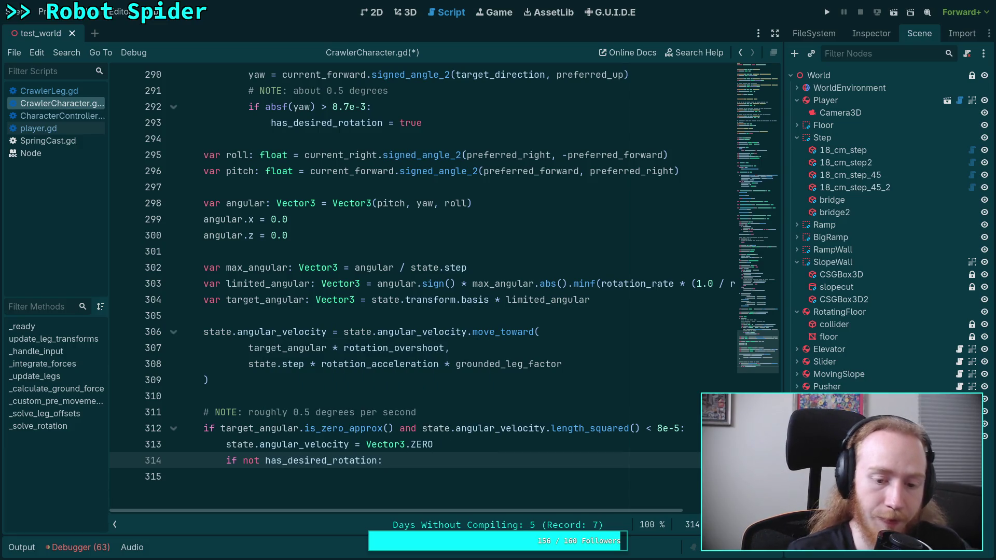
double_click(252, 461)
key("Delete")
key("Delete")
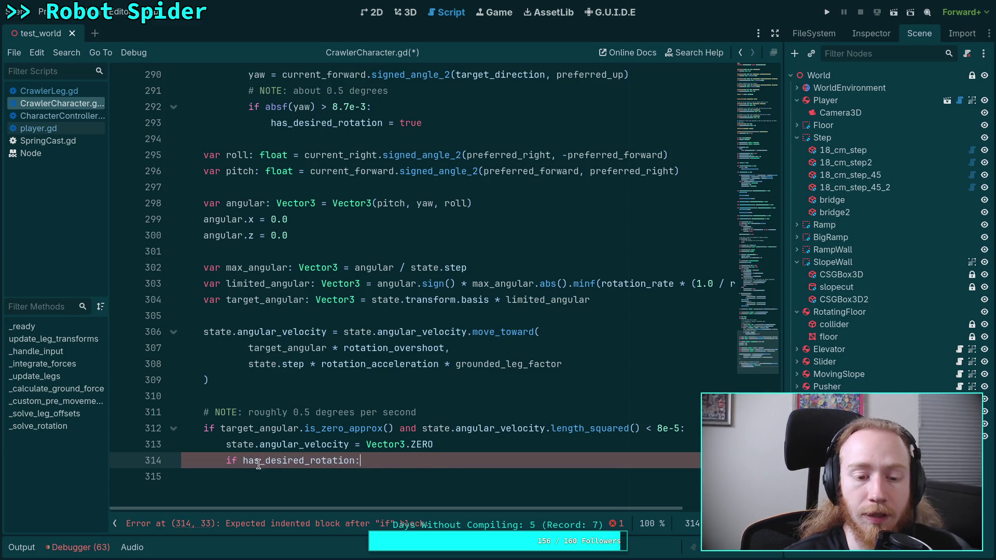
type("not")
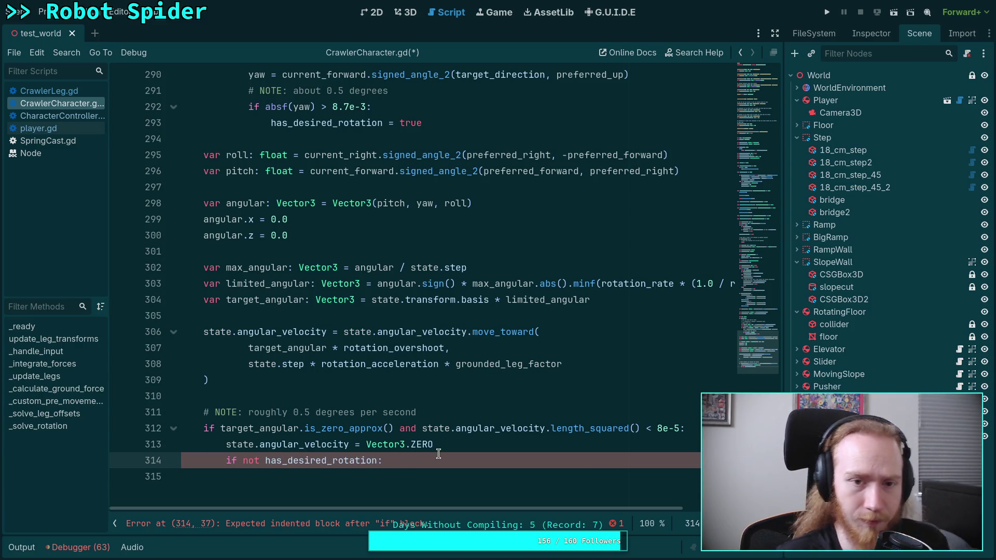
key("Return")
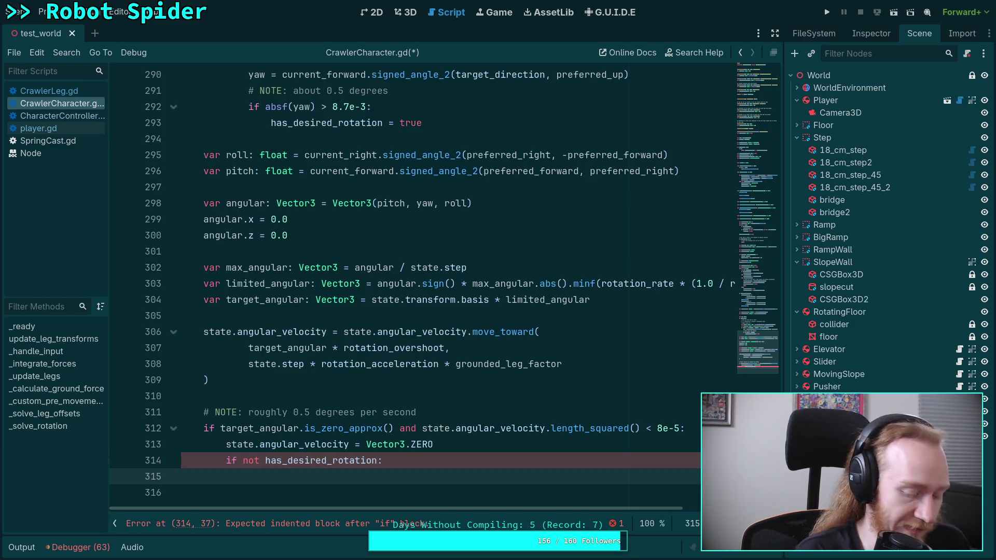
Step: Inside it add the comment 'Low angular velocity, facing the target, clear target' and 'target_direction = Vector3.INF', then save
type("#Low")
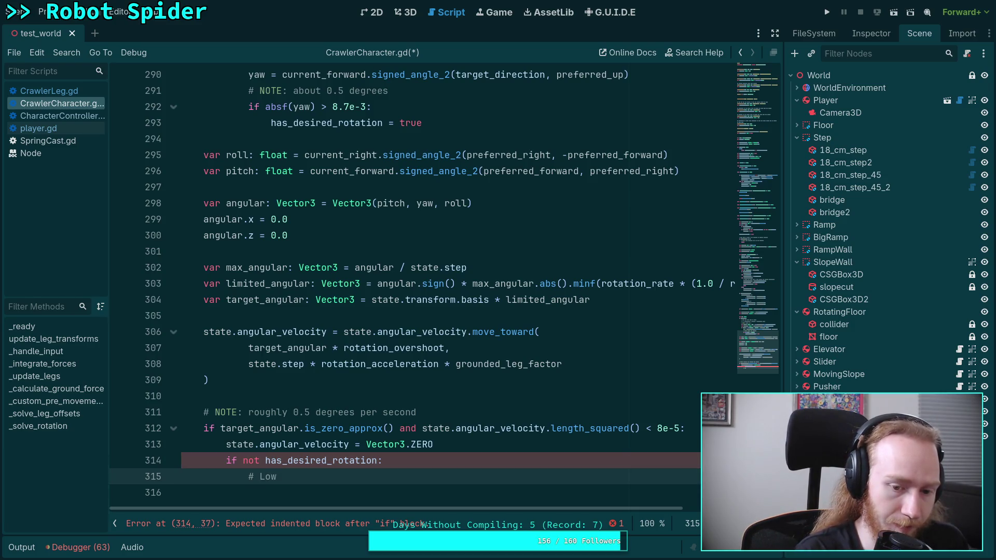
type(" angular vel")
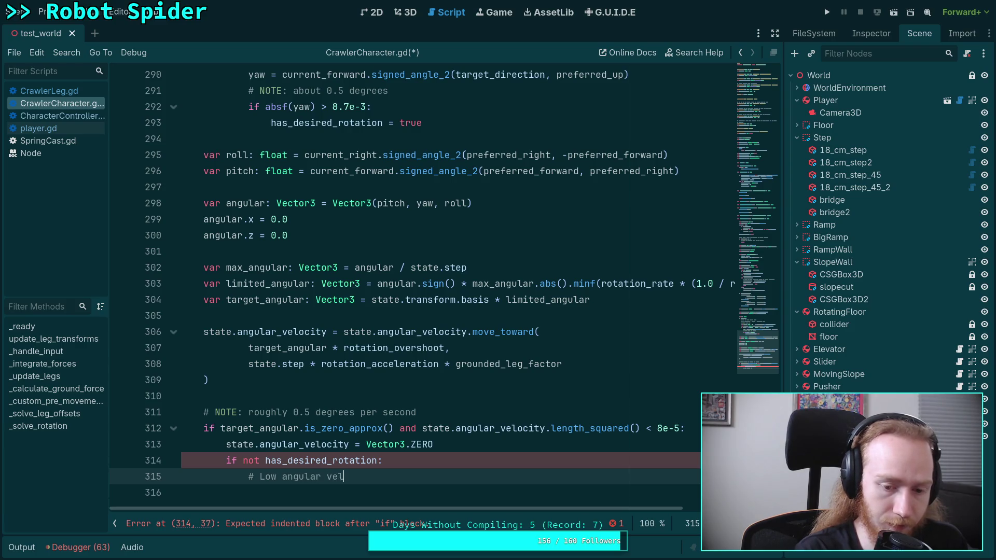
type("ocity, facin")
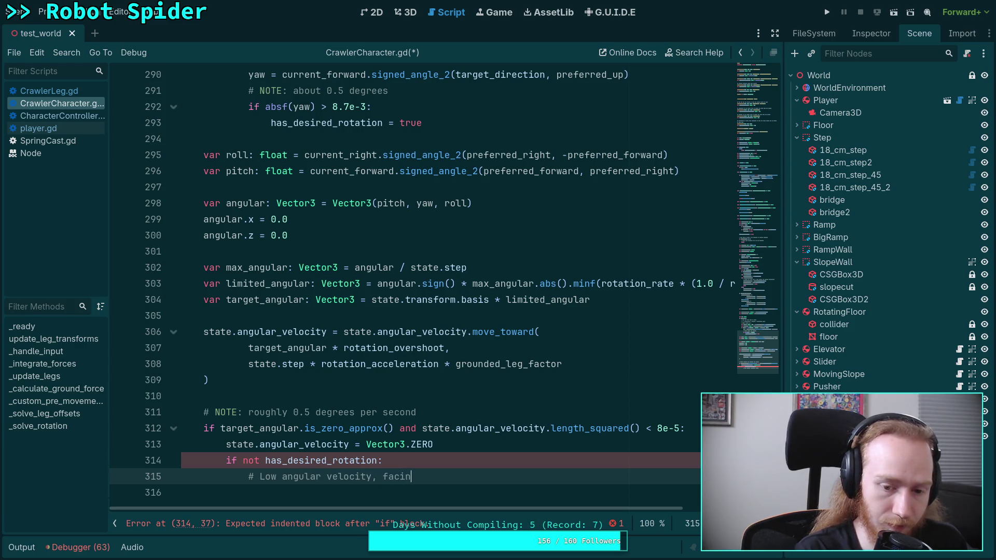
type("g the ")
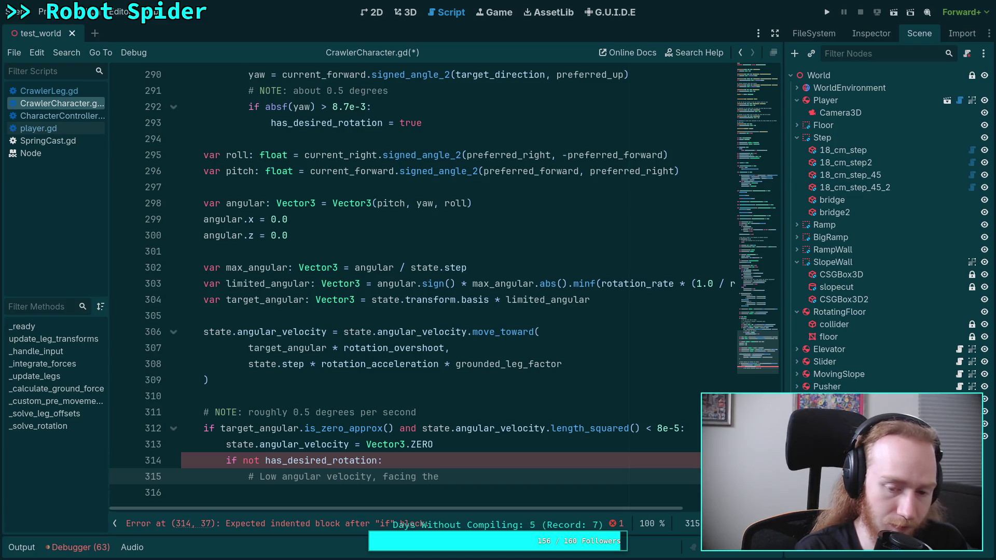
type("target, ")
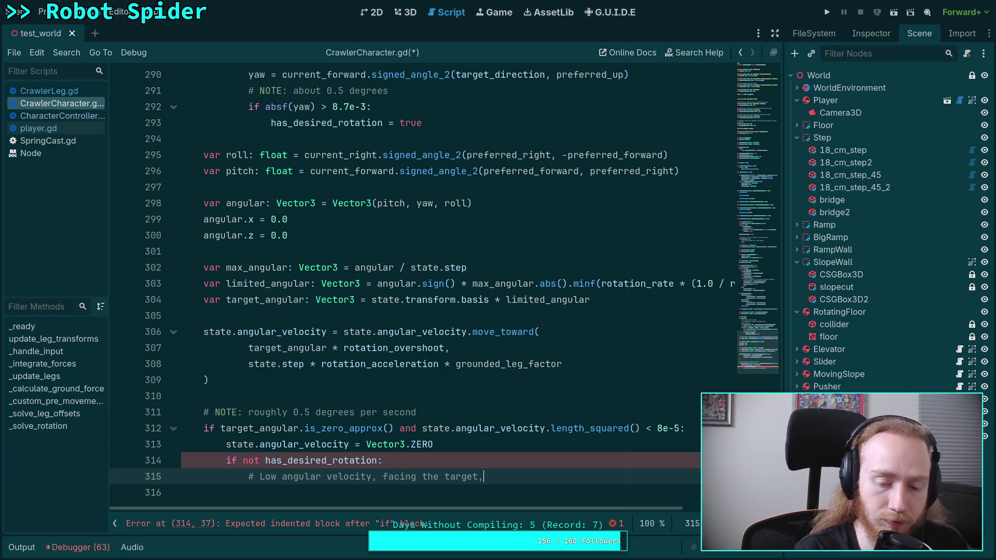
type("clear target")
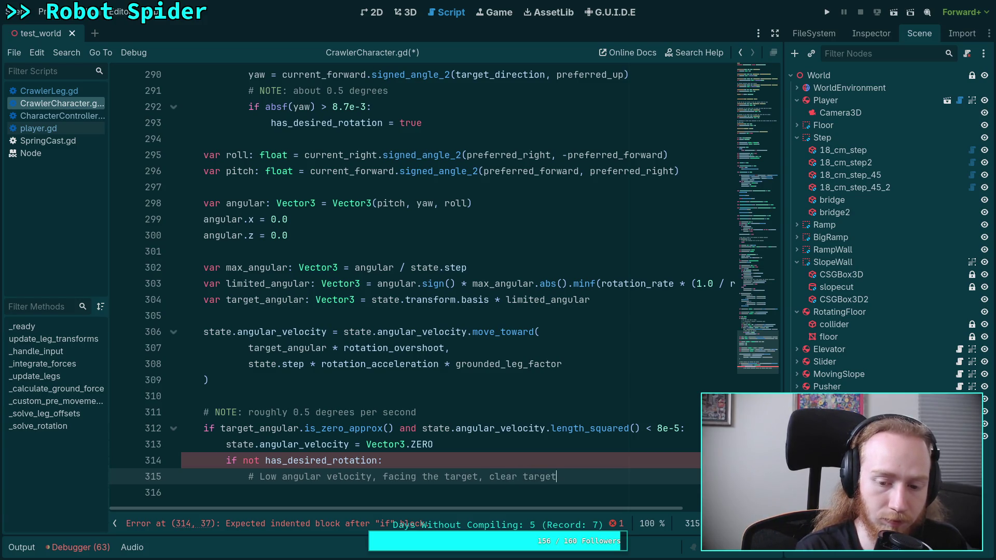
key("Return")
type("target_dir")
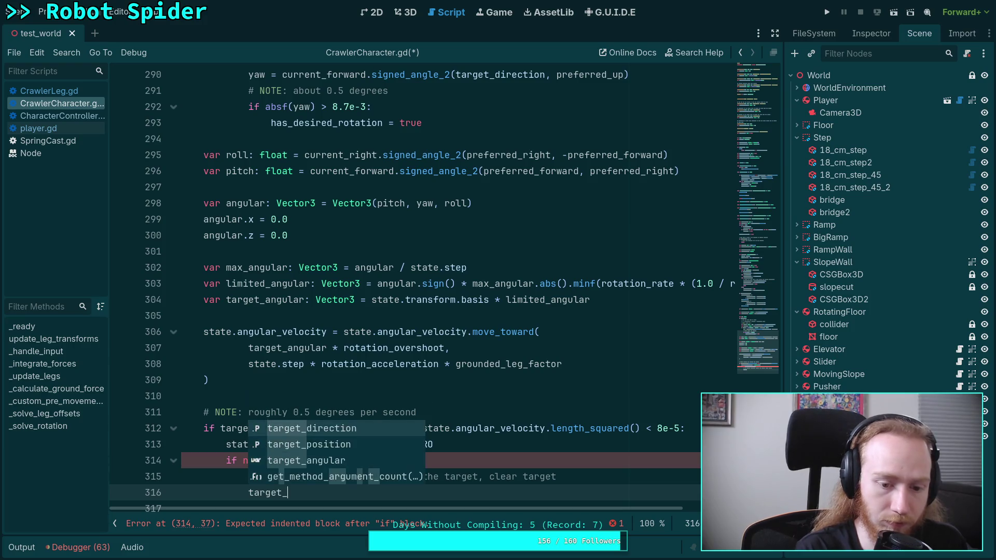
key("Return")
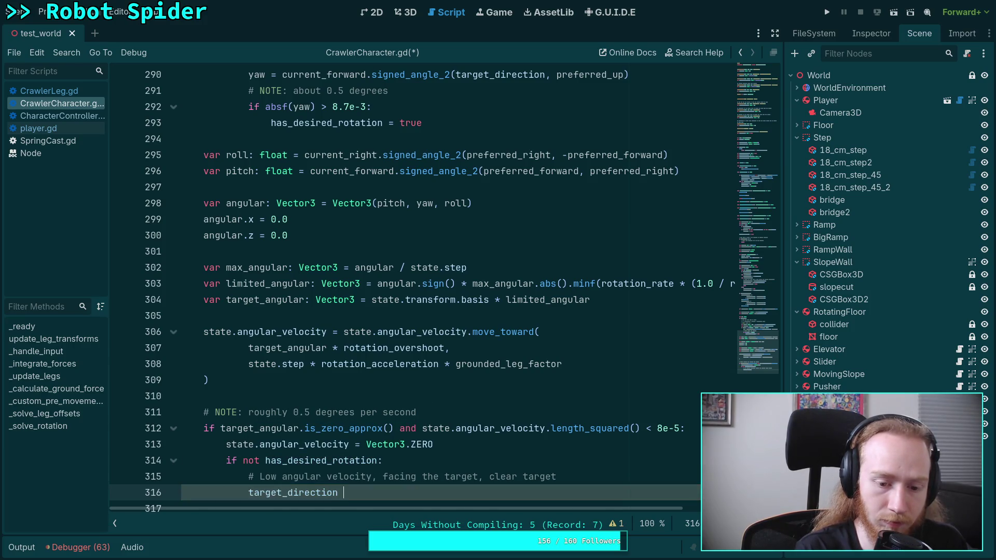
type("= Vector3.INF")
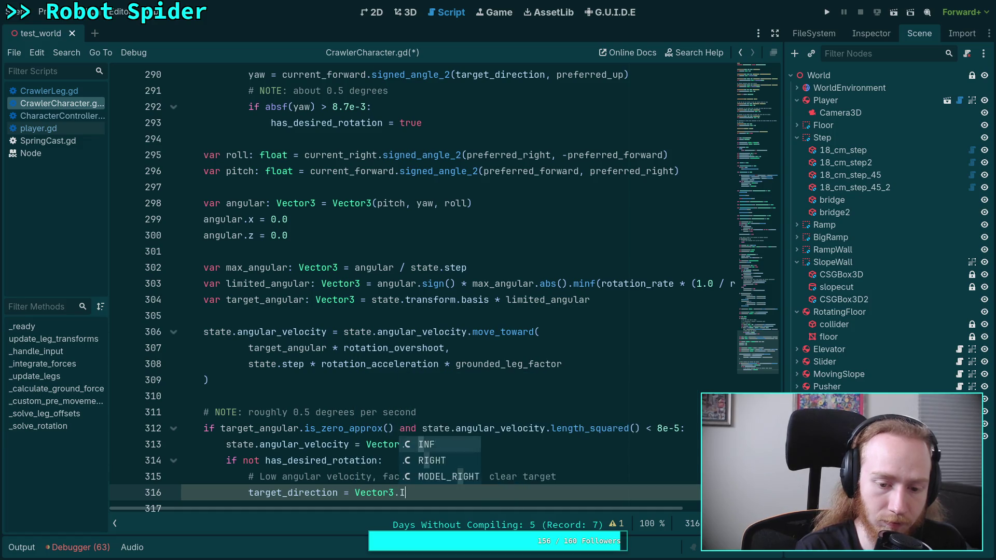
key("ctrl+s")
scroll(428, 441, "up", 3)
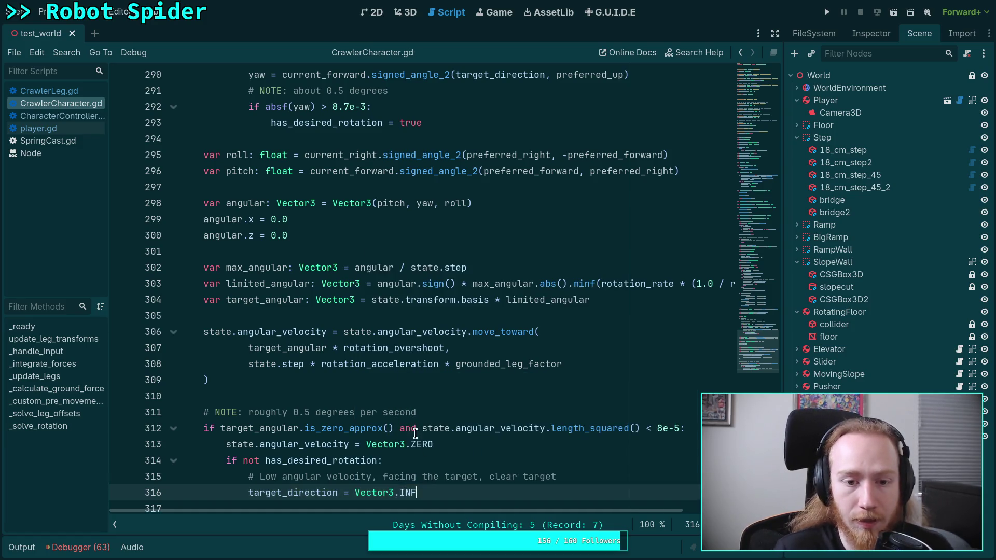
scroll(428, 441, "down", 3)
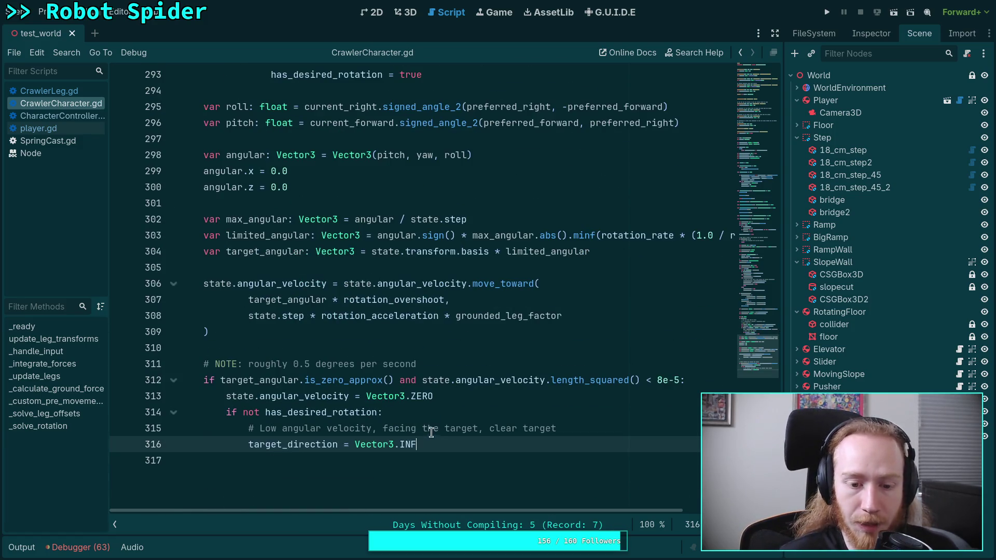
Step: Review the uses of target_angular and target_direction around lines 314–316
left_click(499, 413)
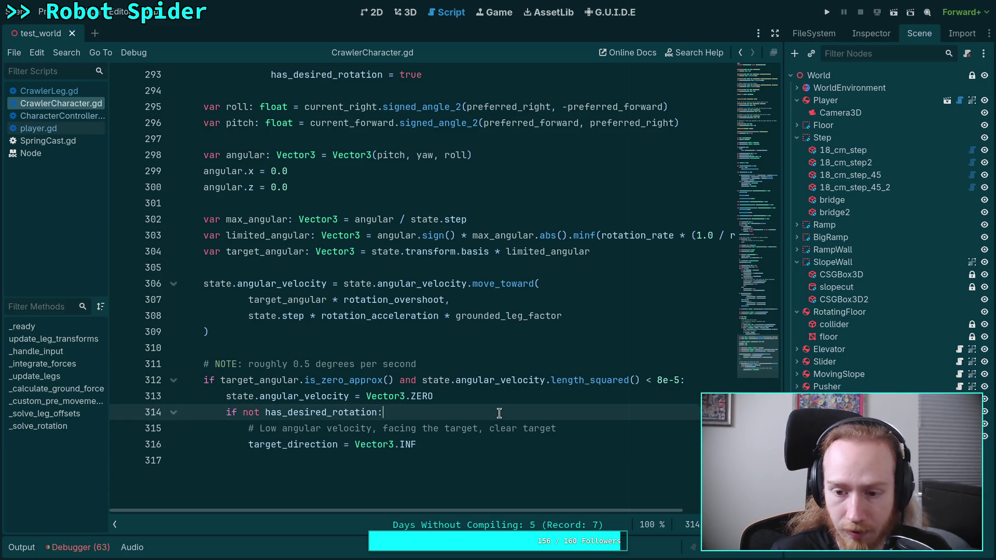
double_click(276, 385)
scroll(457, 420, "up", 2)
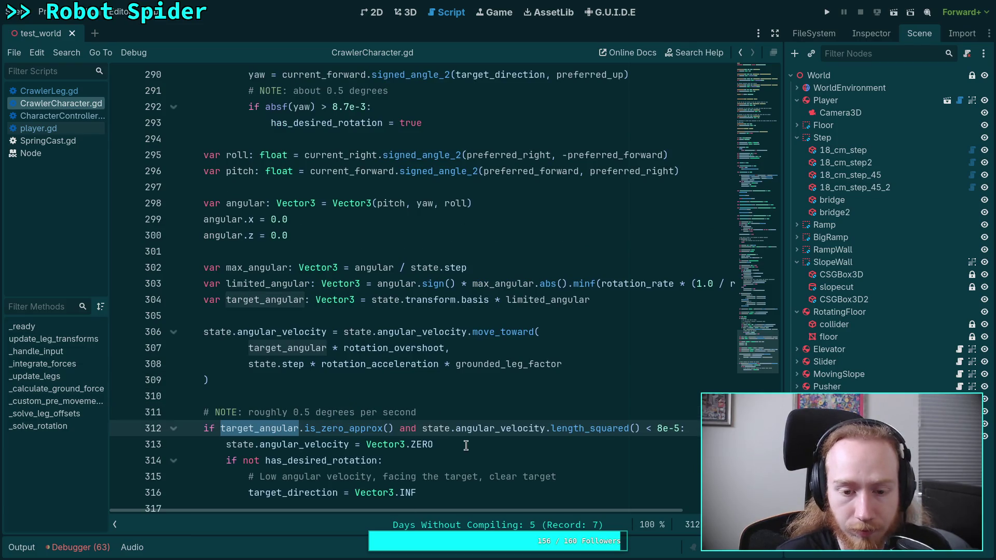
scroll(466, 446, "down", 1)
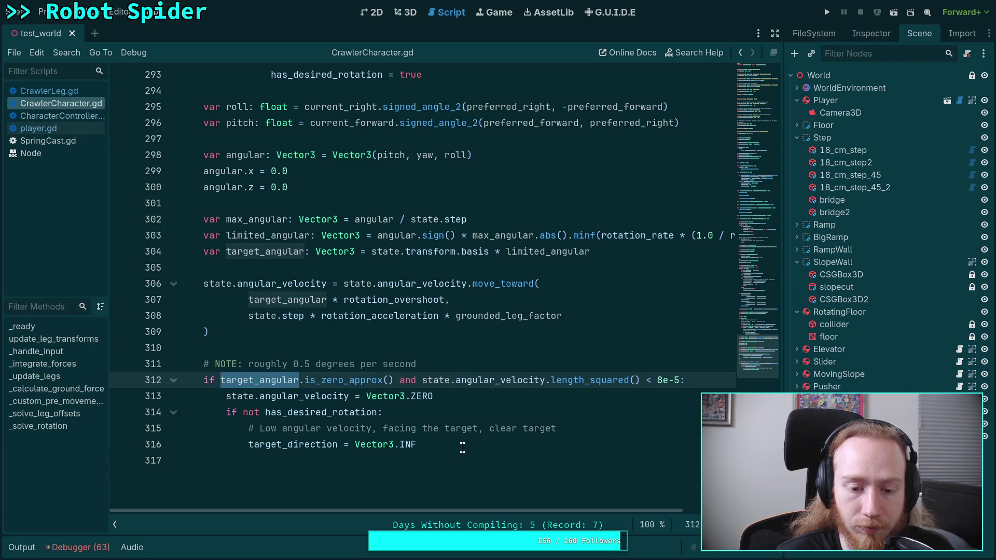
left_click(466, 445)
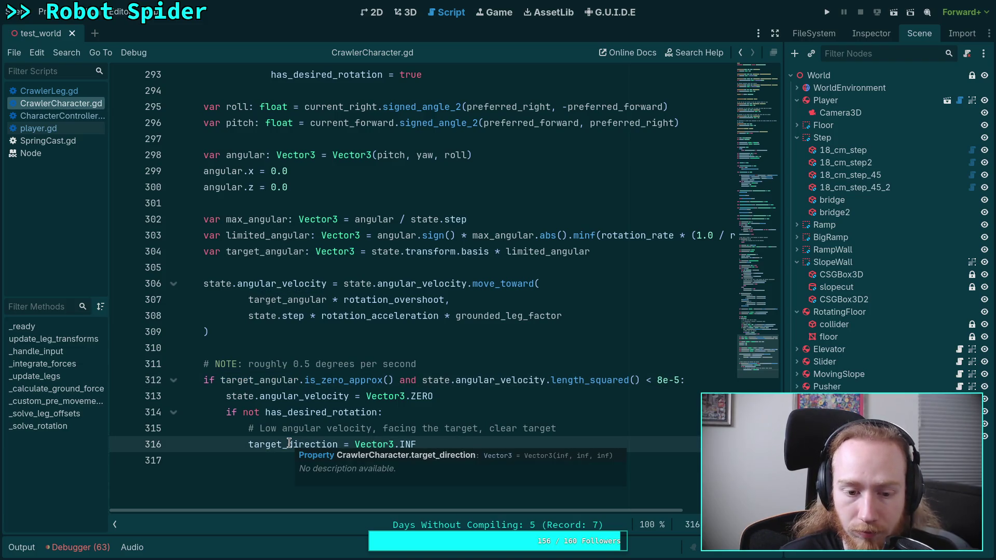
double_click(321, 438)
Step: Scroll to the top of _solve_rotation and run the project to test the change
scroll(363, 394, "up", 9)
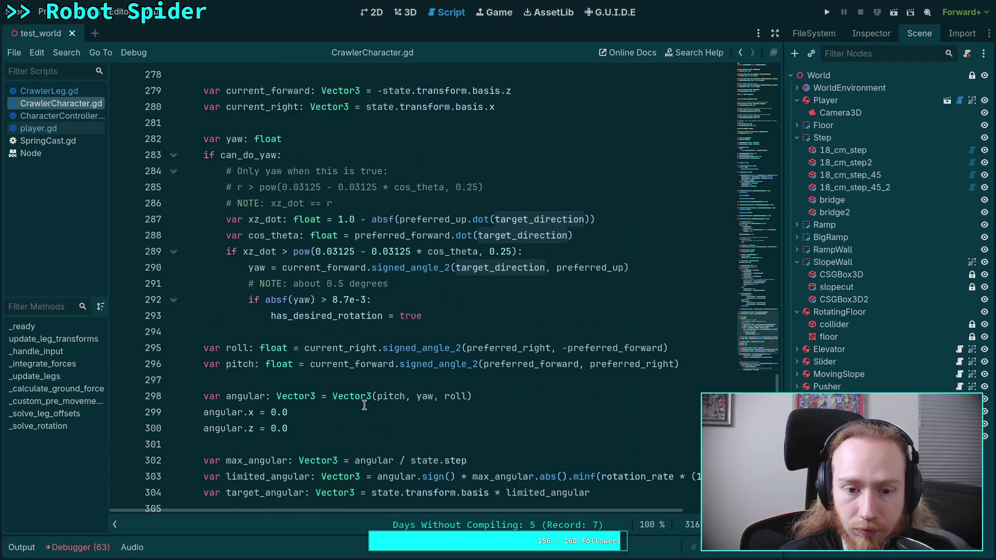
scroll(373, 382, "up", 8)
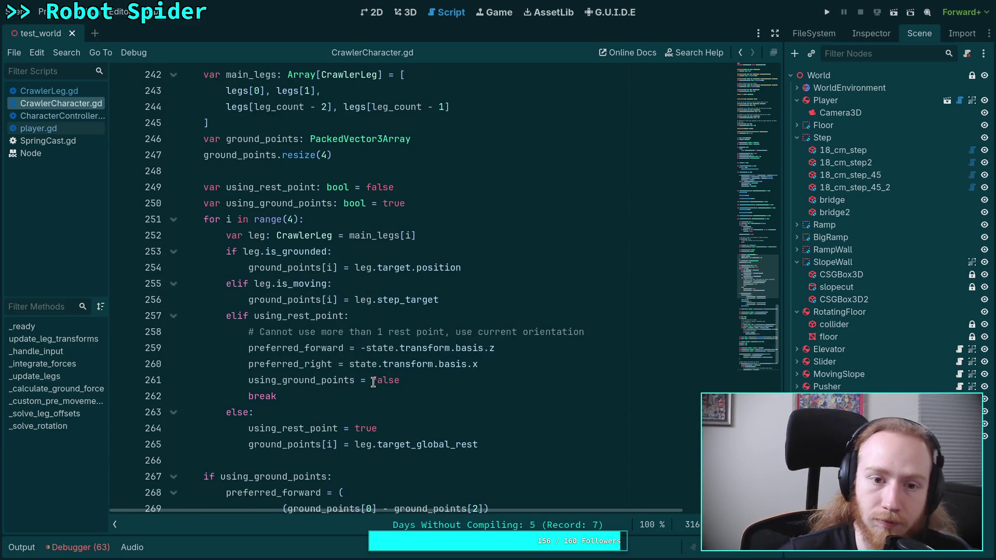
scroll(373, 382, "up", 20)
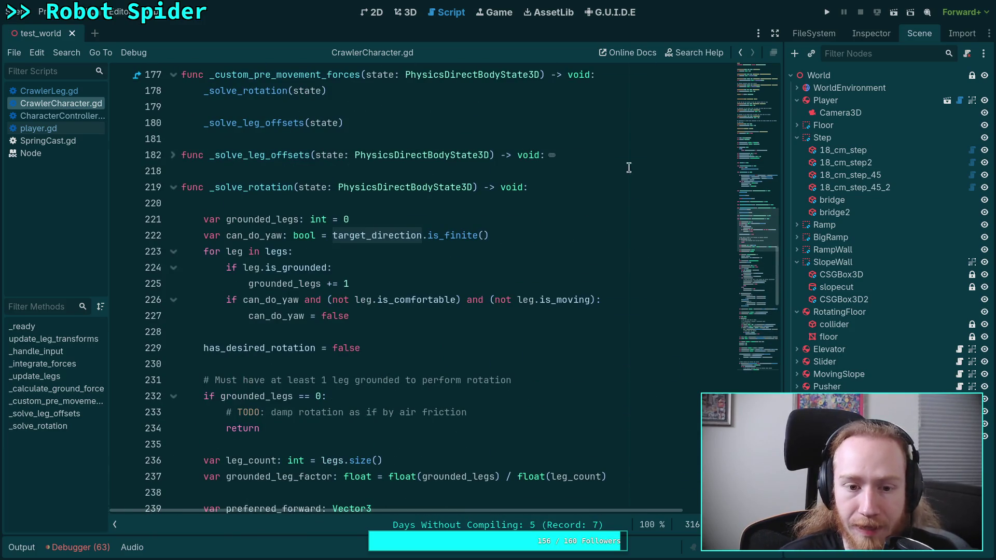
left_click(829, 12)
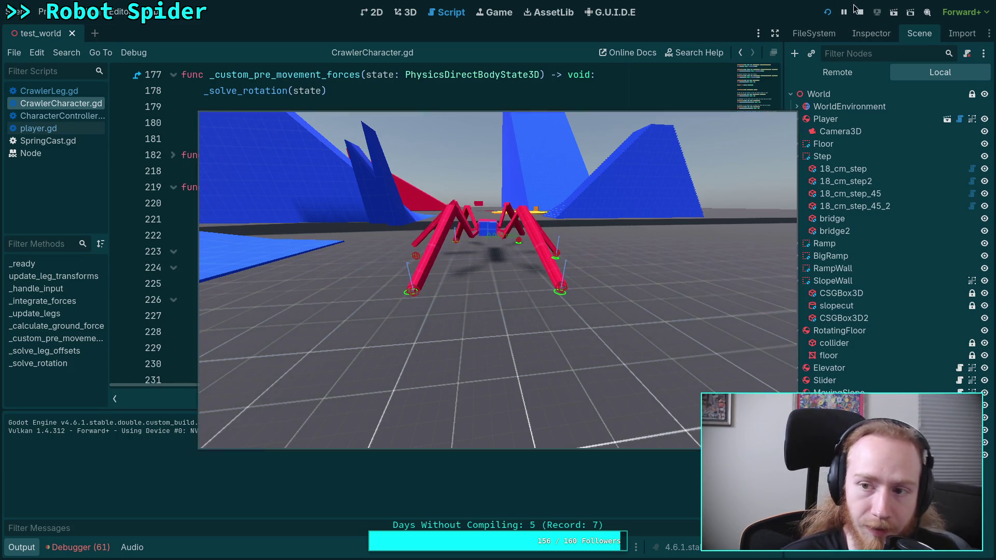
Step: Stop the running game and collapse the Output panel to enlarge the code
key("F8")
scroll(471, 274, "down", 1)
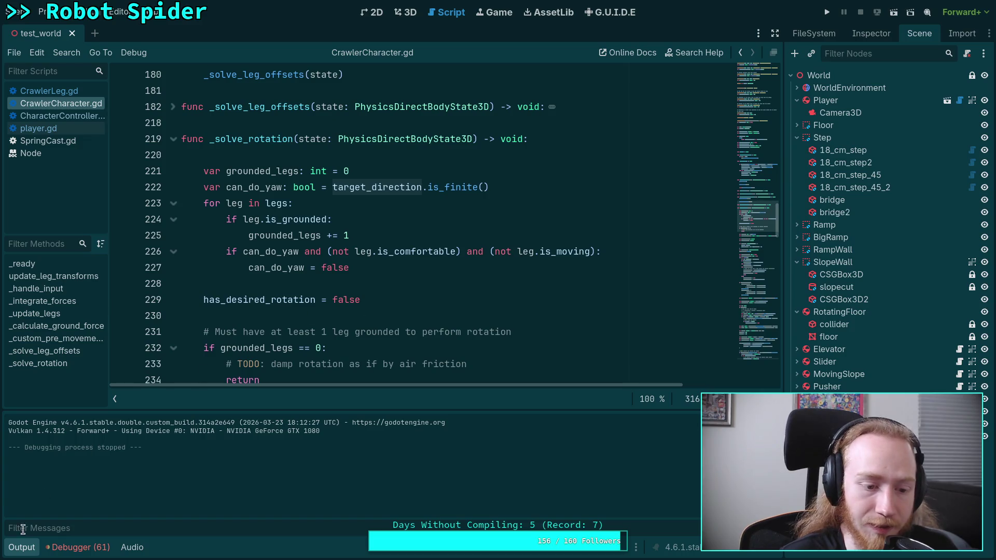
left_click(22, 547)
Step: Scroll the script down to the preferred_up calculation in _solve_rotation
left_click(278, 305)
scroll(364, 322, "down", 13)
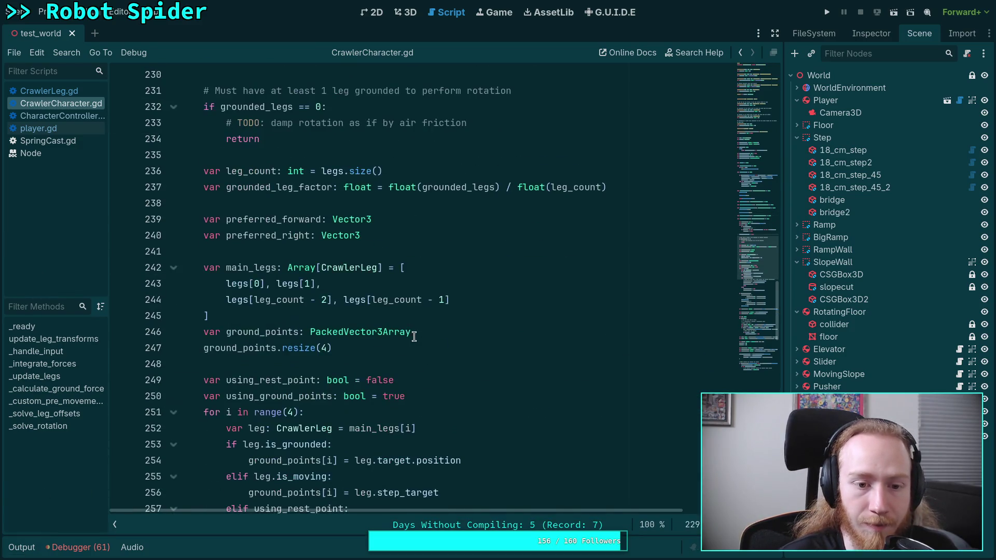
scroll(412, 341, "down", 5)
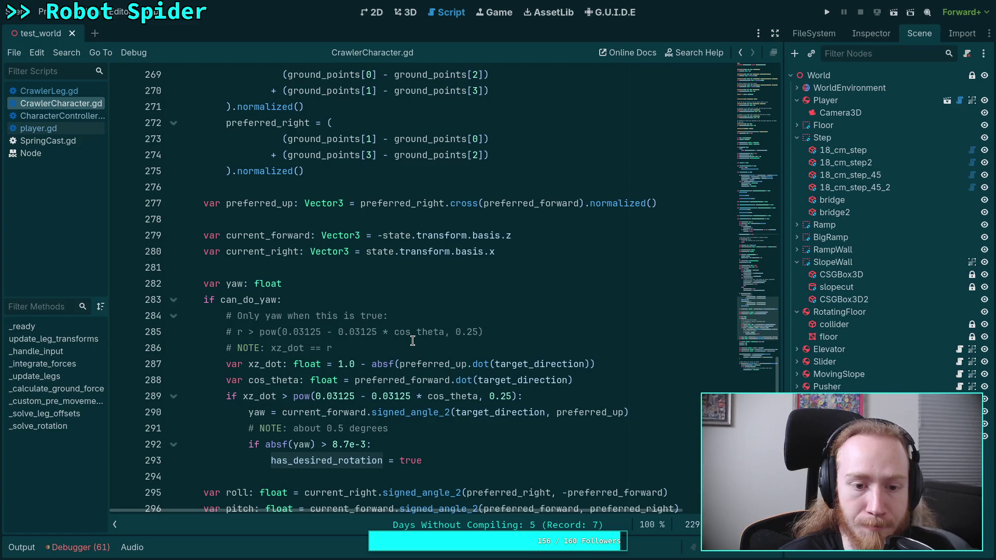
scroll(412, 340, "down", 3)
scroll(413, 340, "up", 17)
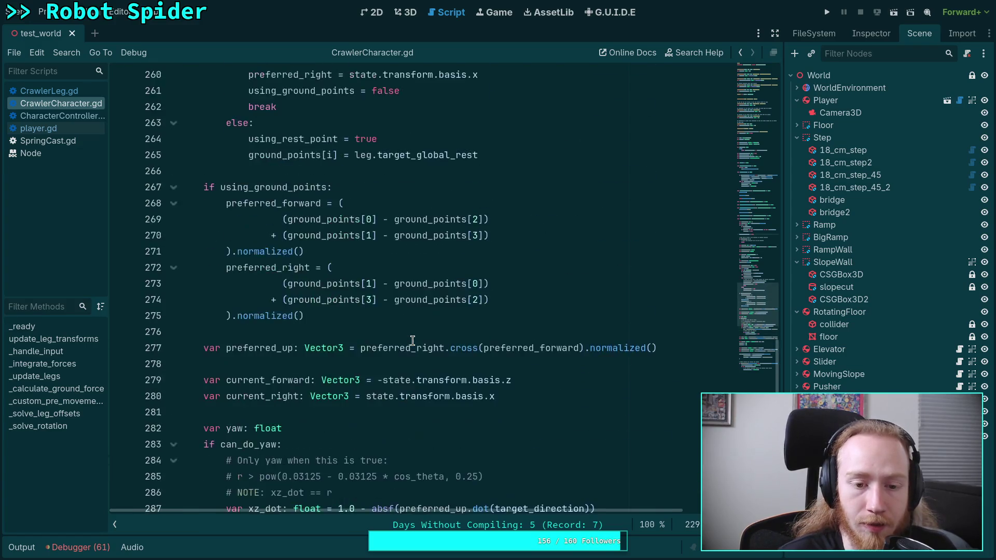
scroll(412, 340, "down", 15)
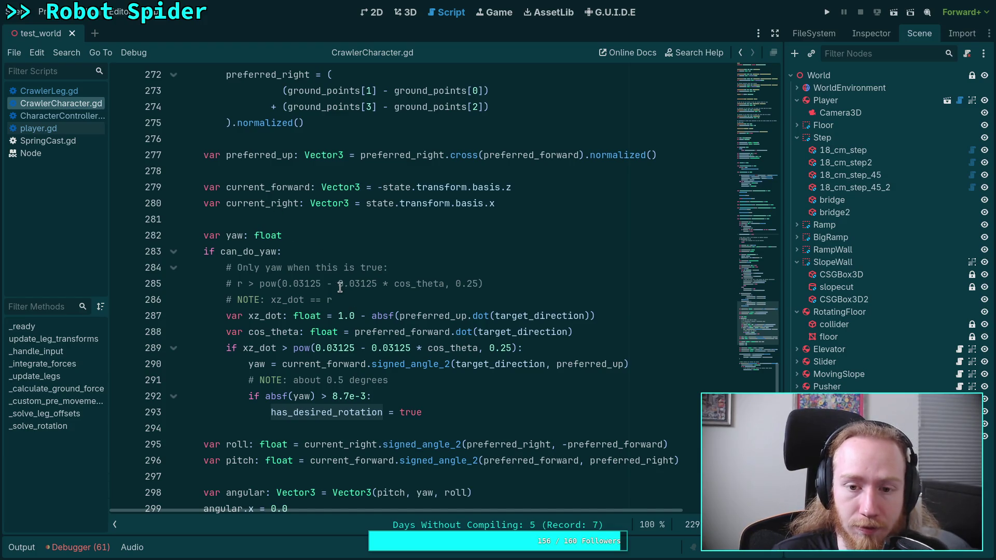
scroll(314, 275, "up", 2)
Step: Highlight every use of preferred_up, then put the caret at the end of line 277
double_click(258, 251)
scroll(412, 286, "up", 4)
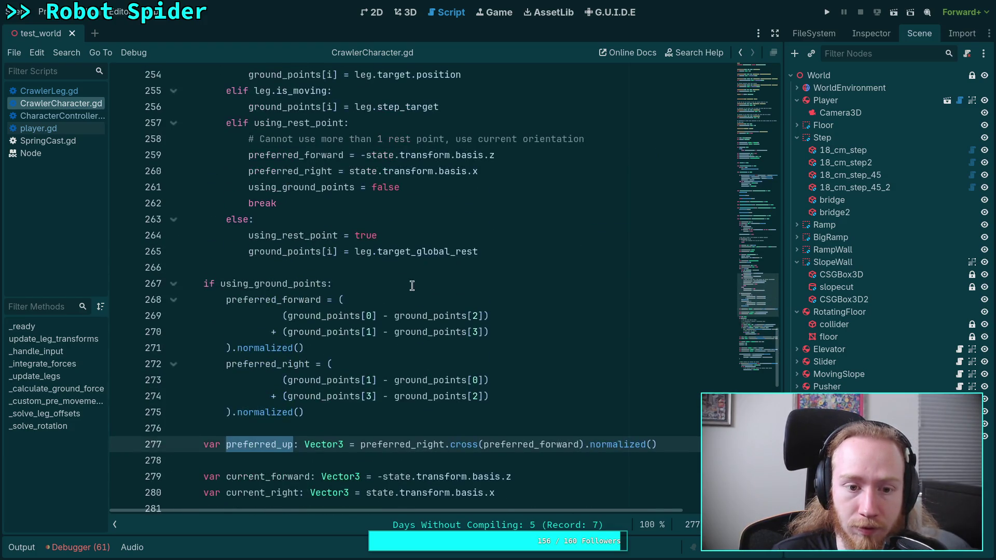
scroll(455, 295, "down", 3)
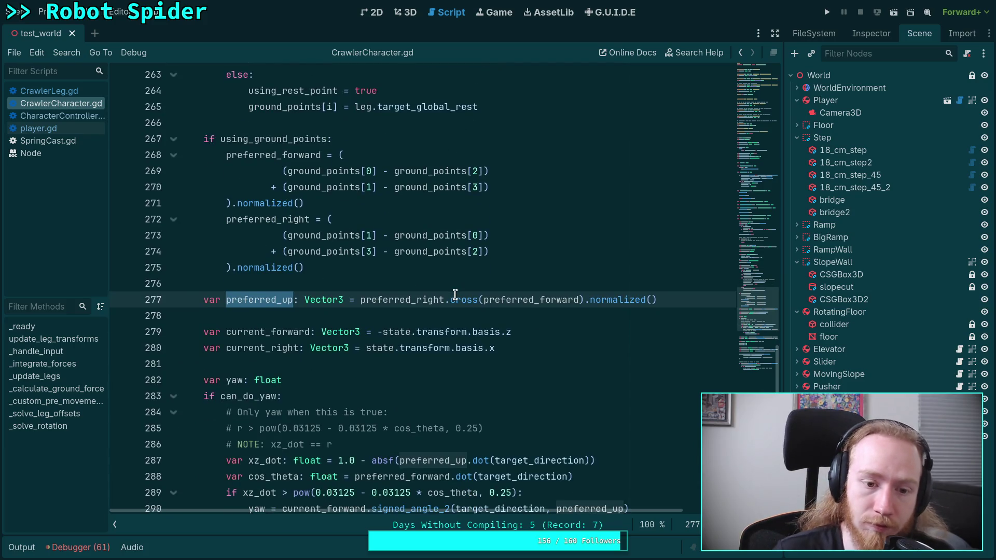
scroll(423, 244, "up", 3)
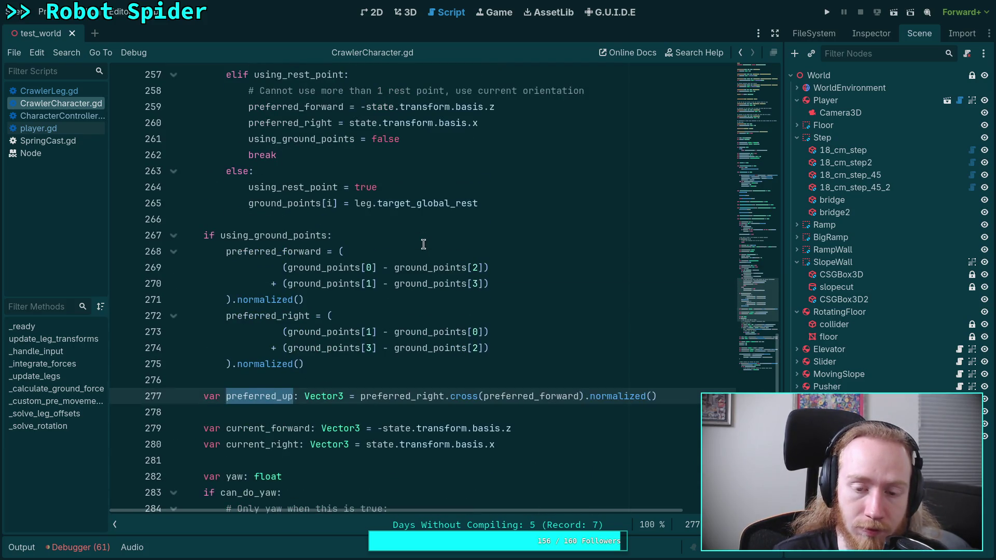
scroll(423, 244, "up", 1)
scroll(424, 244, "down", 3)
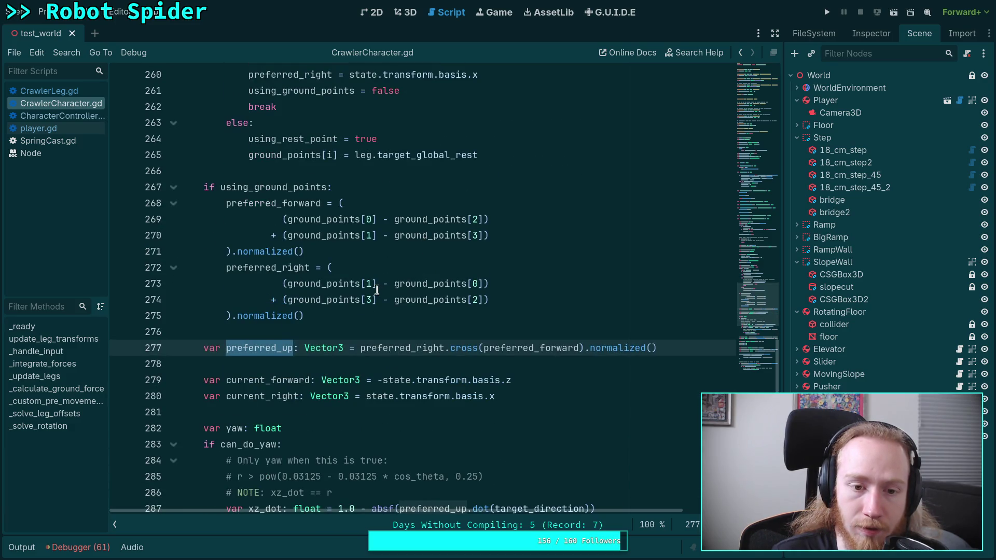
scroll(376, 290, "down", 4)
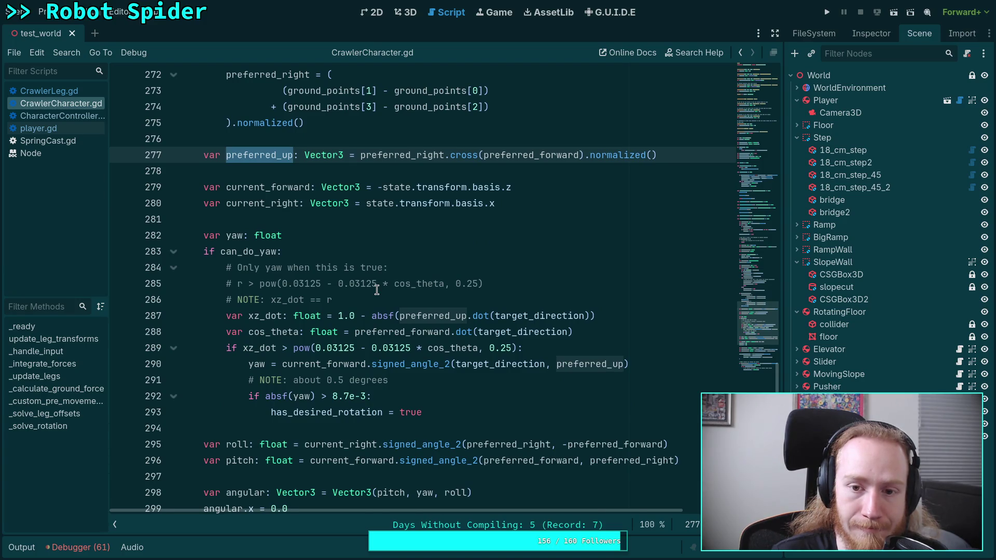
scroll(376, 290, "up", 1)
left_click(670, 205)
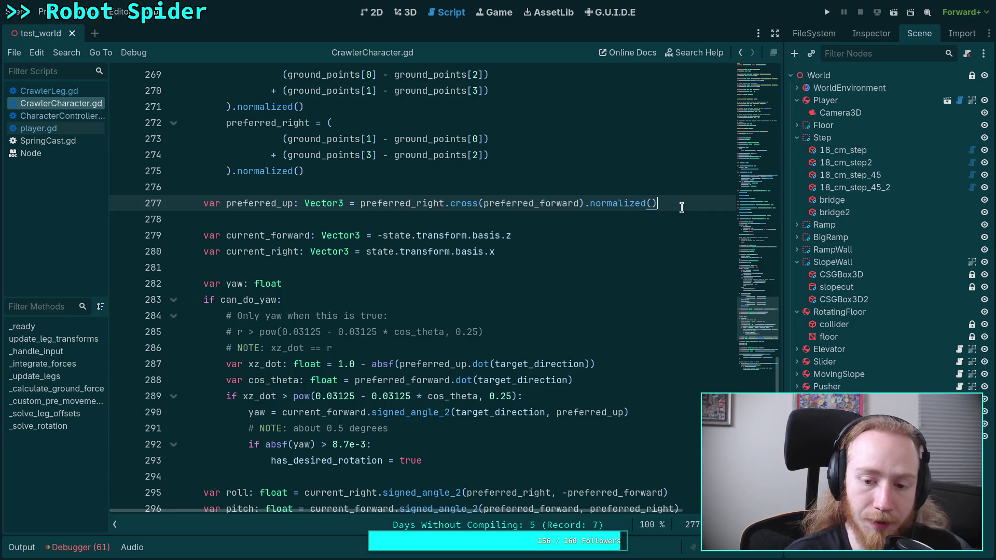
Step: Add print(preferred_up) on a new line 278 and save the script
key("Return")
type("prnt")
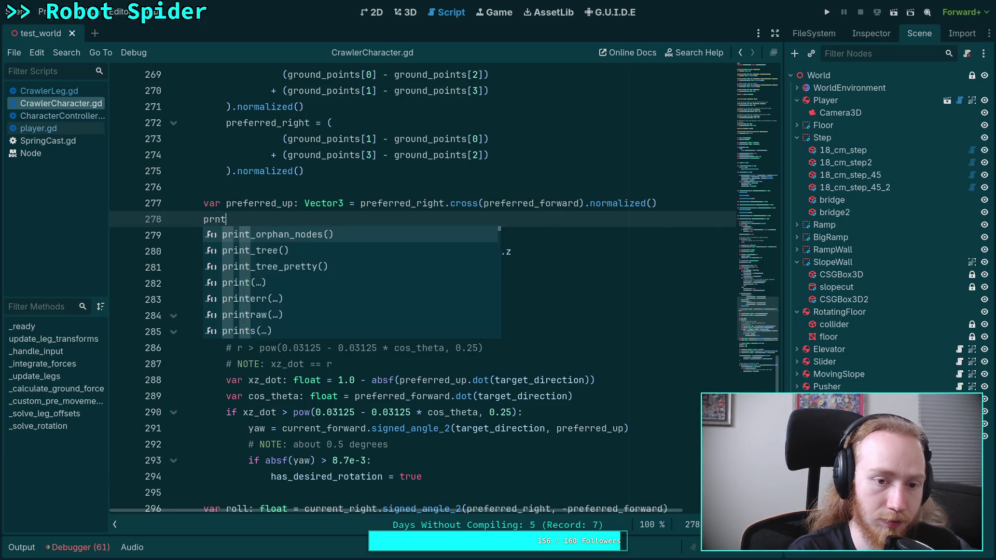
key("BackSpace")
key("BackSpace")
type("int(pref")
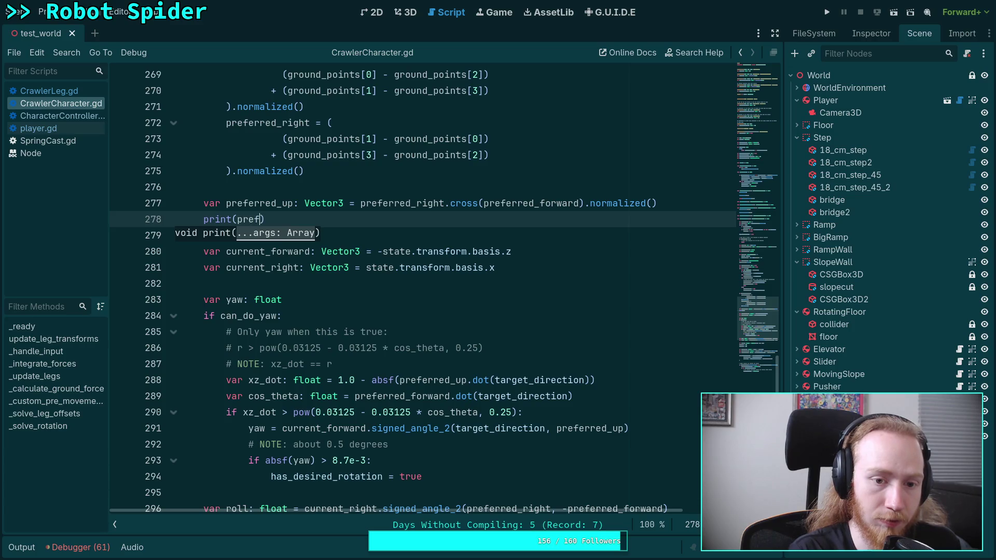
type("erred_up)")
key("ctrl+s")
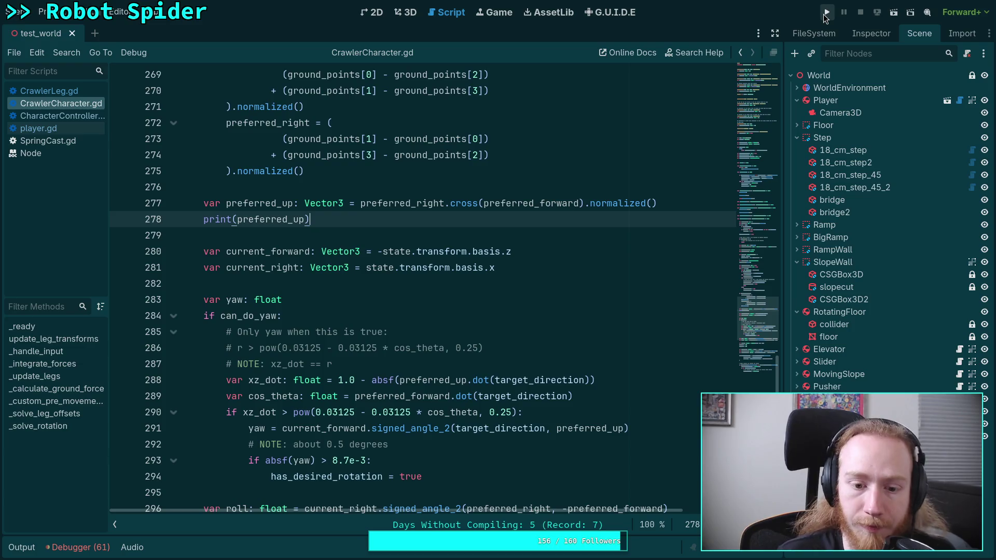
Step: Review the final if block on lines 315–317 and highlight has_desired_rotation
scroll(428, 296, "down", 10)
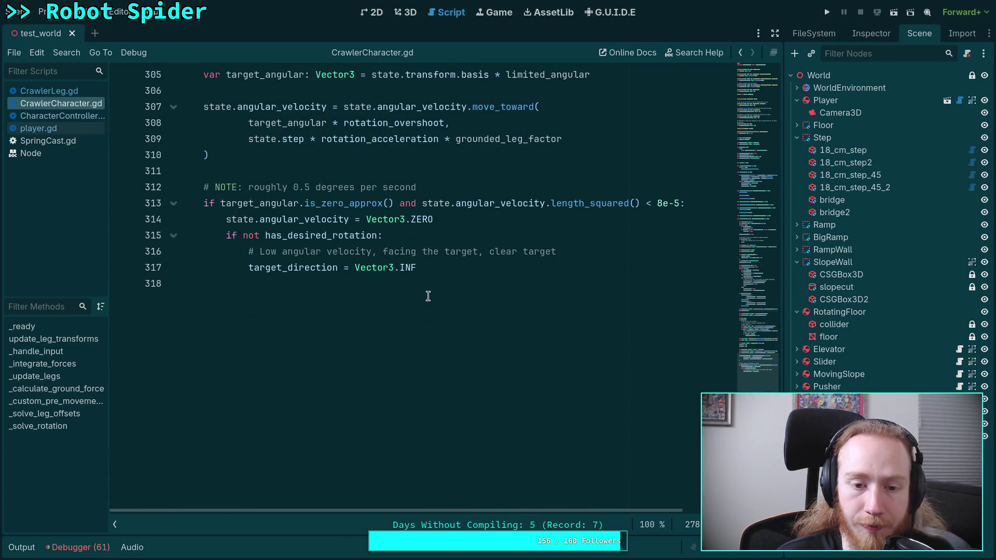
left_click_drag(224, 239, 345, 266)
left_click(466, 260)
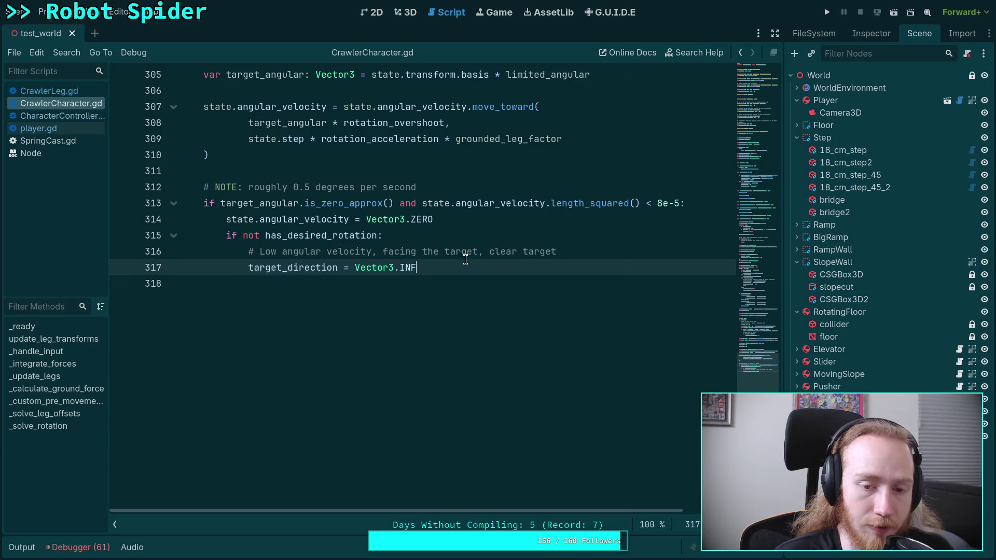
left_click_drag(466, 259, 103, 238)
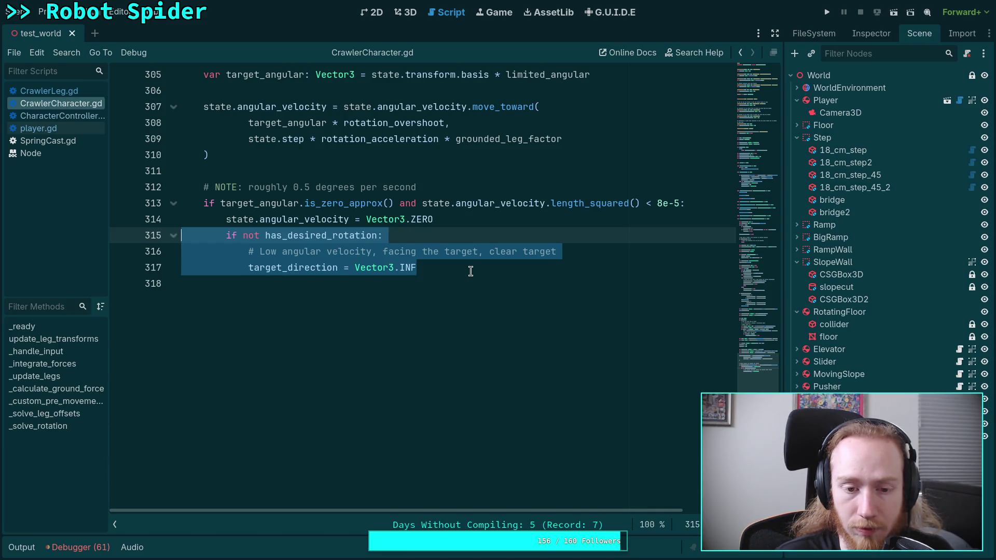
left_click(471, 272)
scroll(307, 250, "up", 1)
double_click(275, 285)
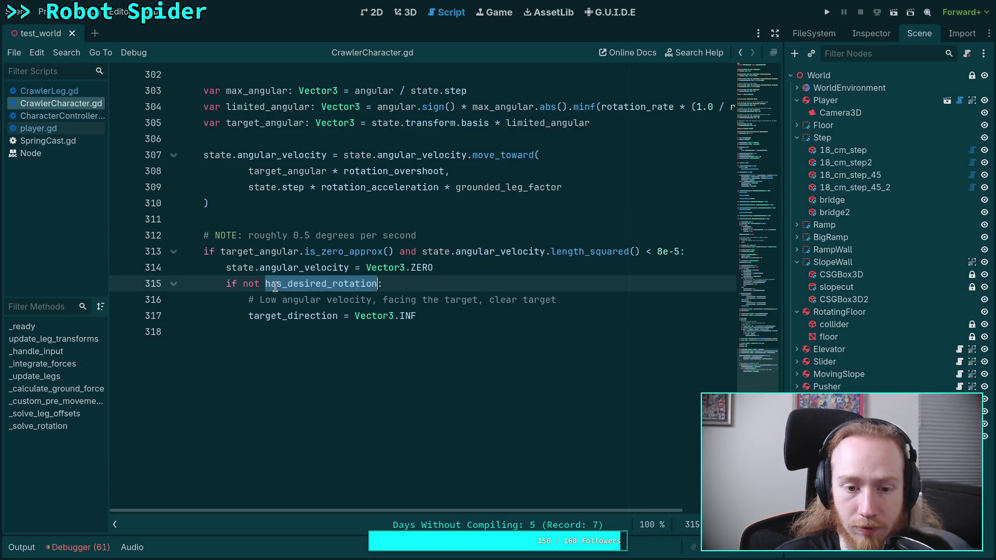
scroll(355, 250, "up", 4)
scroll(355, 250, "up", 3)
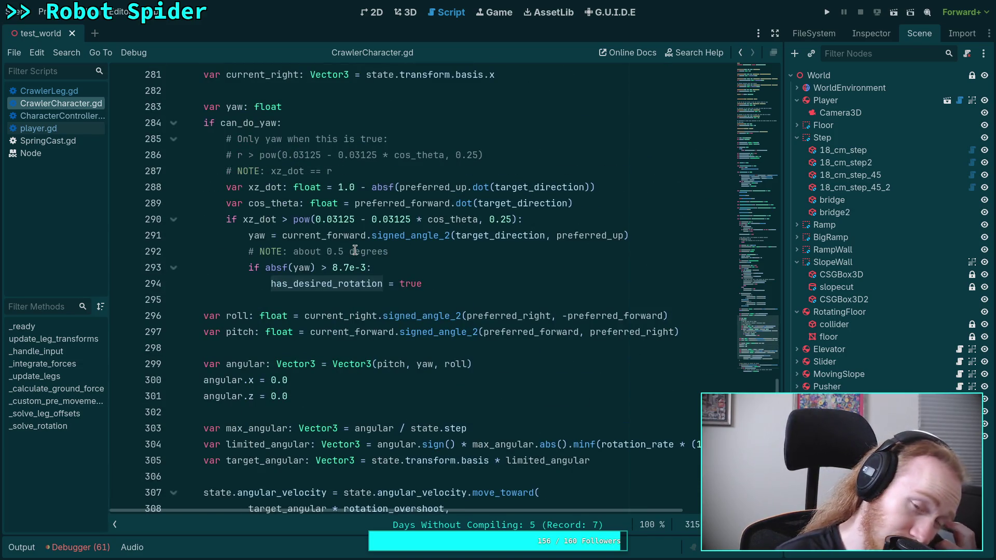
scroll(355, 250, "up", 3)
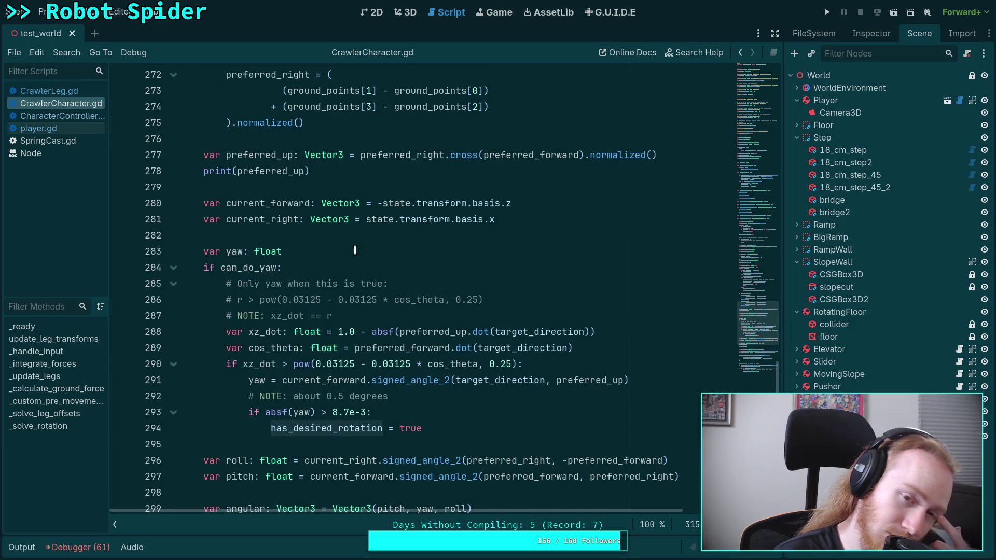
scroll(355, 250, "down", 8)
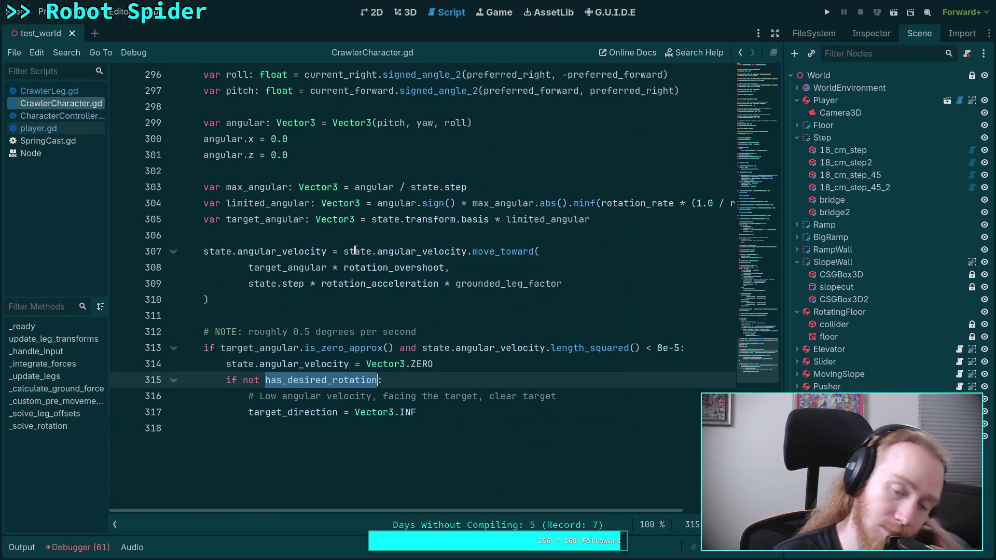
Step: Run the project, advance one physics tick, and return to the editor to read the printed vectors
key("F5")
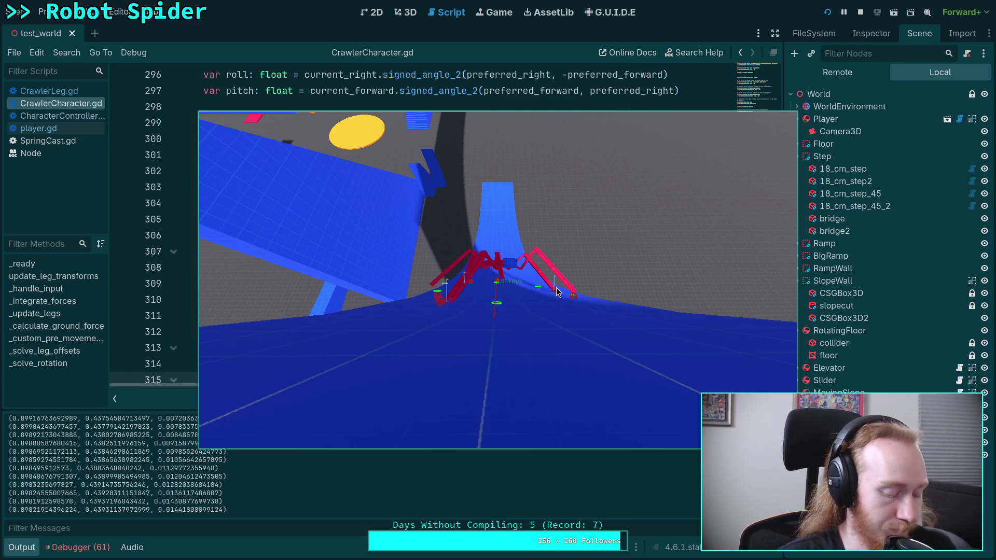
key("period")
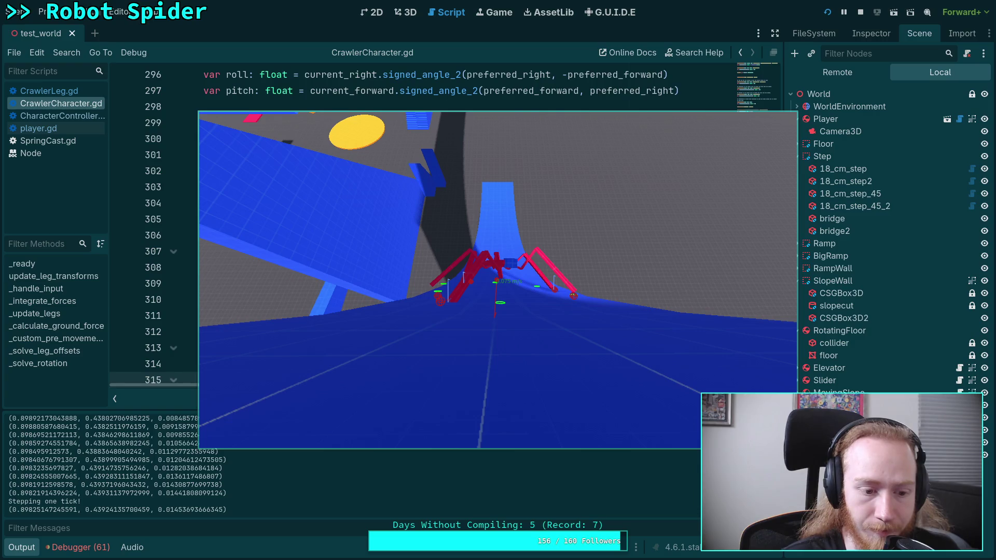
key("alt+Tab")
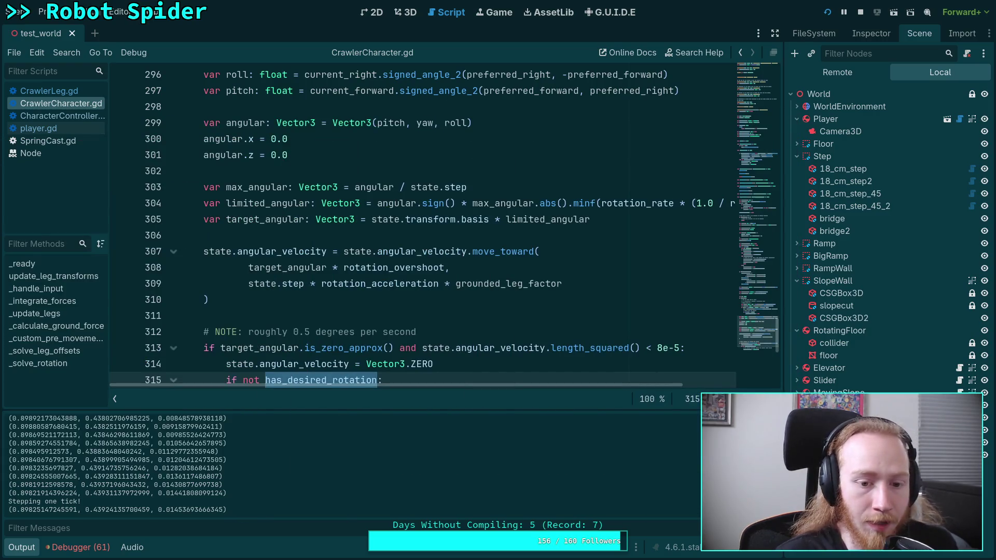
scroll(251, 248, "up", 12)
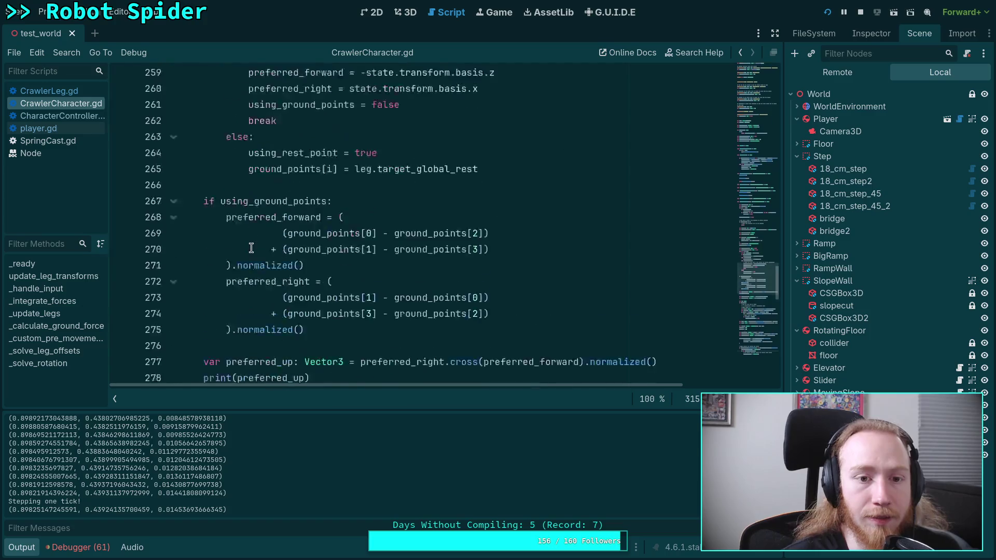
scroll(251, 248, "down", 17)
scroll(251, 248, "up", 2)
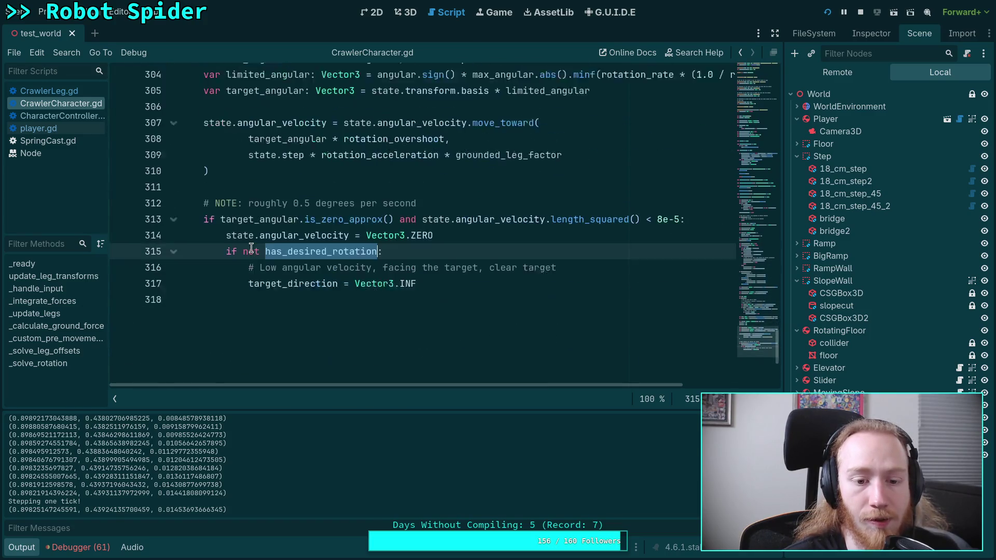
scroll(207, 257, "down", 1)
scroll(135, 261, "up", 3)
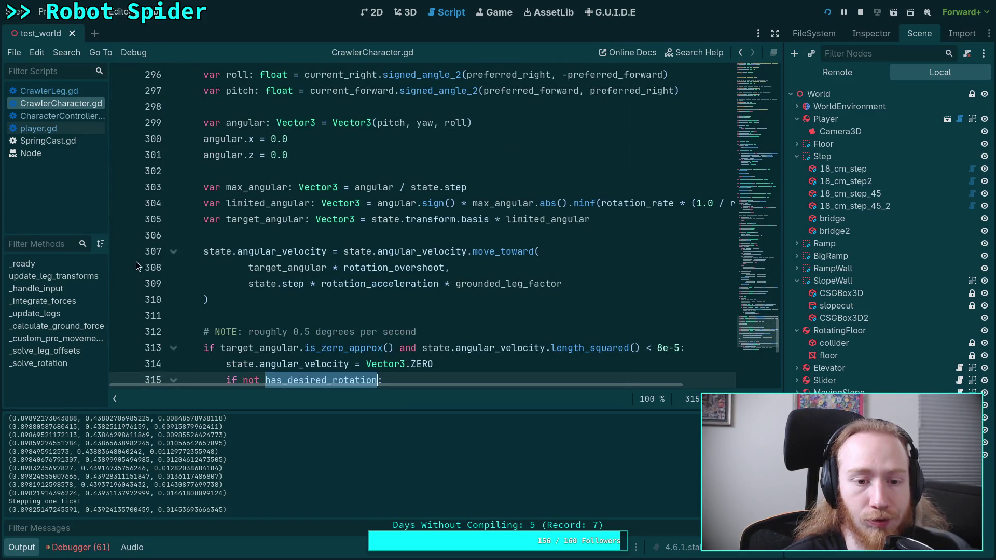
Step: Add a breakpoint on line 305, enlarge the debugger, and step over to line 307
left_click(122, 219)
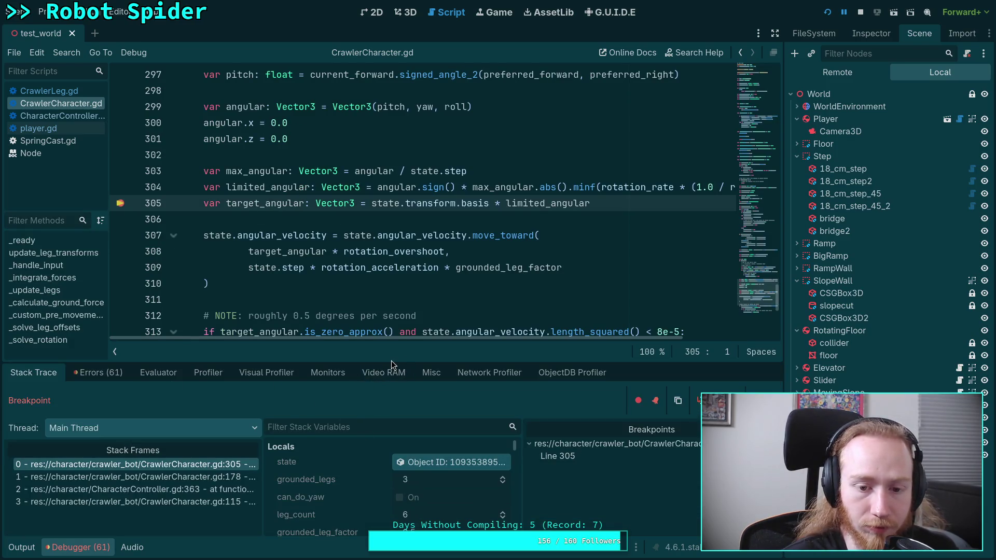
left_click_drag(391, 361, 391, 333)
left_click(718, 367)
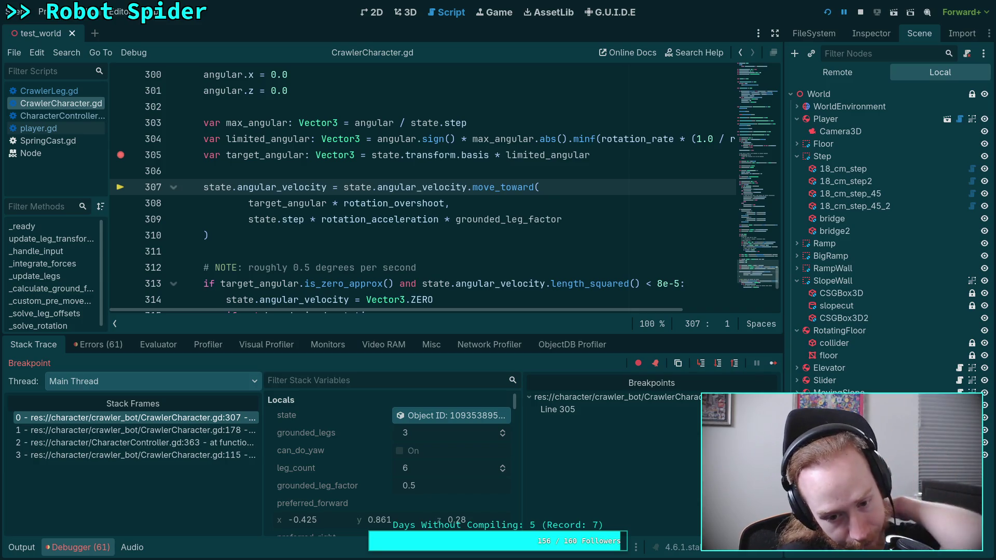
Step: Inspect the state local's physics body properties in the Inspector
left_click(453, 416)
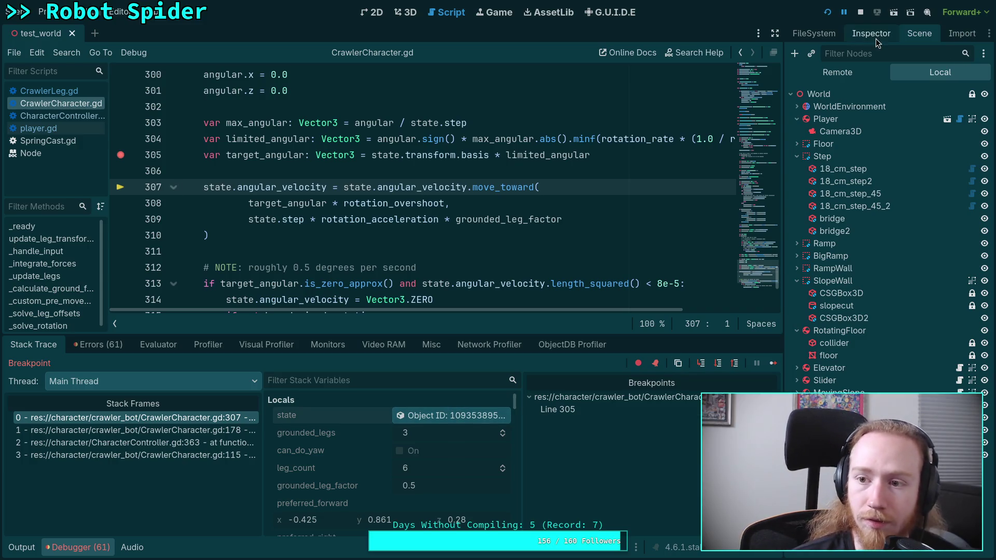
left_click(876, 39)
scroll(834, 333, "down", 3)
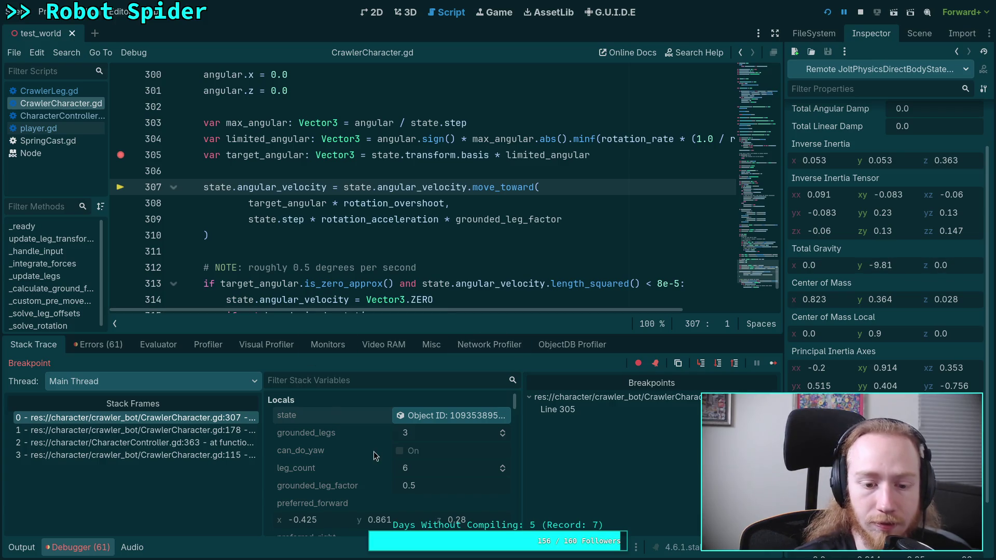
scroll(394, 457, "down", 8)
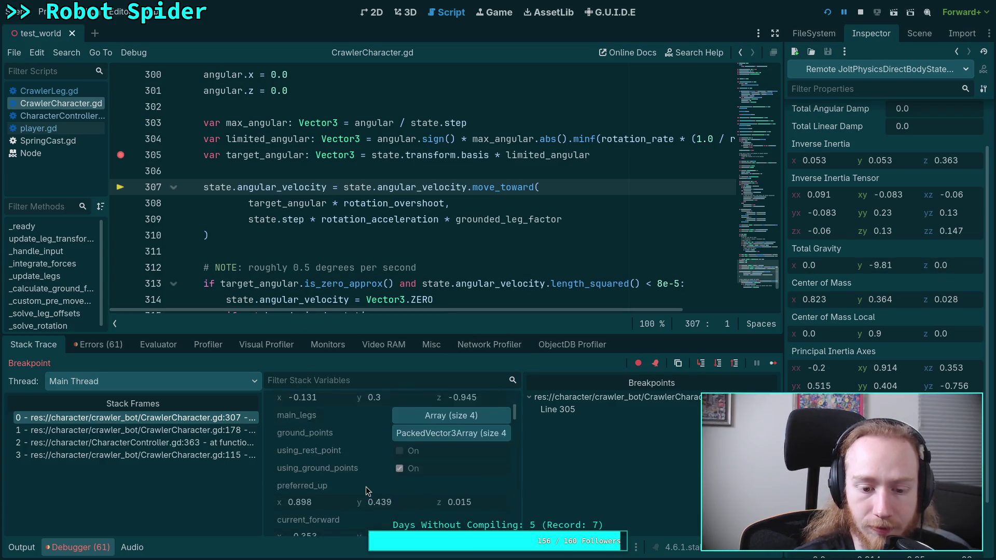
scroll(365, 486, "down", 5)
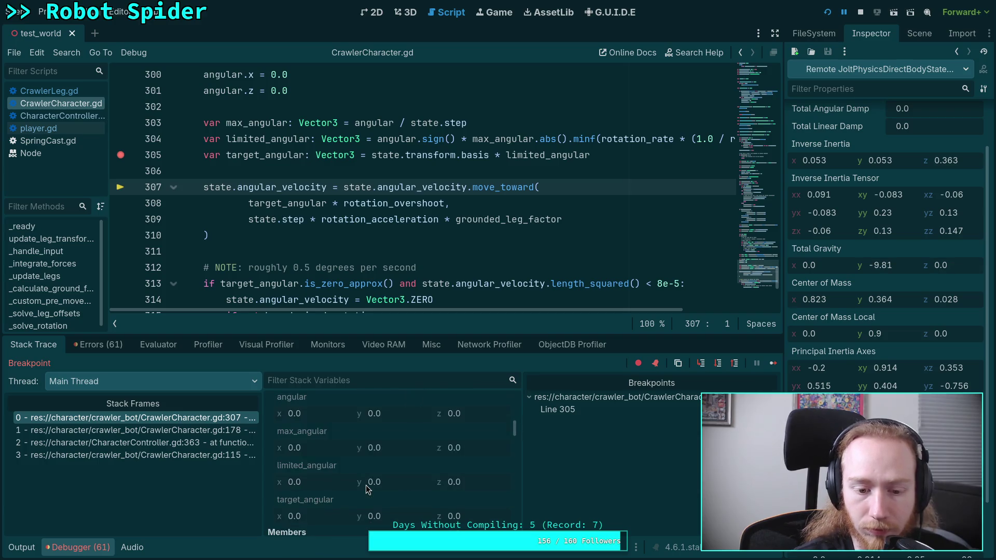
scroll(374, 490, "down", 1)
scroll(387, 499, "up", 1)
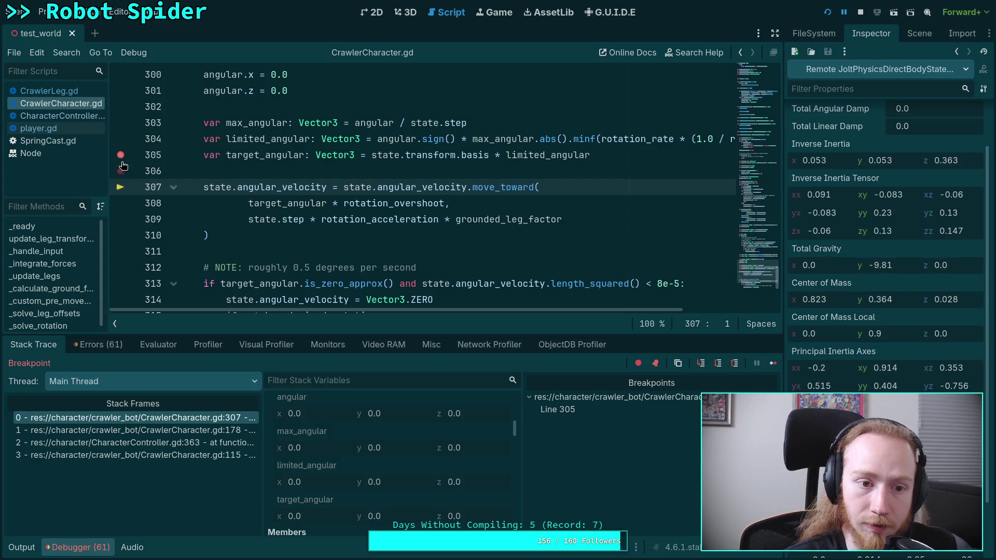
Step: Clear the line-305 breakpoint and continue execution
left_click(773, 364)
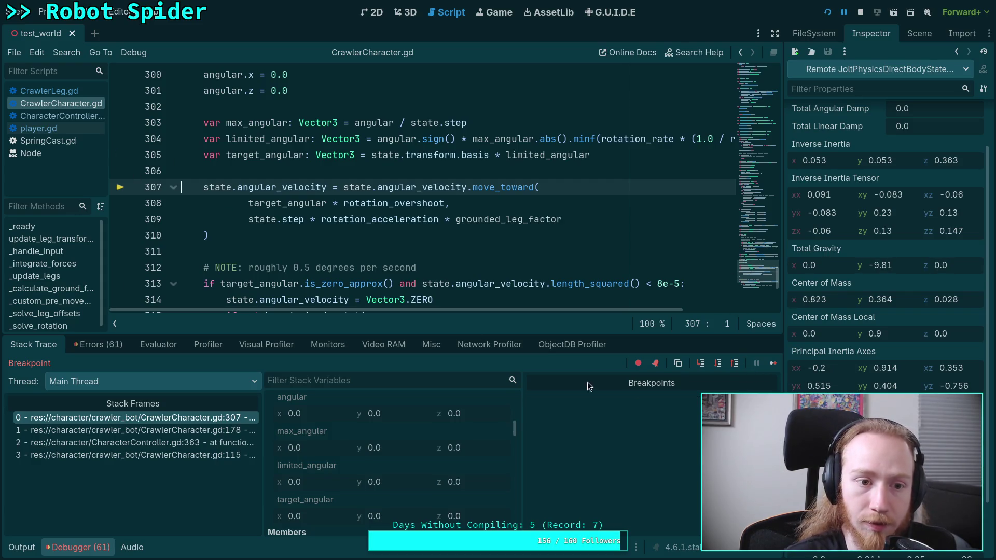
left_click(773, 364)
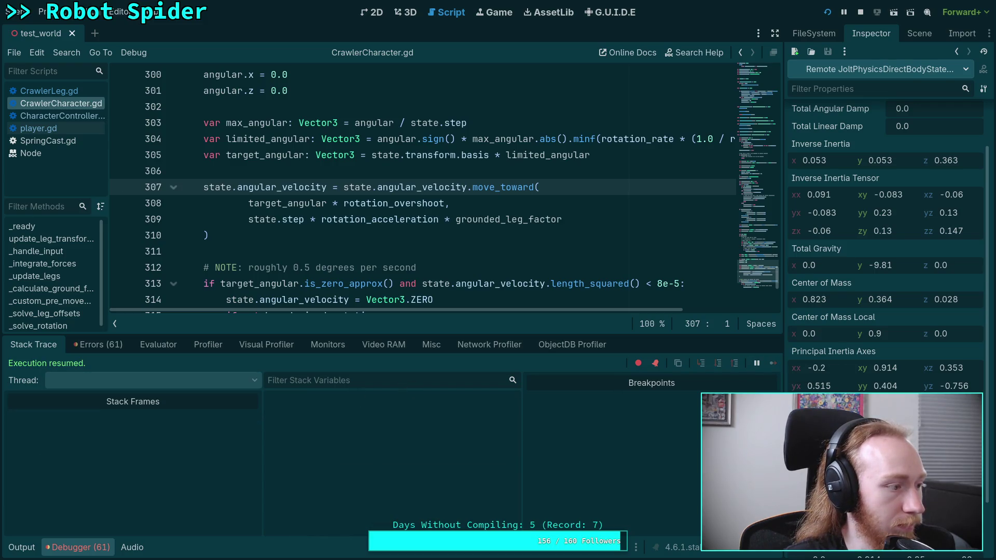